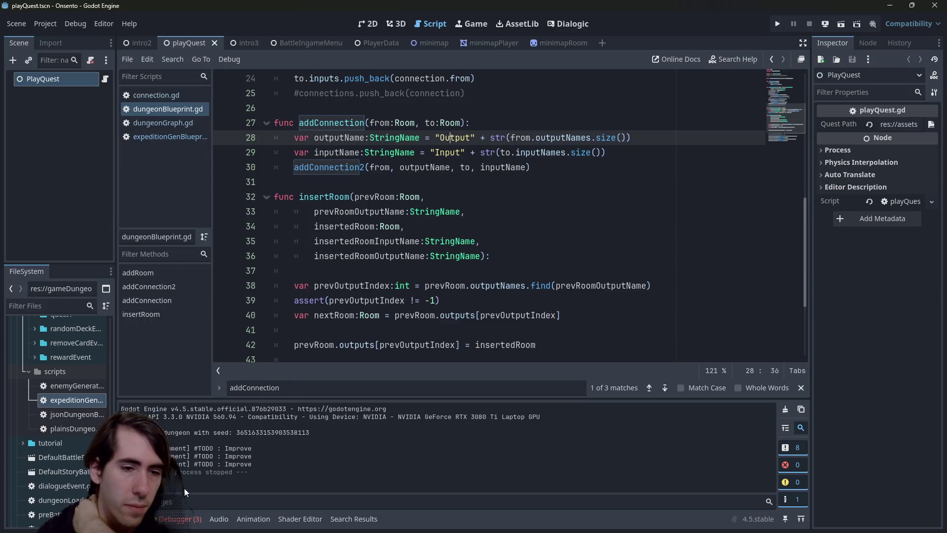
- Show the Debugger's three errors: two generateBranch sub-branch failures and one missing exit
click(182, 396)
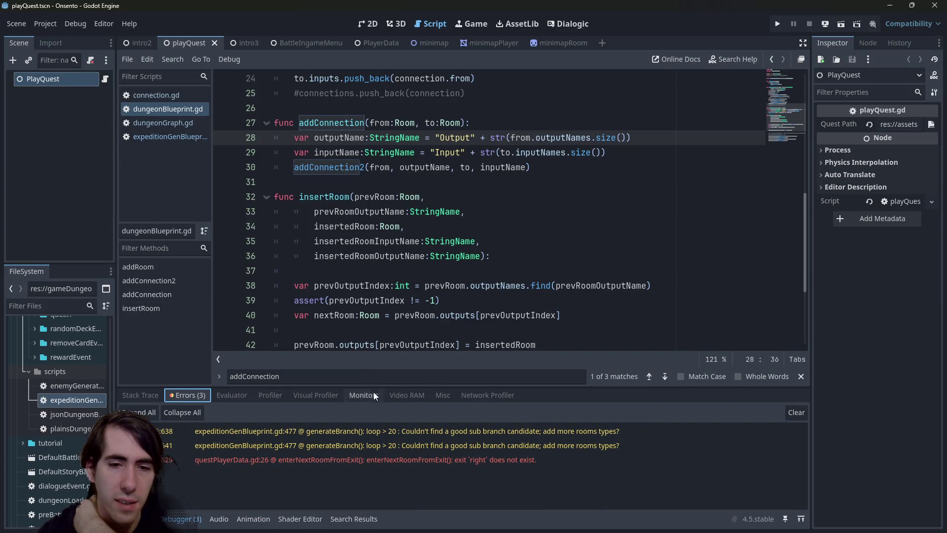
scroll(434, 287, up, 4)
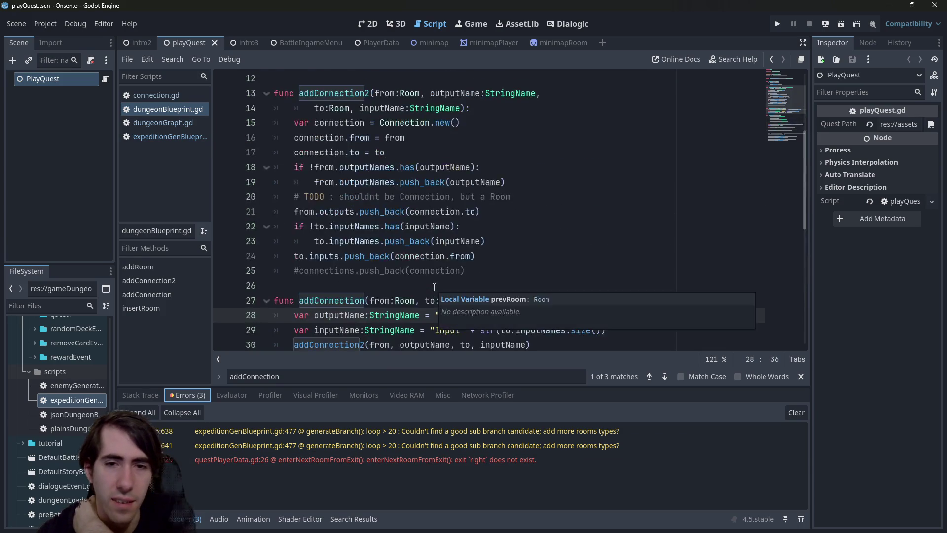
scroll(407, 276, down, 3)
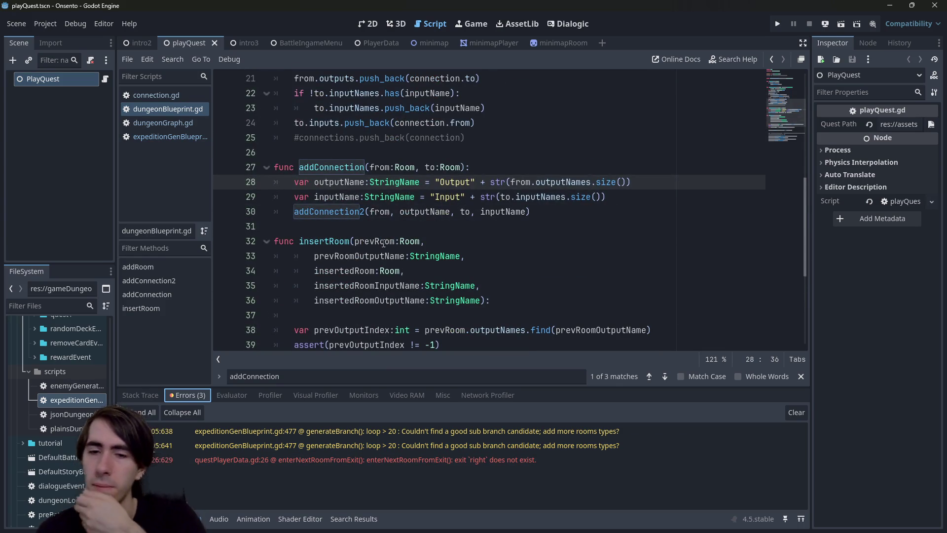
scroll(377, 230, down, 4)
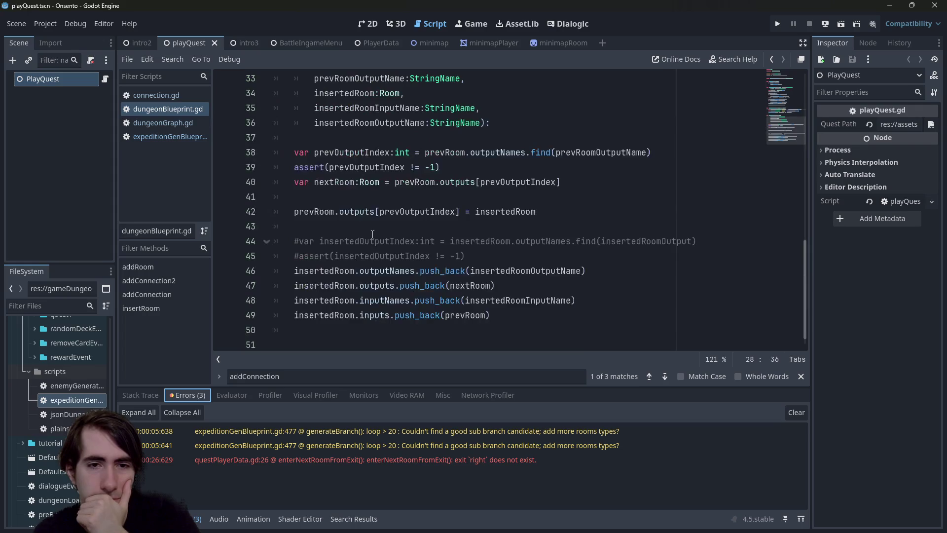
- Review addConnection and insertRoom in dungeonBlueprint.gd, then open another script from the list
scroll(373, 234, up, 1)
scroll(373, 234, up, 1)
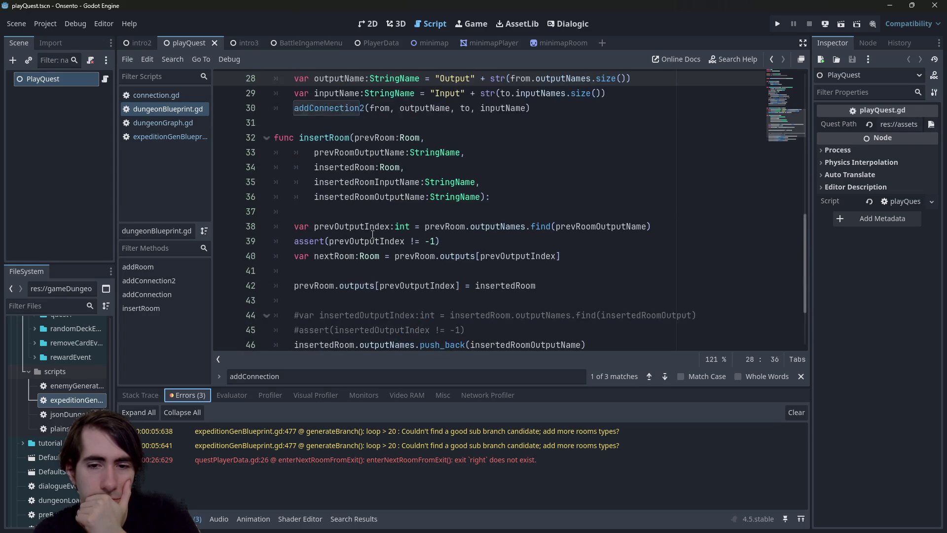
scroll(373, 234, up, 1)
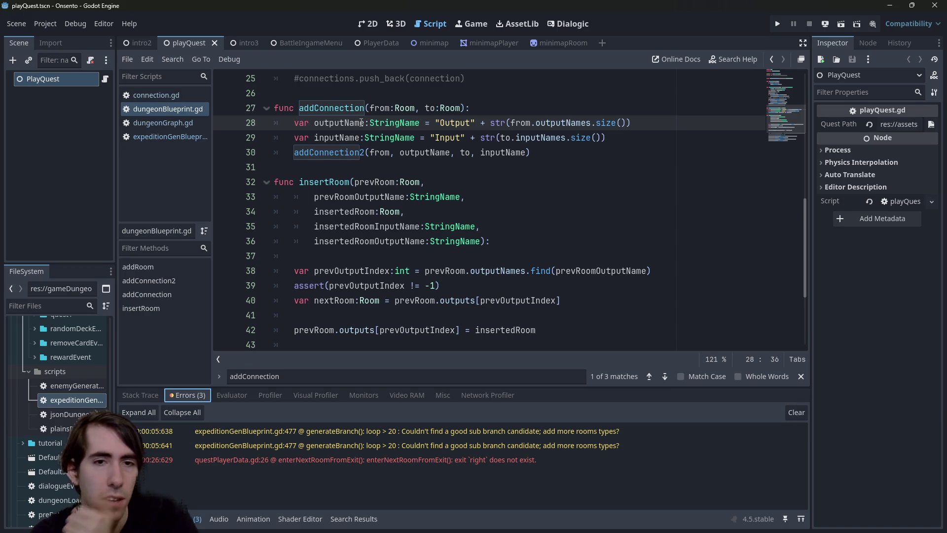
scroll(362, 123, down, 1)
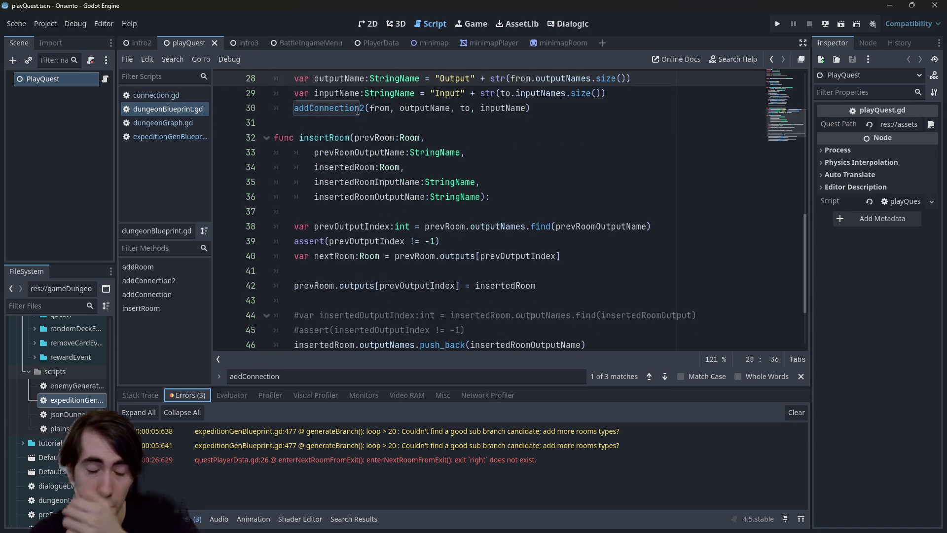
mouse_move(358, 111)
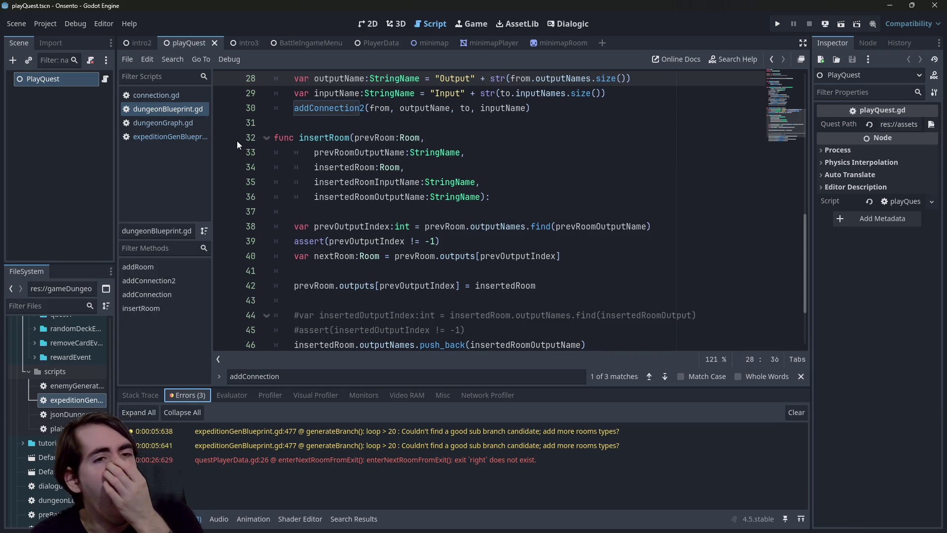
click(168, 125)
- Browse expeditionGenBlueprint.gd, connection.gd, dungeonBlueprint.gd and dungeonGraph.gd's graphData line
click(162, 136)
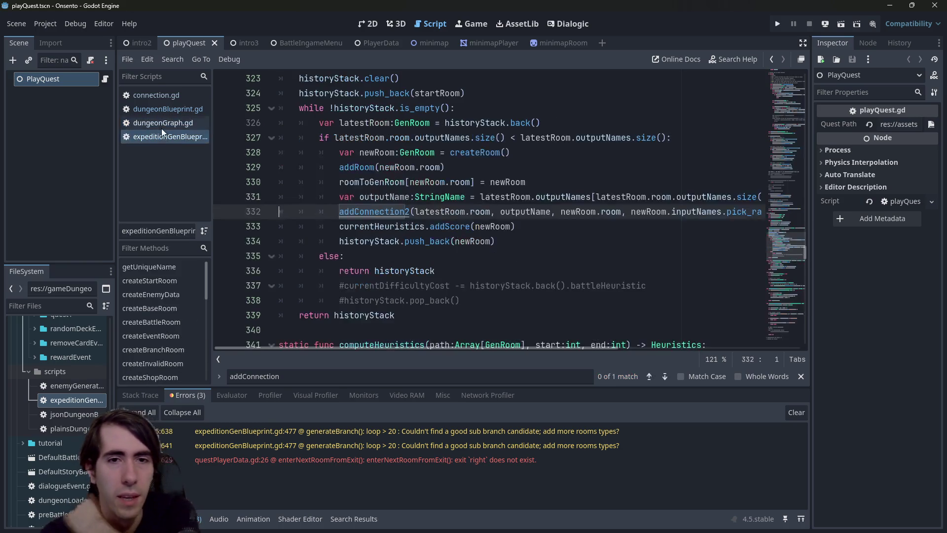
click(165, 96)
click(160, 109)
click(155, 121)
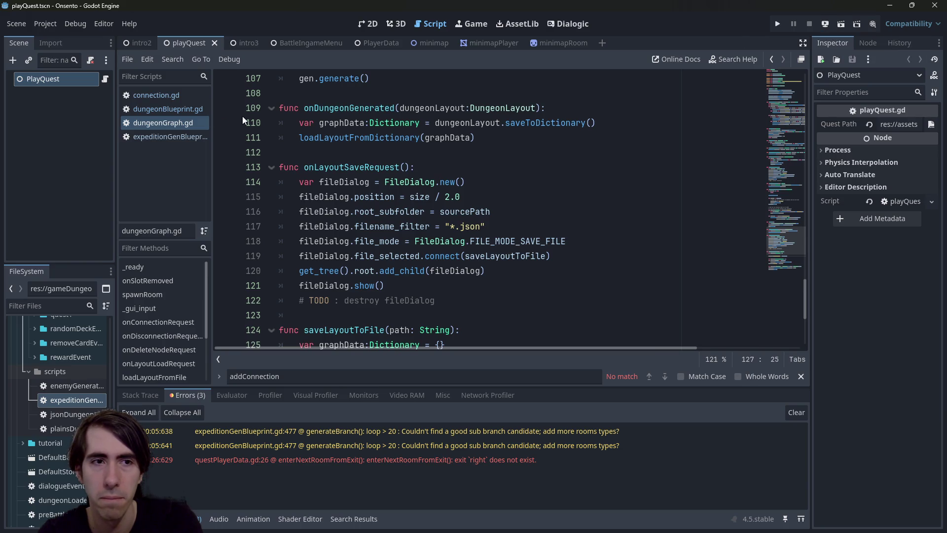
click(391, 123)
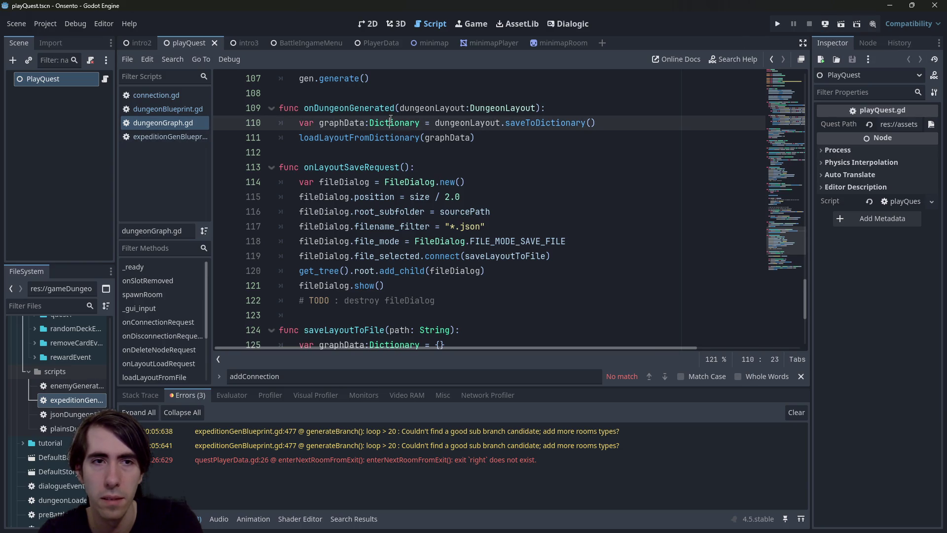
- Switch to the minimap scene and read minimap.gd's room-spawning and X-position code
click(430, 44)
scroll(346, 159, up, 9)
scroll(341, 158, down, 8)
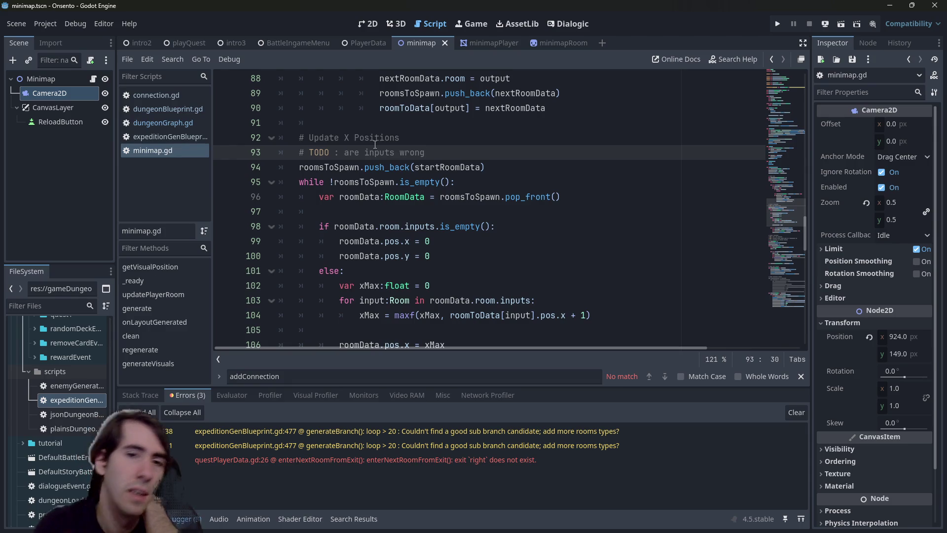
scroll(366, 148, down, 1)
scroll(342, 161, down, 2)
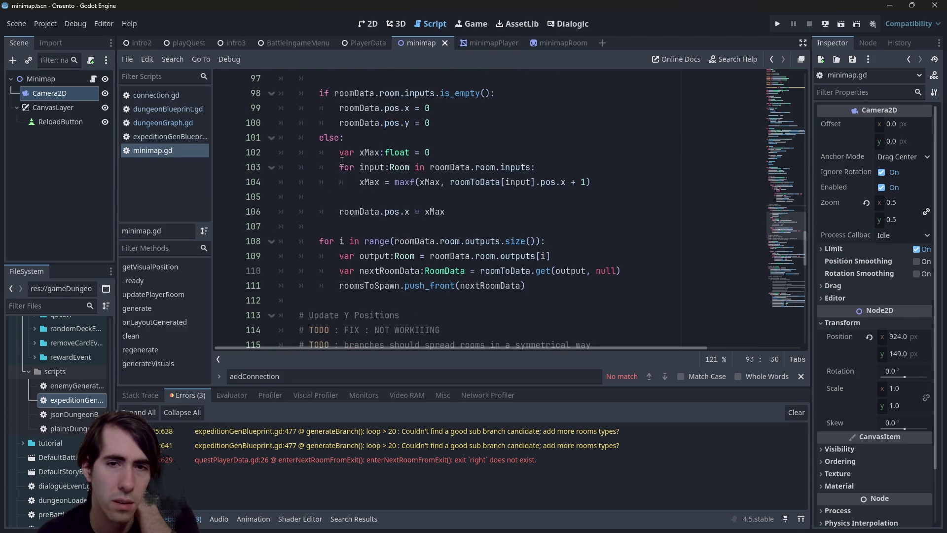
scroll(342, 161, up, 1)
scroll(342, 161, up, 1)
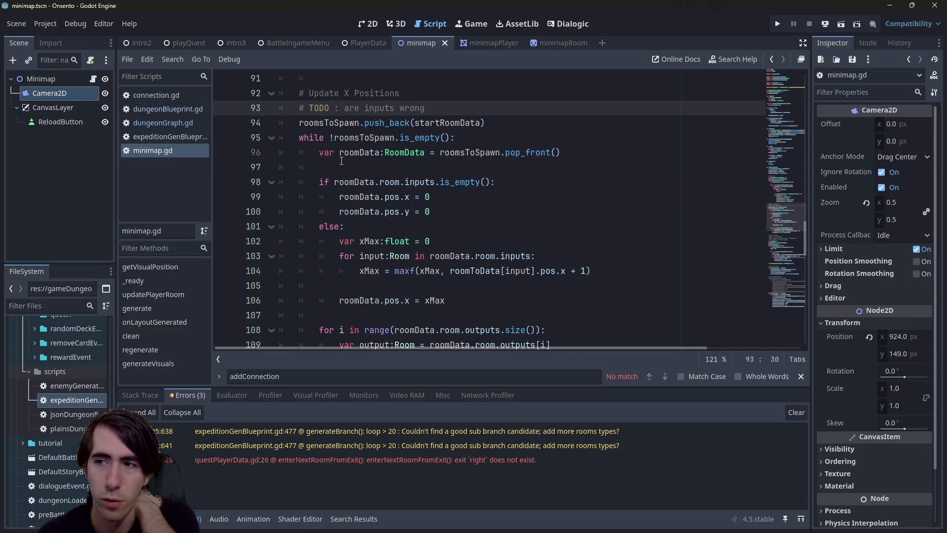
scroll(341, 161, up, 4)
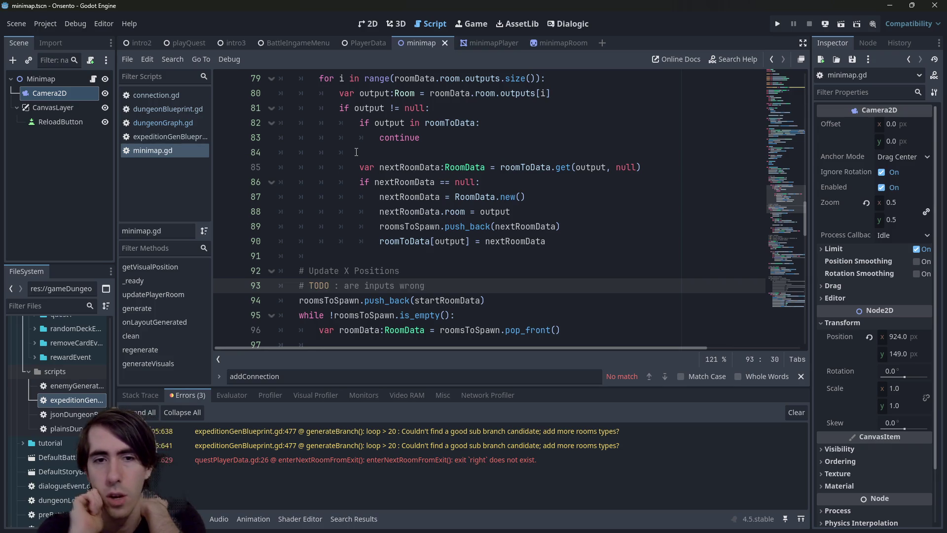
scroll(420, 165, up, 3)
scroll(481, 179, down, 3)
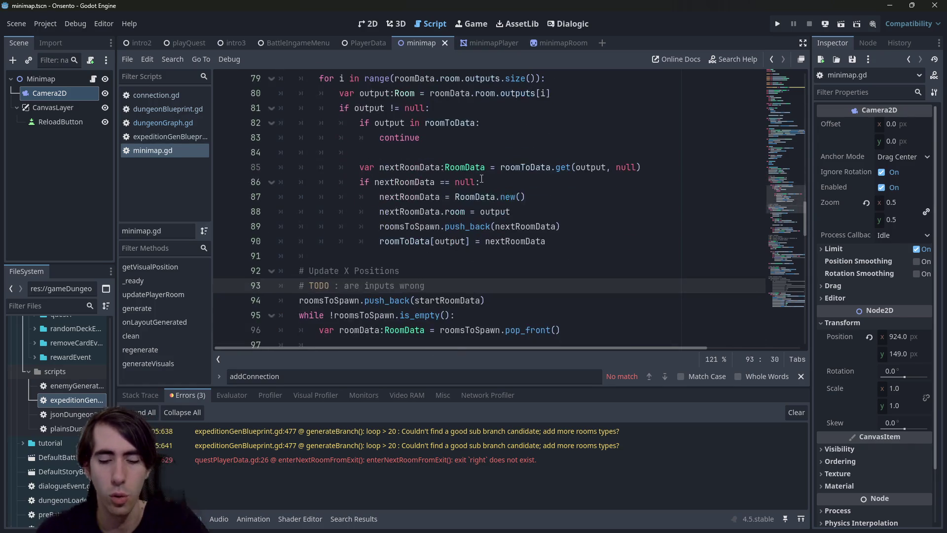
key(shift+alt+o)
- Quick-open quest.gd by searching 'quest' and inspect its exported fields and Dungeon type
text(quest)
key(Down)
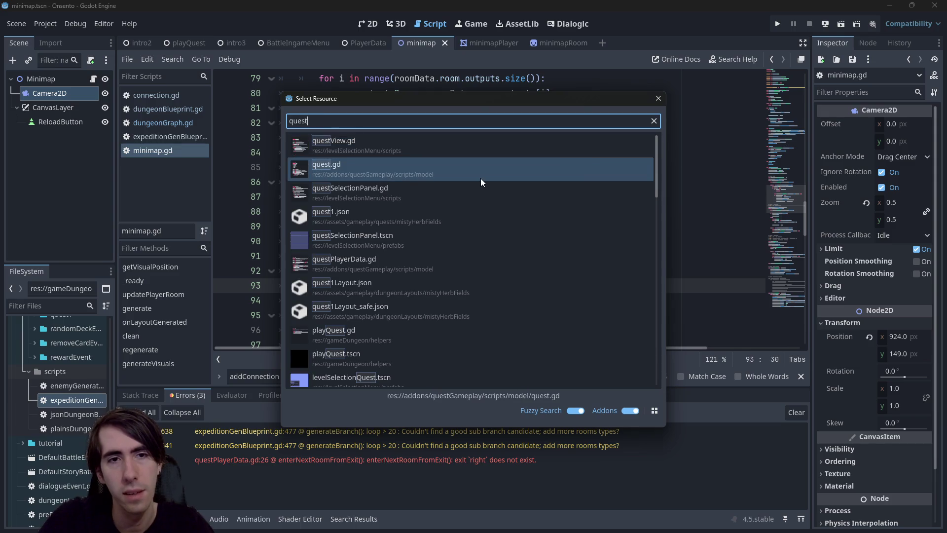
key(Return)
scroll(481, 179, down, 2)
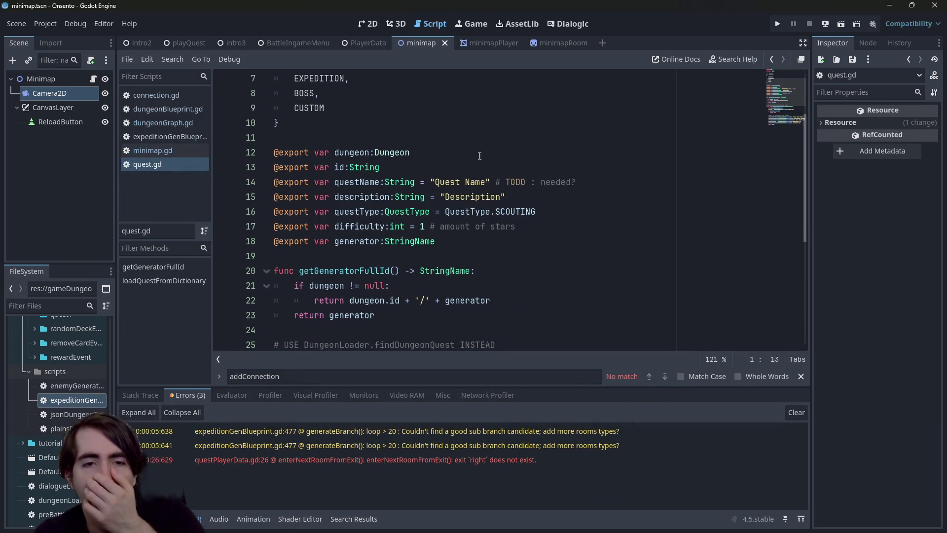
click(413, 203)
click(392, 155)
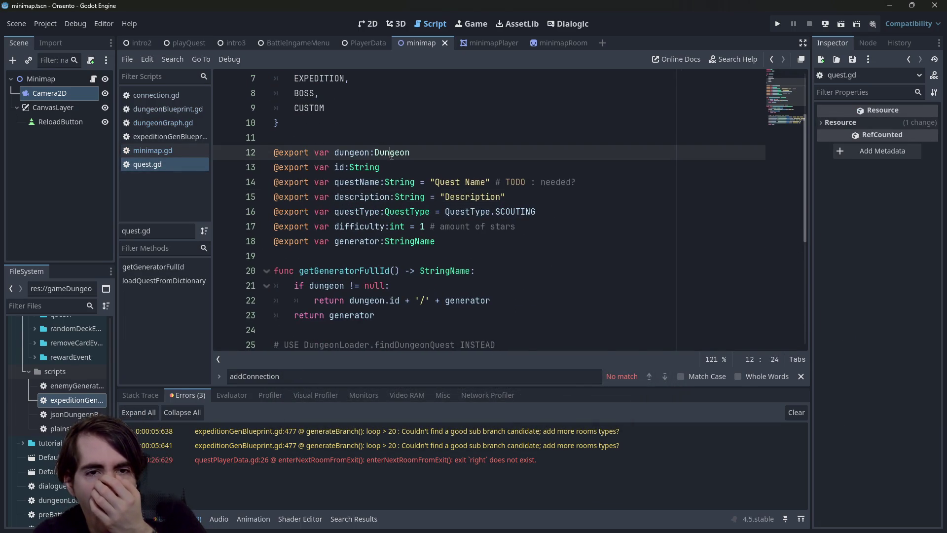
- Open the script defining Dungeon, then navigate back through quest.gd to minimap.gd
scroll(392, 155, down, 5)
scroll(391, 155, up, 5)
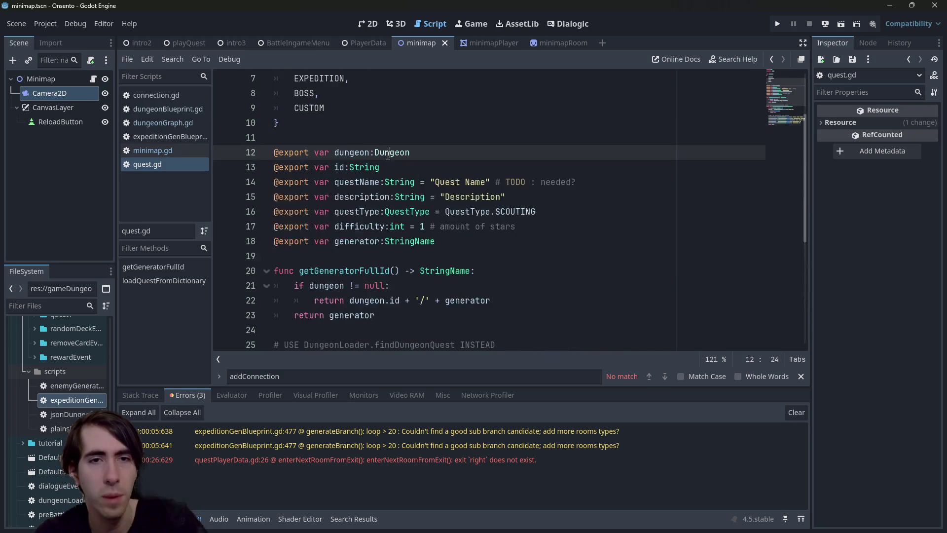
ctrl+click(391, 154)
key(alt+Left)
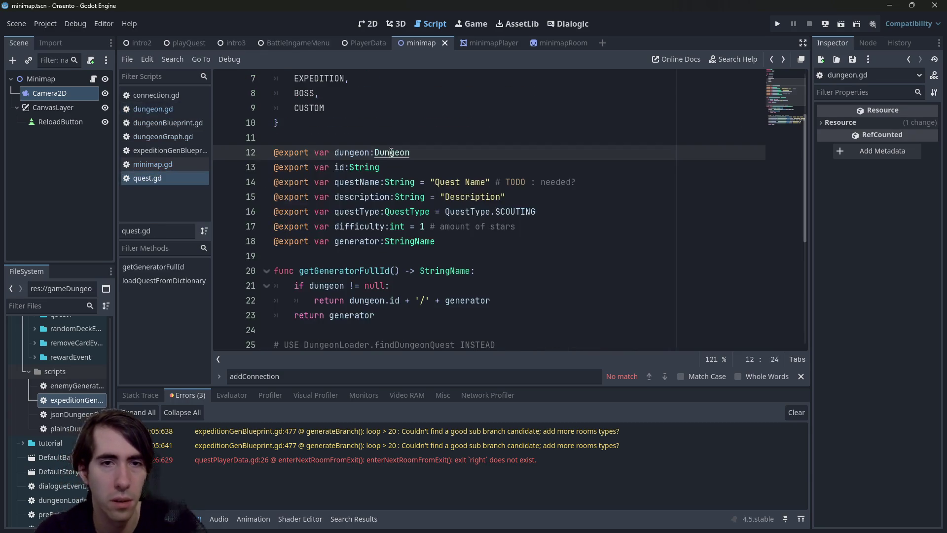
key(Page_Up)
key(alt+Left)
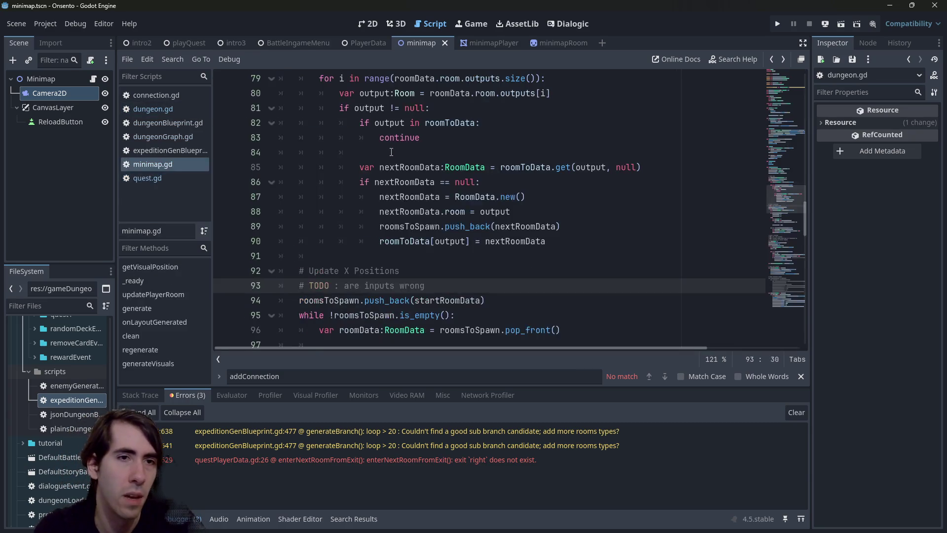
key(shift+alt+o)
- Quick-open dungeonLayout.gd via 'dungeonlayout' and check its startRoom variable
text(dungeonlayout)
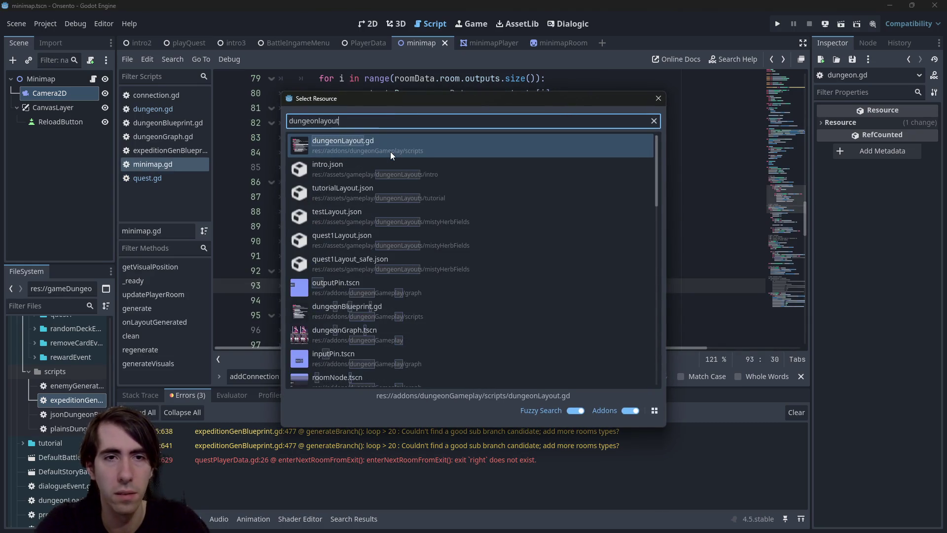
key(Return)
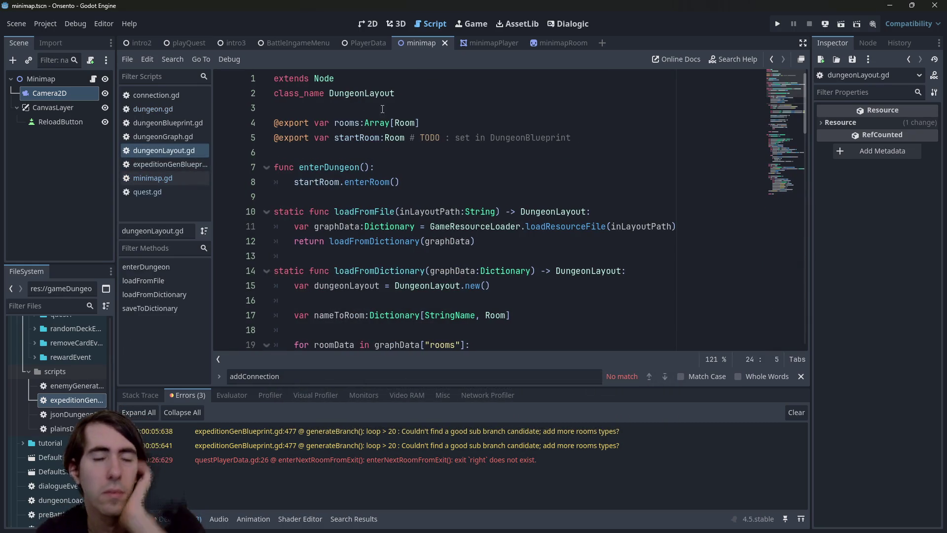
double_click(358, 135)
scroll(358, 130, down, 2)
scroll(358, 131, up, 2)
scroll(358, 131, down, 10)
scroll(359, 130, down, 12)
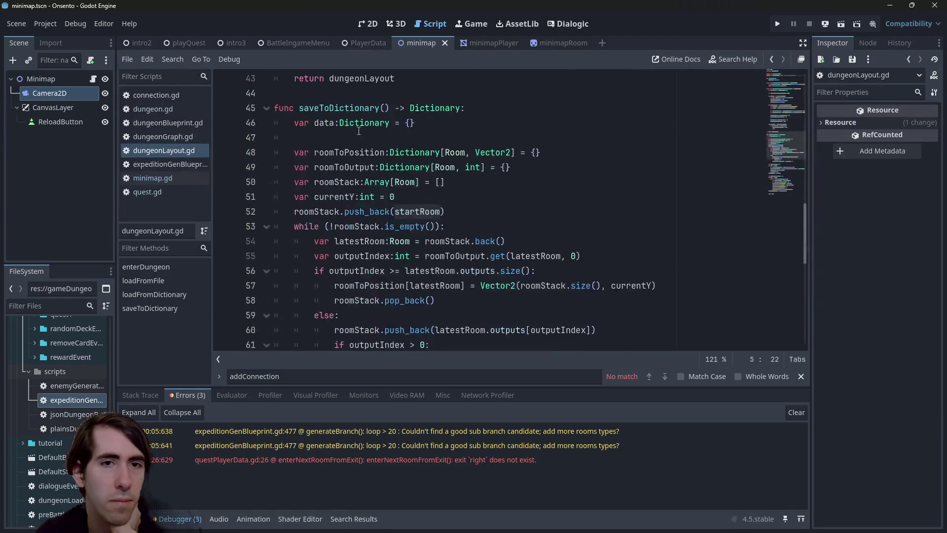
- Inspect the connectionsData variable around lines 81-83 of dungeonLayout.gd
scroll(359, 130, up, 9)
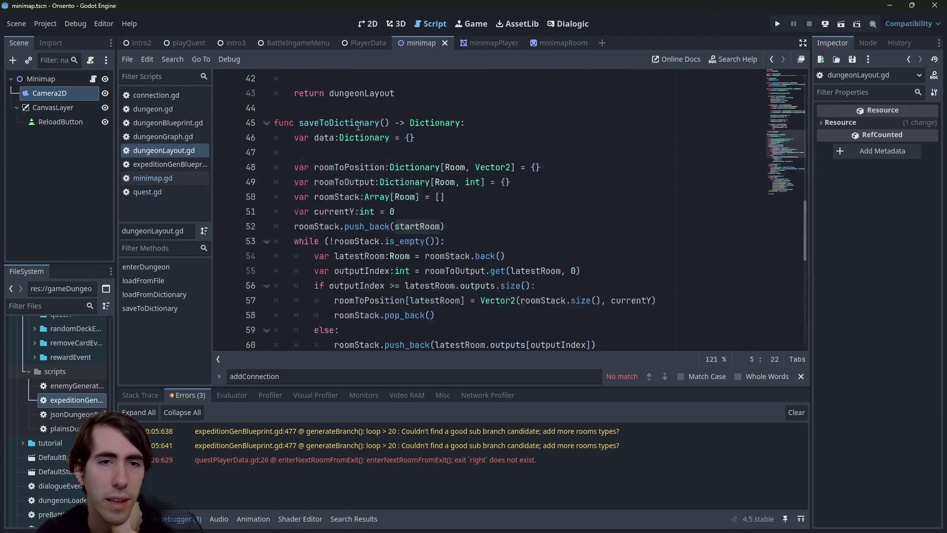
scroll(408, 239, down, 7)
scroll(408, 240, down, 2)
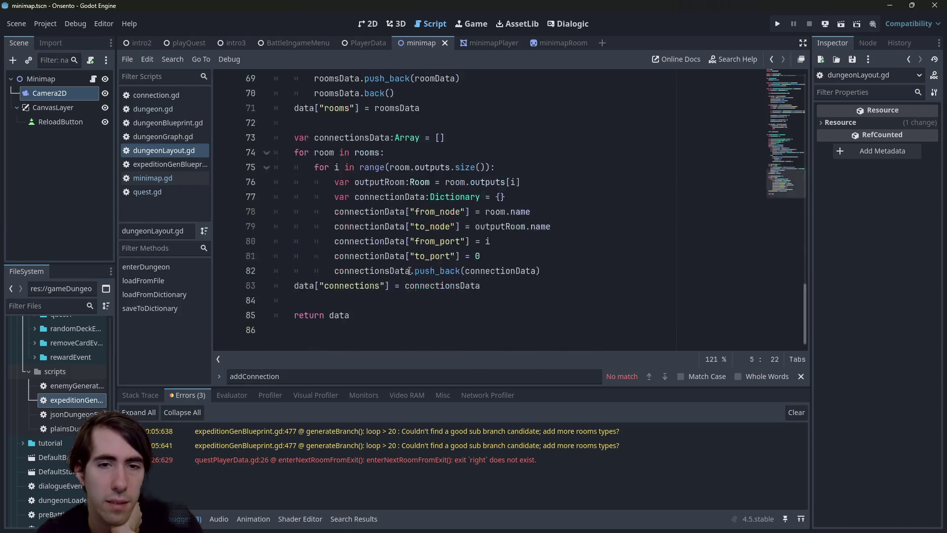
click(514, 257)
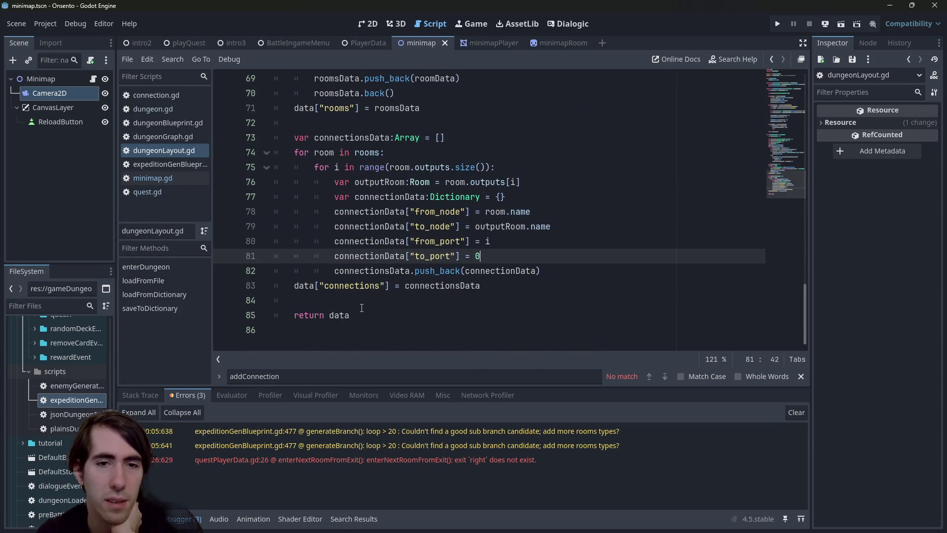
click(303, 285)
click(431, 286)
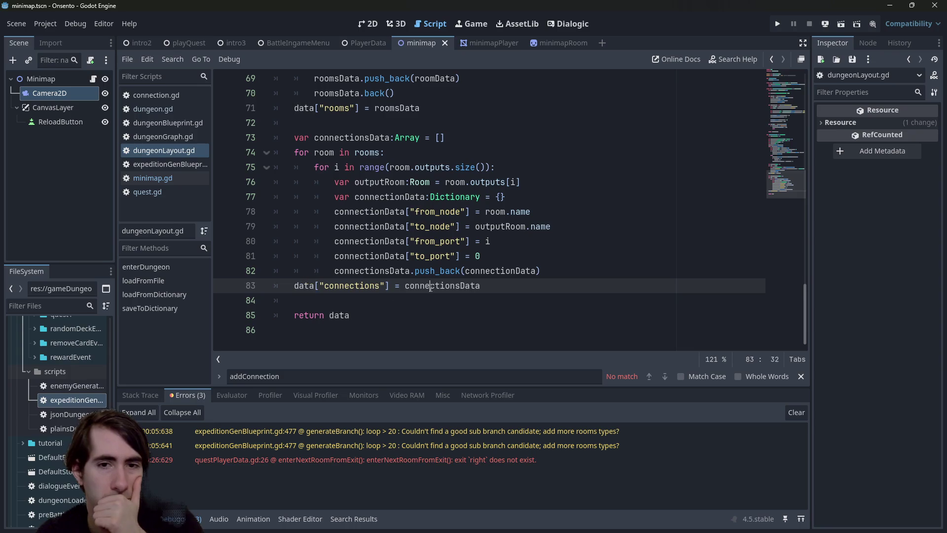
double_click(431, 286)
- Insert a blank line after loadFromDictionary's 'return dungeonLayout' for a new function
scroll(437, 257, up, 1)
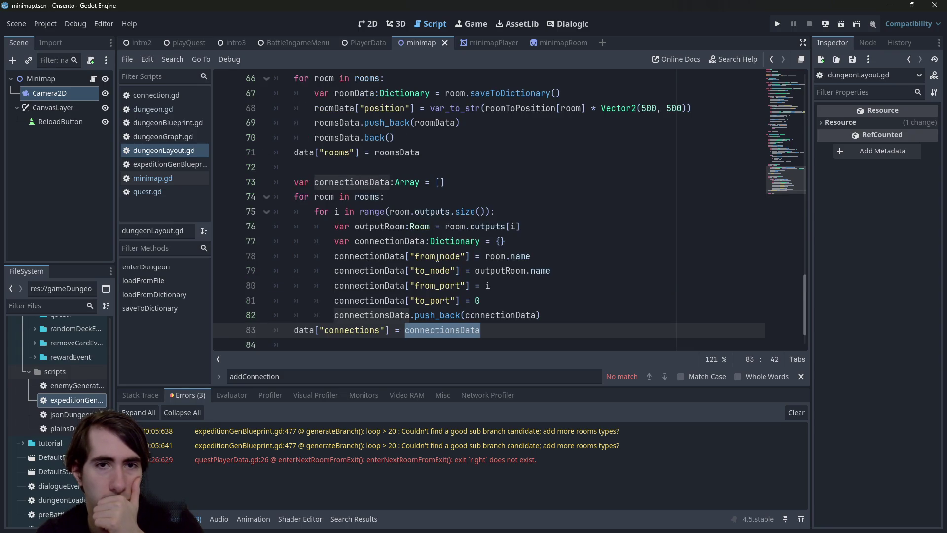
scroll(437, 237, up, 8)
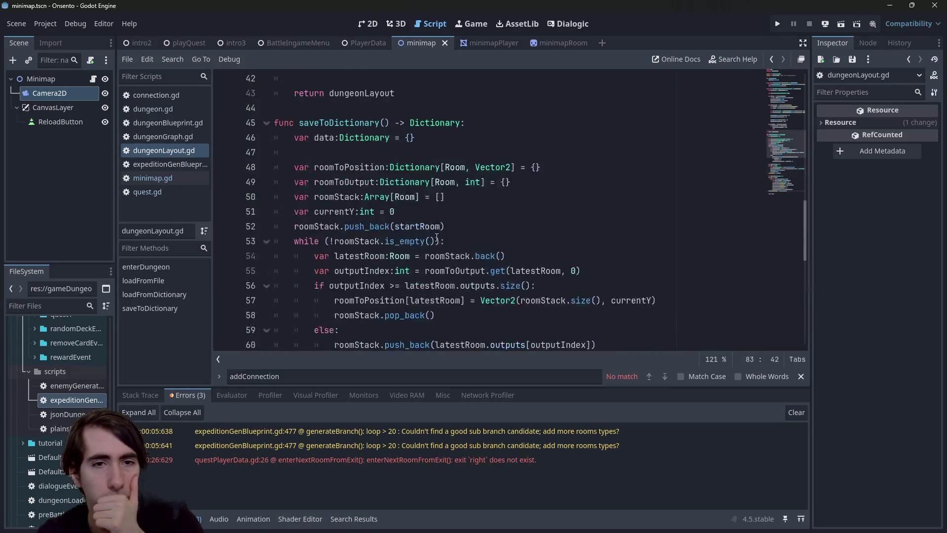
scroll(437, 238, up, 14)
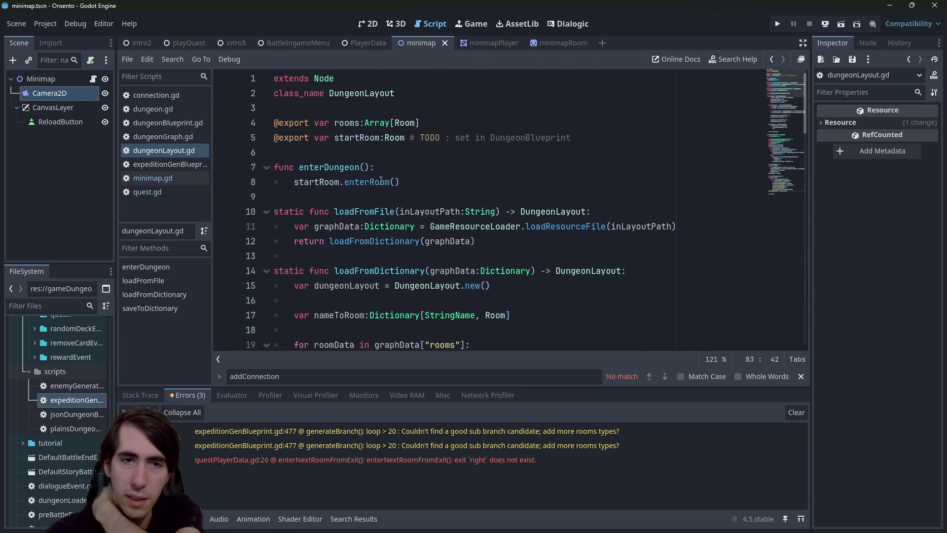
scroll(380, 178, down, 20)
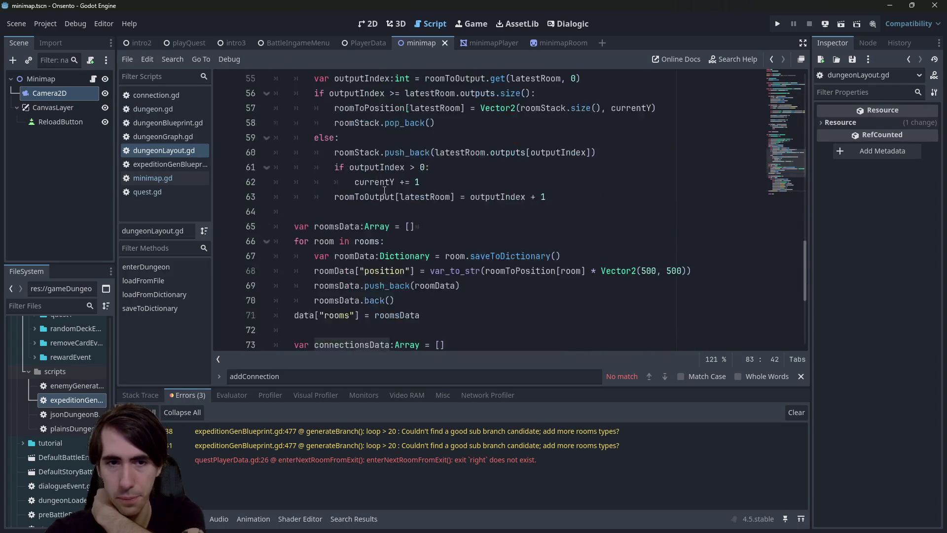
scroll(384, 180, up, 10)
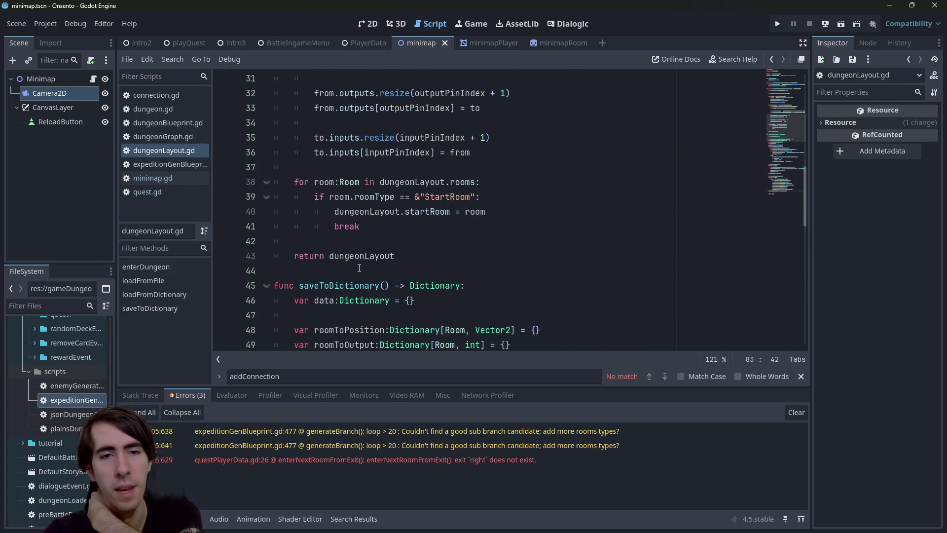
click(359, 268)
scroll(360, 261, up, 10)
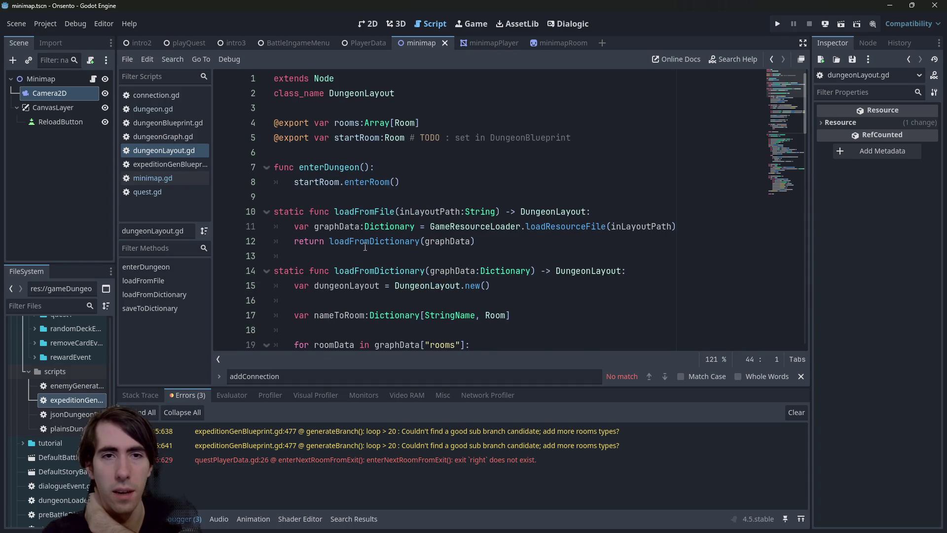
scroll(365, 247, down, 13)
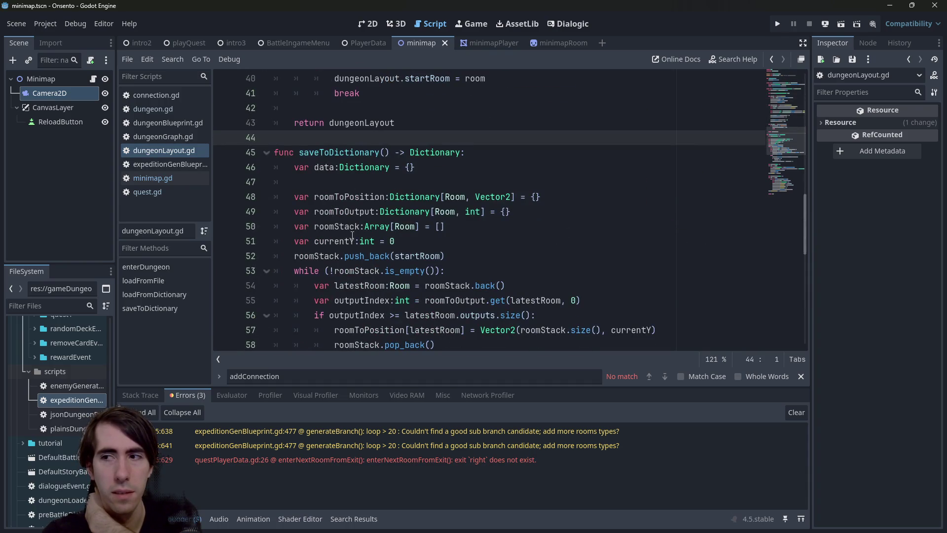
key(Return)
key(Return)
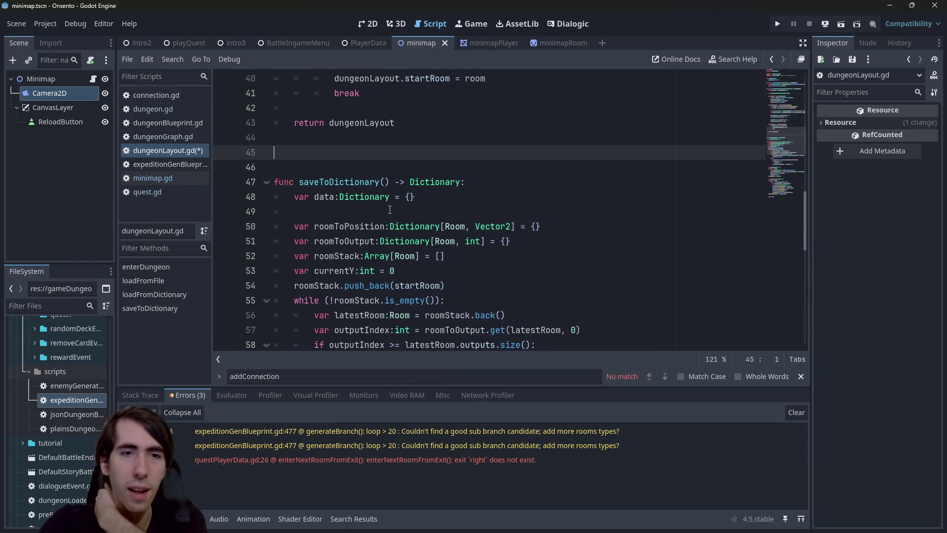
- Declare func unitTest(): and check the startRoom and rooms declarations
text(func unit)
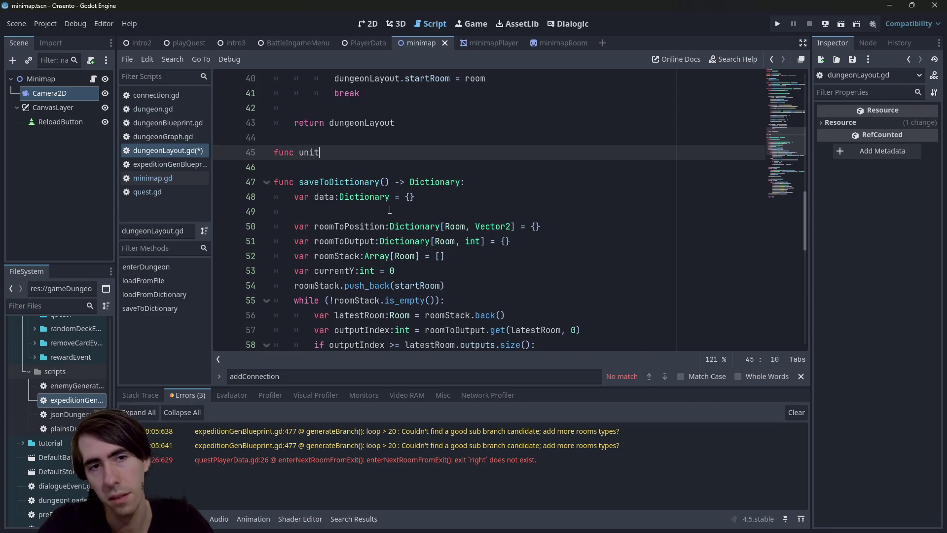
text(Test():)
key(Return)
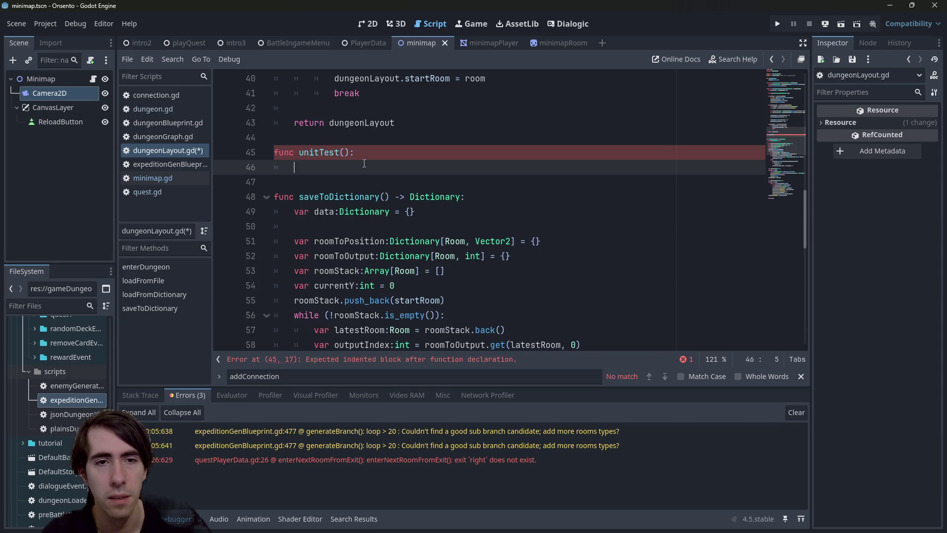
scroll(364, 163, down, 2)
scroll(364, 163, up, 15)
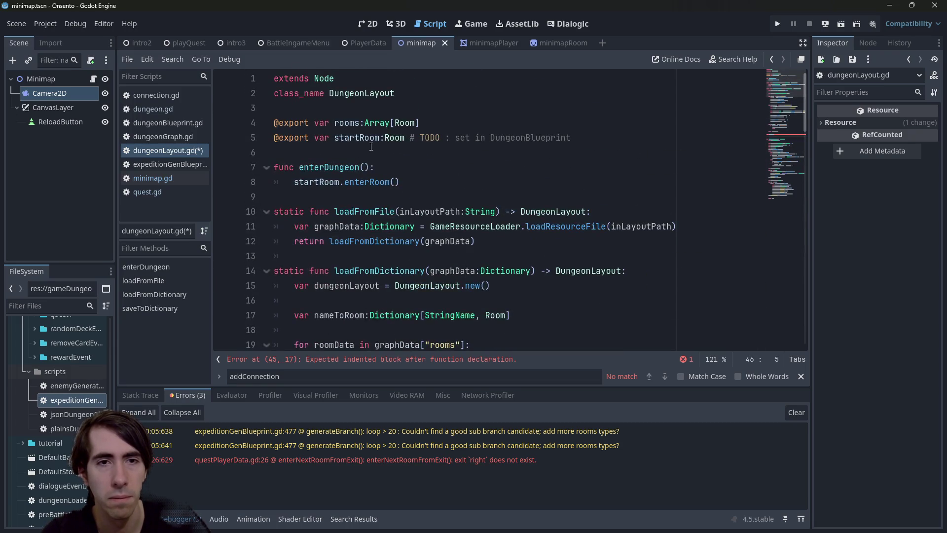
double_click(372, 140)
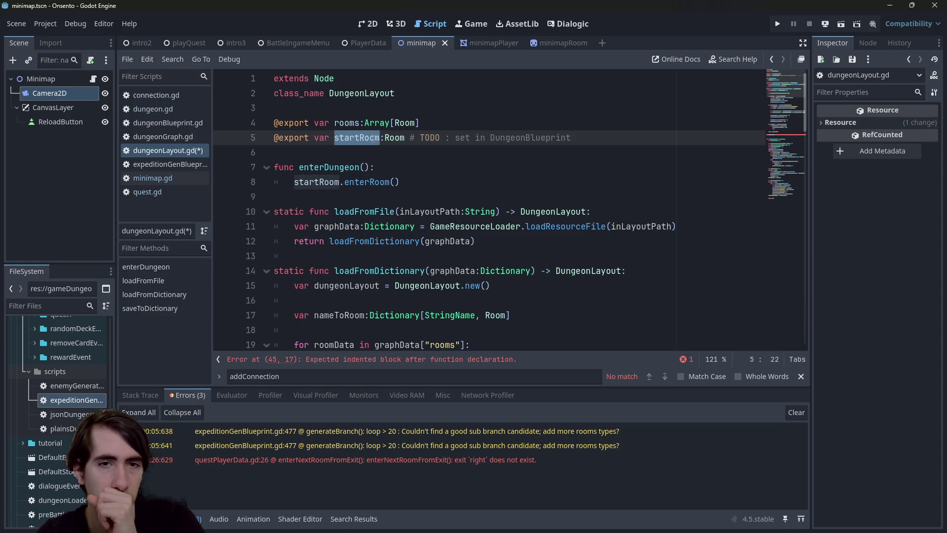
scroll(367, 171, down, 12)
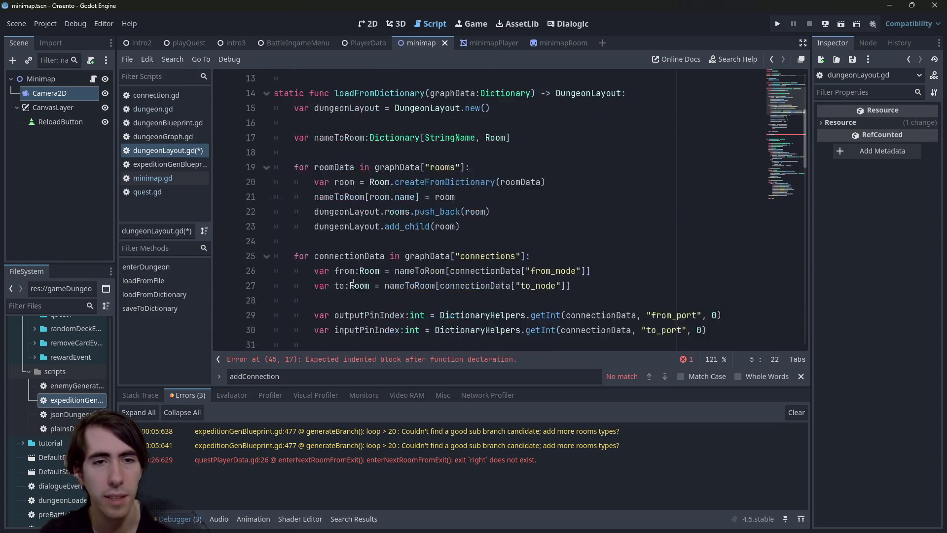
click(349, 217)
scroll(348, 217, up, 12)
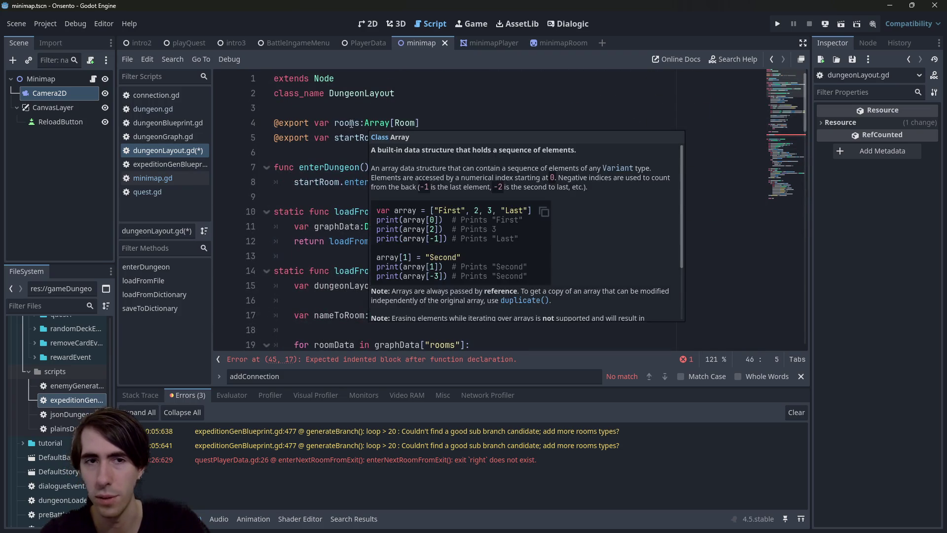
double_click(348, 122)
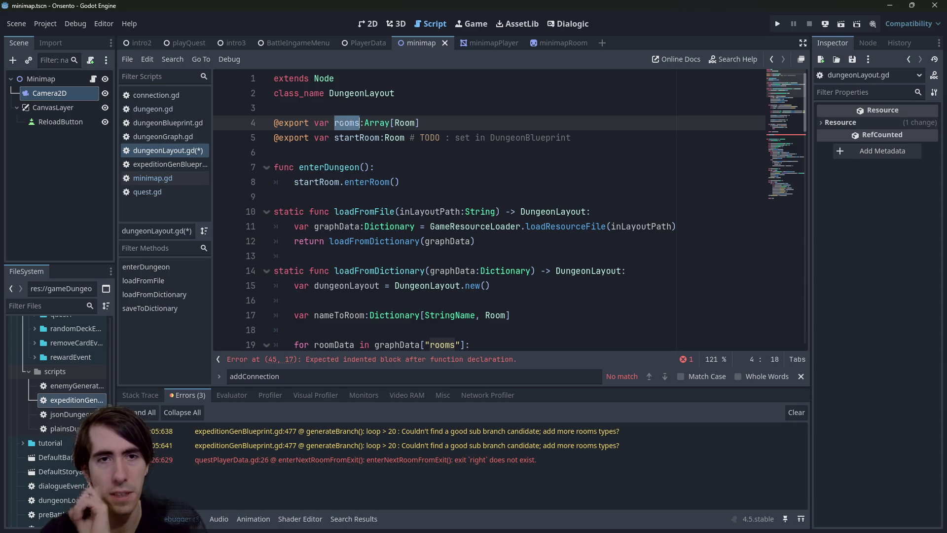
scroll(338, 289, down, 9)
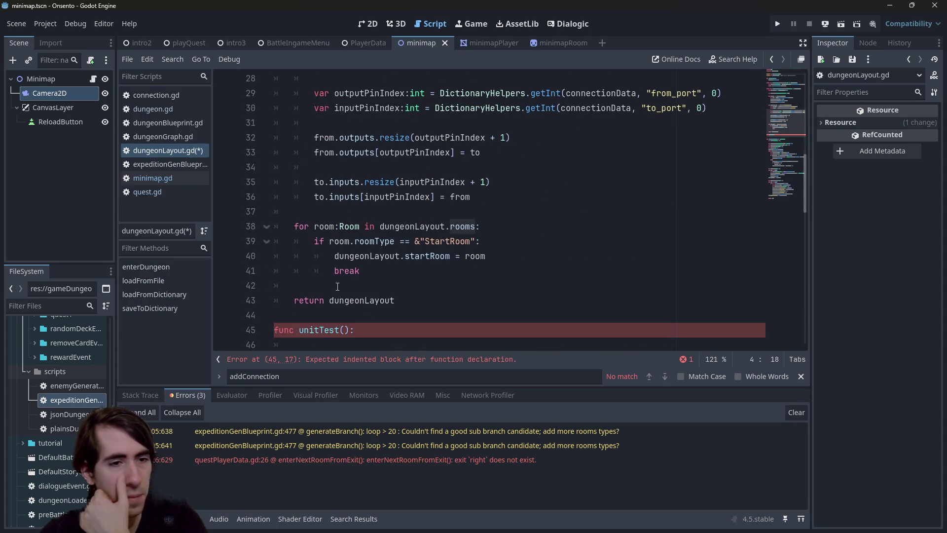
- Add a 'for room:Room in rooms:' loop inside unitTest
click(345, 344)
scroll(376, 272, down, 2)
text(for )
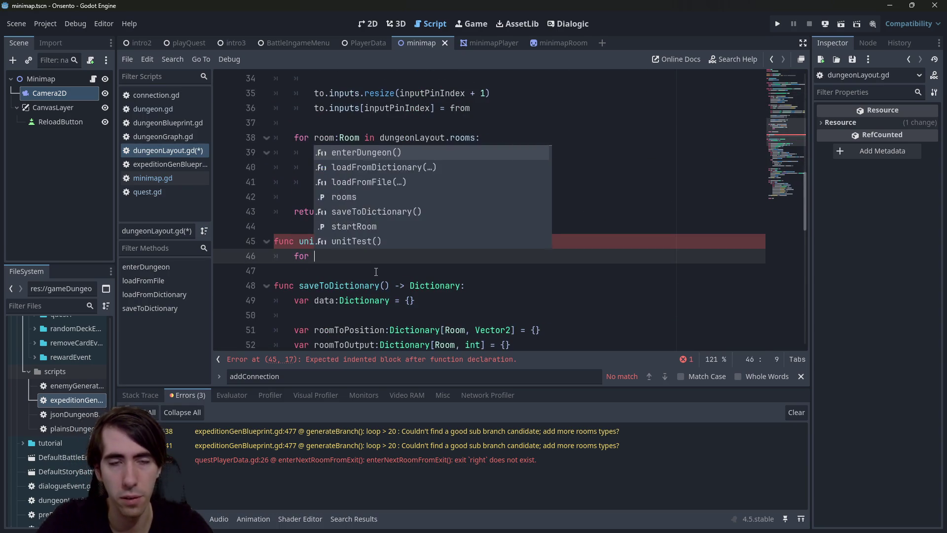
text(room in rooms:)
key(Return)
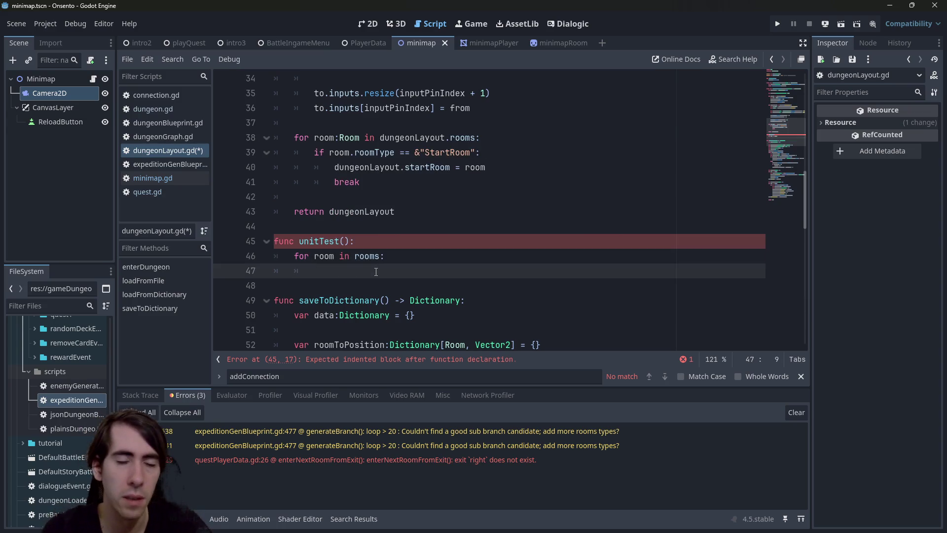
click(335, 256)
text(:Room)
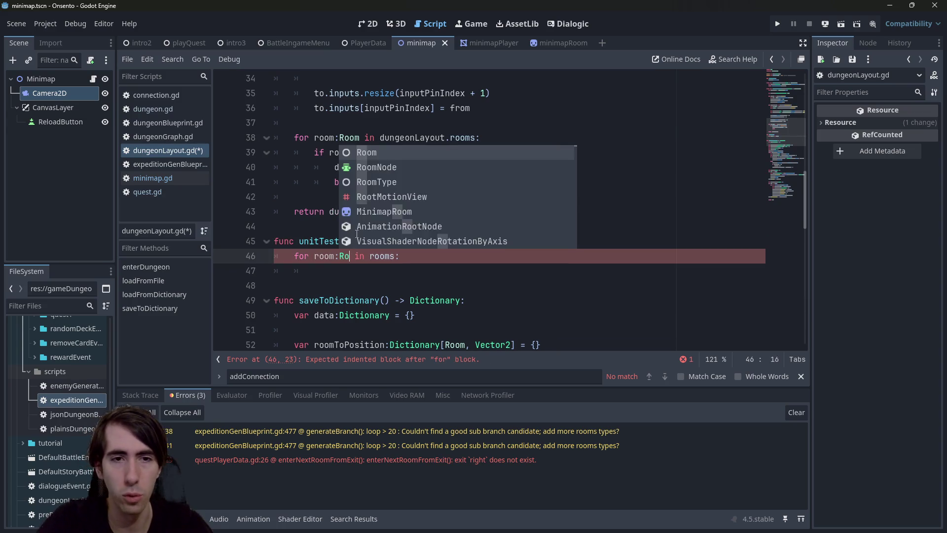
key(Escape)
key(Escape)
key(Down)
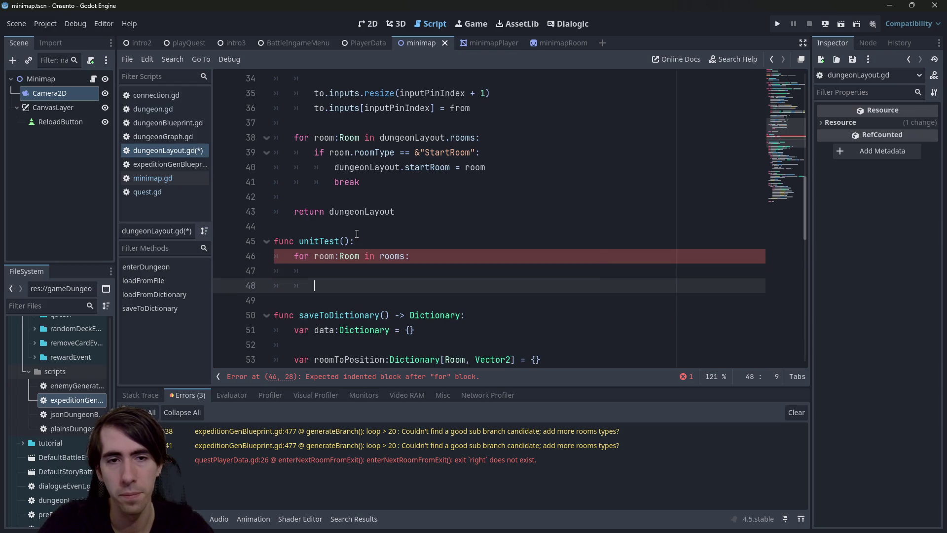
- Write room.outputs in the loop body and jump to its definition in room.gd
text(room.)
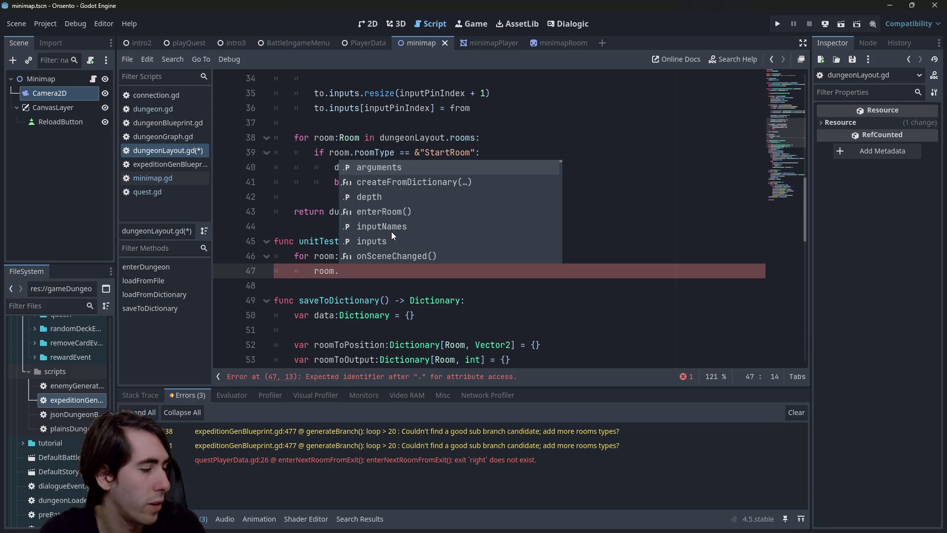
text(outputs)
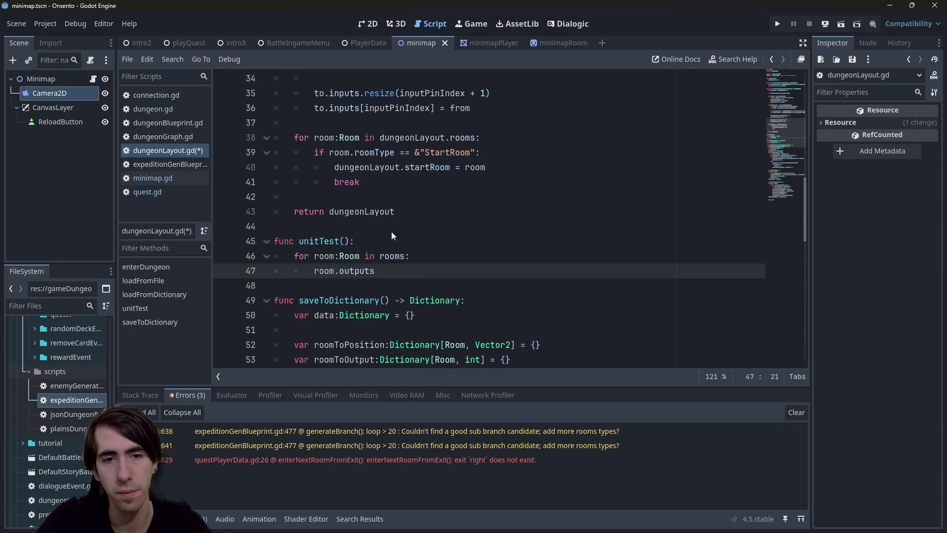
ctrl+click(357, 271)
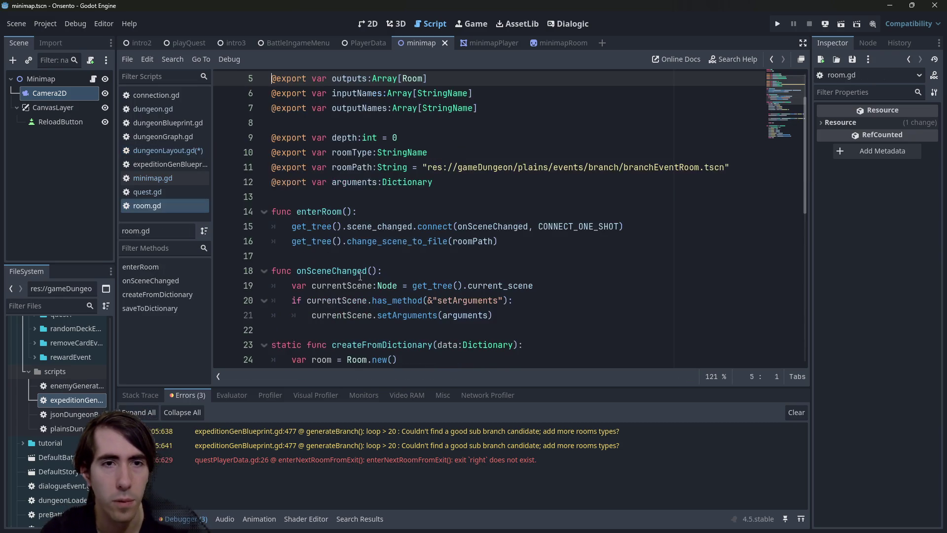
- Check that outputs is an exported Array[Room] in room.gd, then return to dungeonLayout.gd
scroll(362, 225, up, 2)
double_click(407, 138)
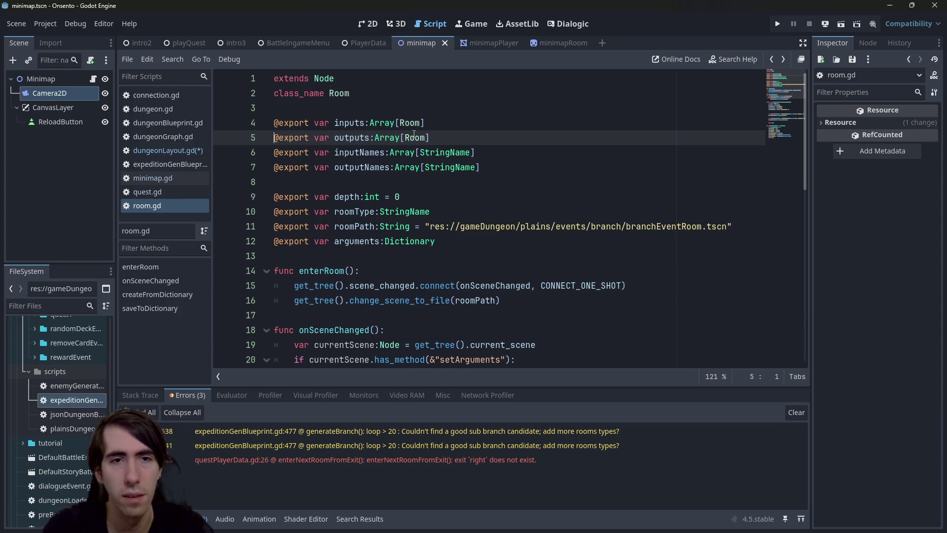
key(alt+Left)
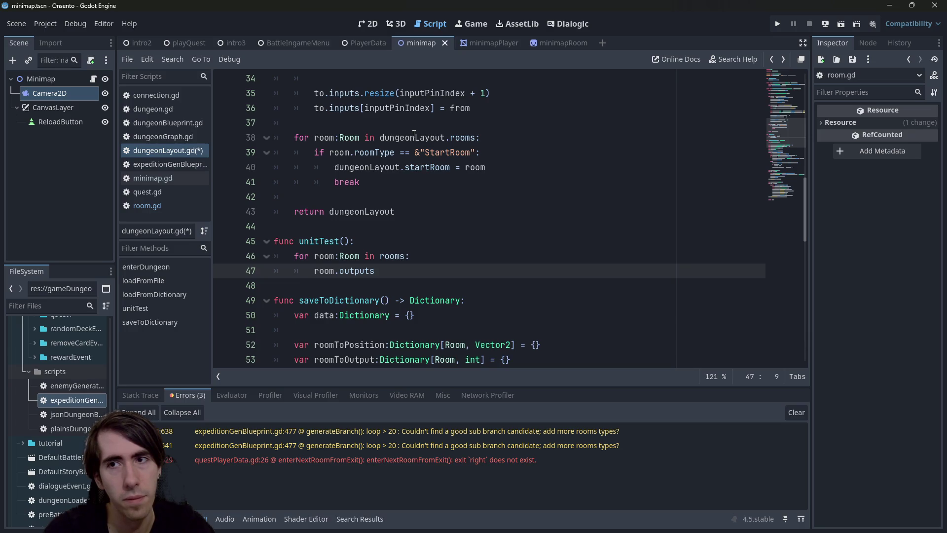
- Add an inner 'for outputRoom:Room in room.outputs:' loop to unitTest
text(for output)
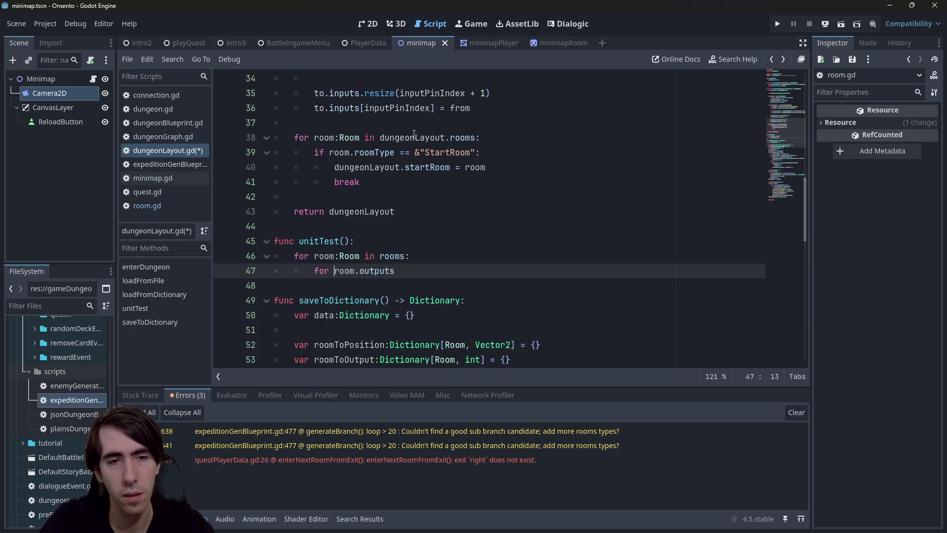
text(Room in)
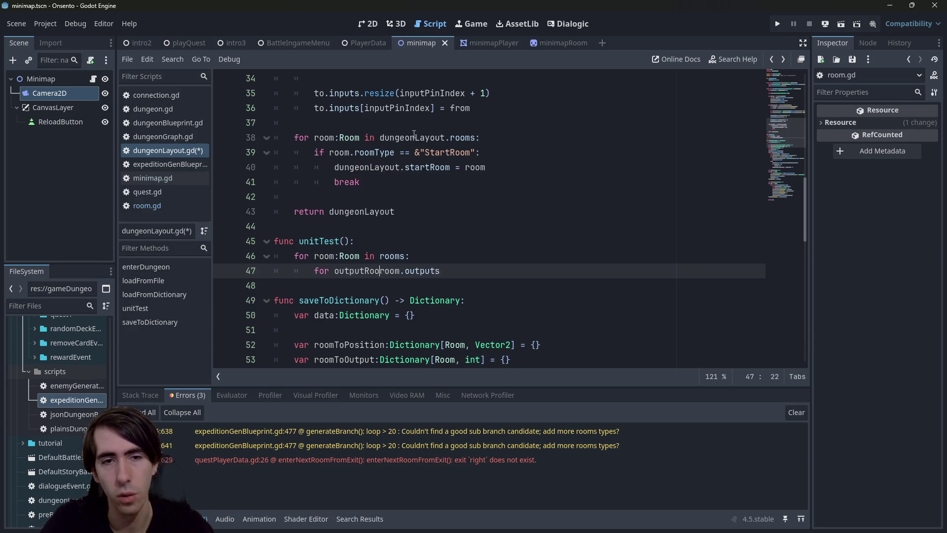
key(End)
text(:)
key(Left)
key(Left)
key(Left)
text(:Room)
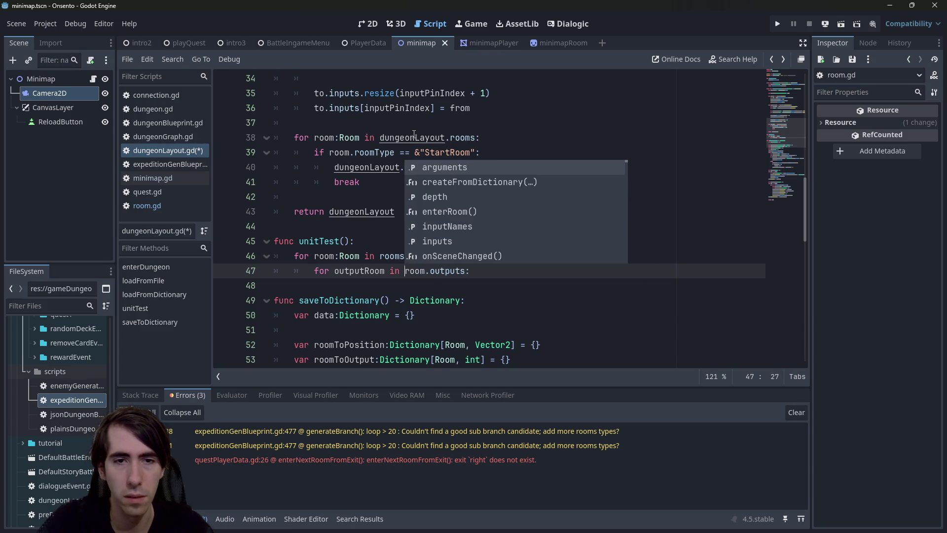
key(End)
key(BackSpace)
key(BackSpace)
key(BackSpace)
text(Room)
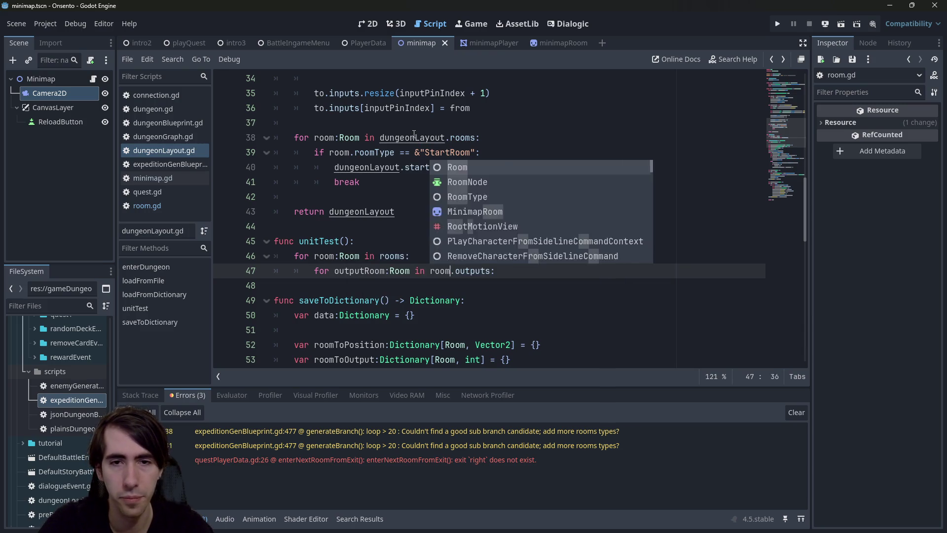
key(ctrl+s)
key(ctrl+z)
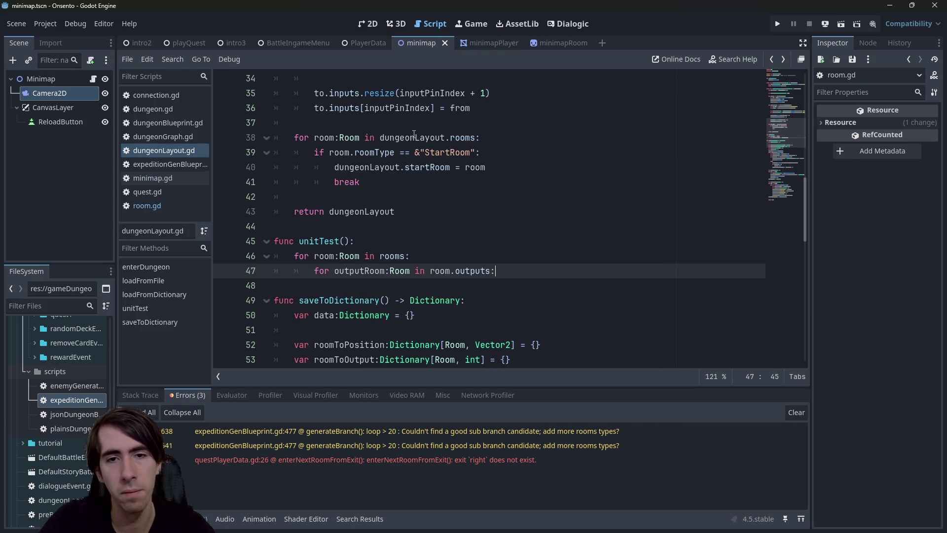
key(BackSpace)
key(BackSpace)
key(BackSpace)
text(out)
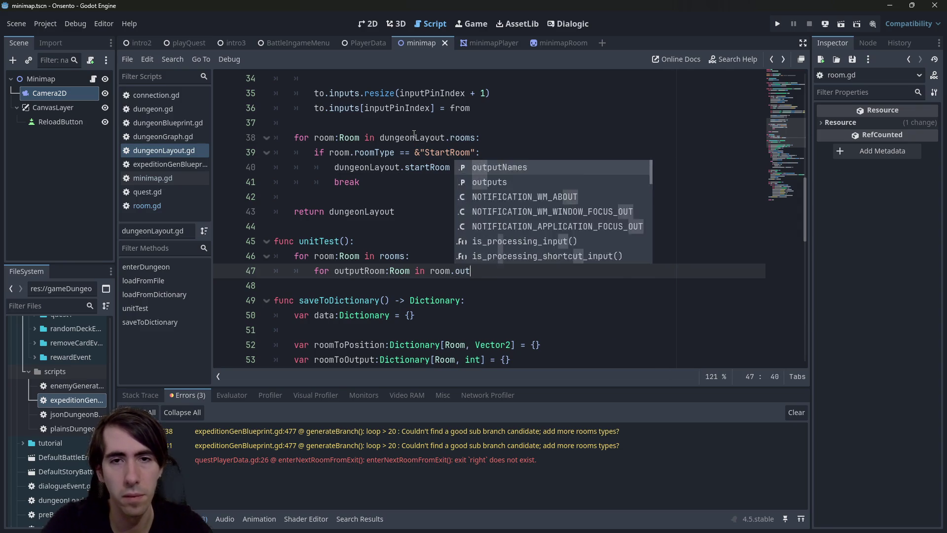
text(puts:)
key(Return)
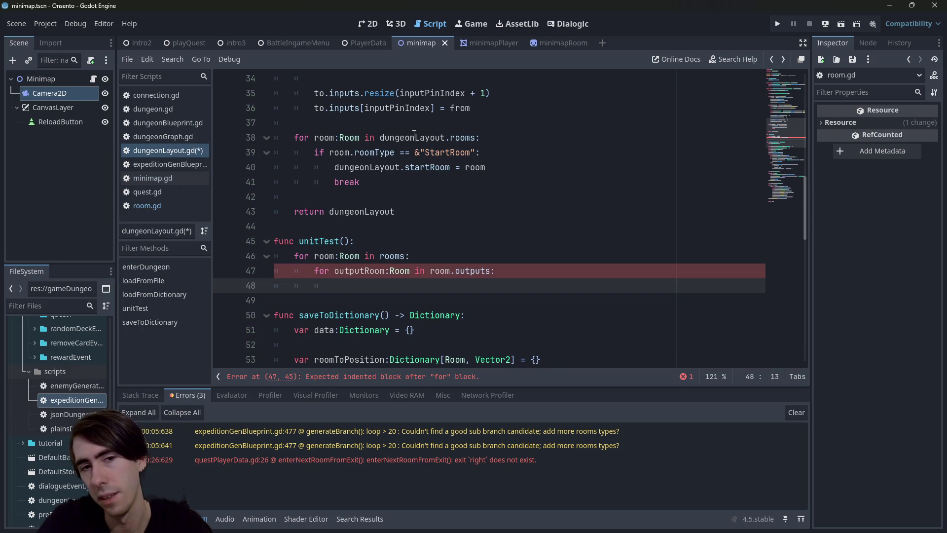
- Assert outputRoom.inputs.find(room) != -1 inside the inner loop and save dungeonLayout.gd
text(outputRoom.)
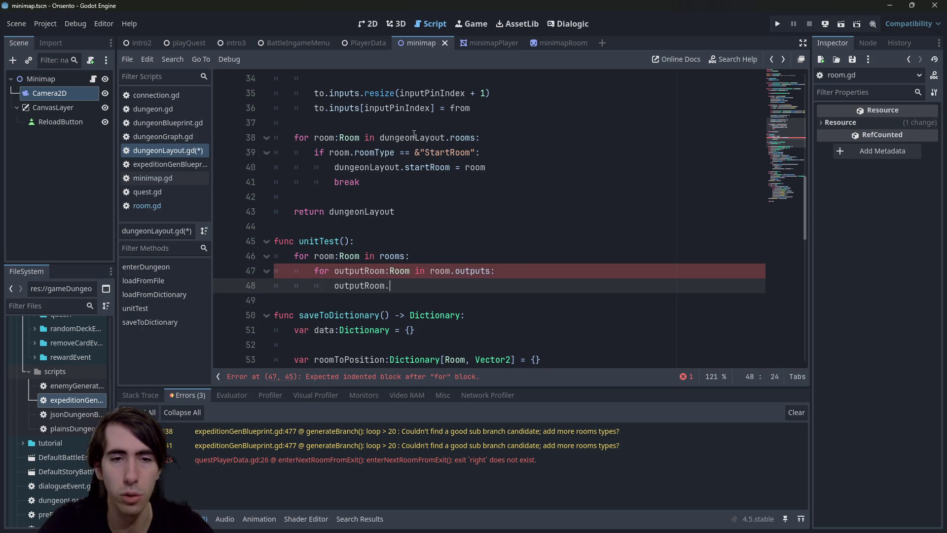
text(inputs.)
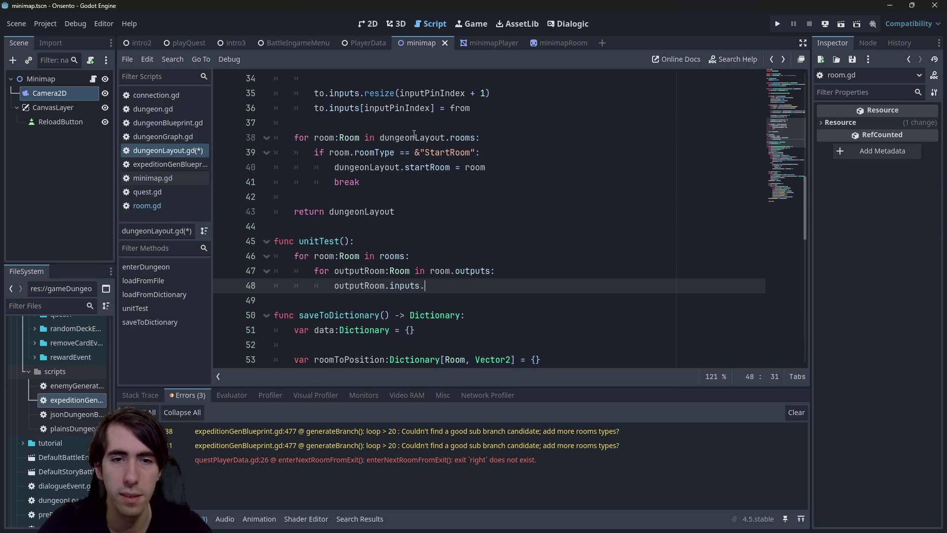
text(fin)
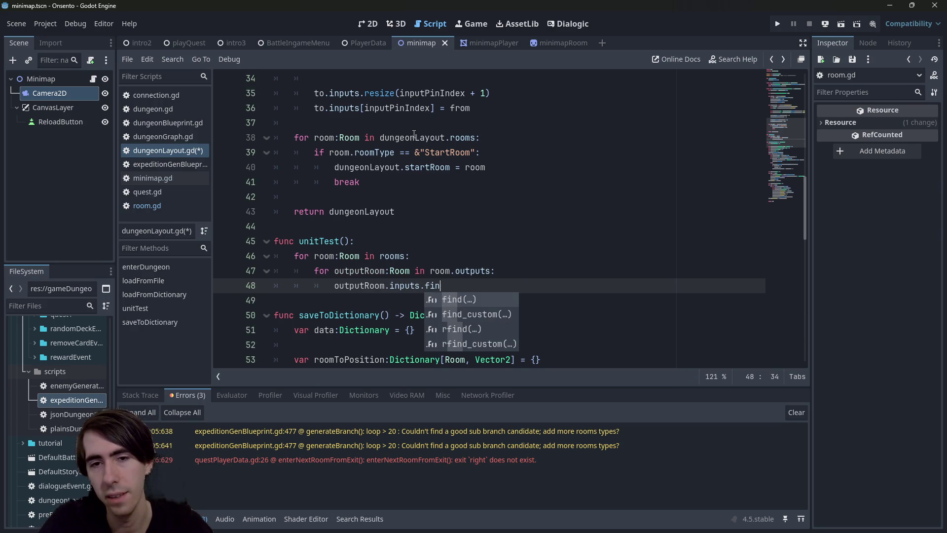
text(d)
key(Return)
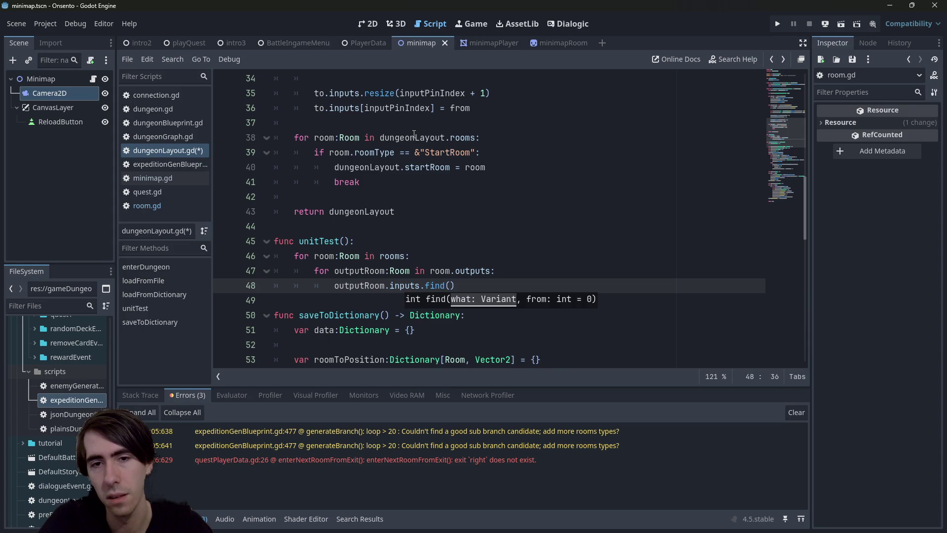
text())
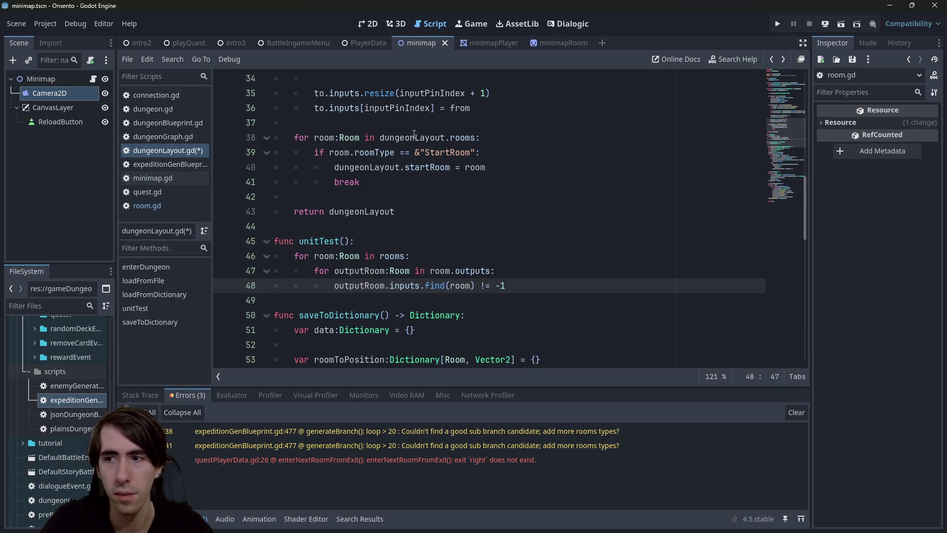
key(ctrl+Left)
key(ctrl+Left)
key(ctrl+Left)
text(assert()
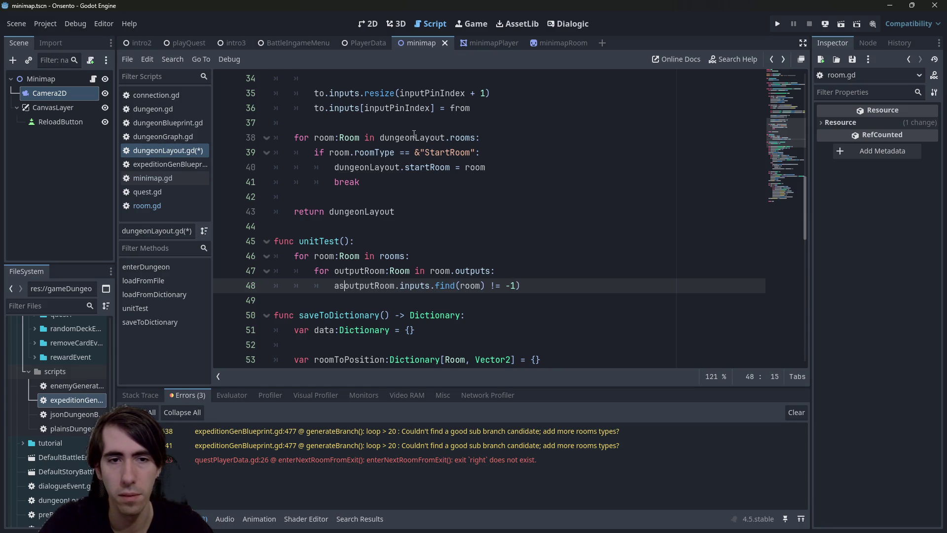
key(ctrl+s)
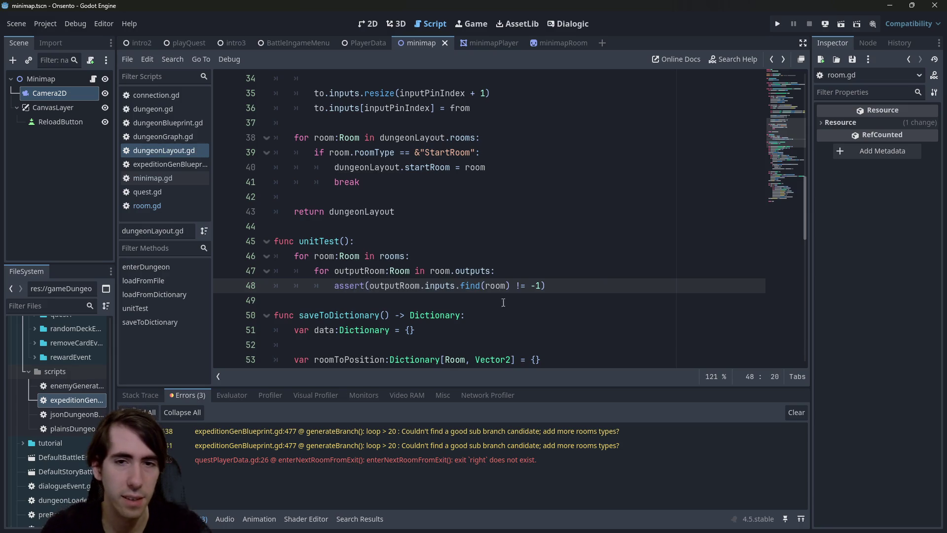
key(Up)
key(Up)
key(Up)
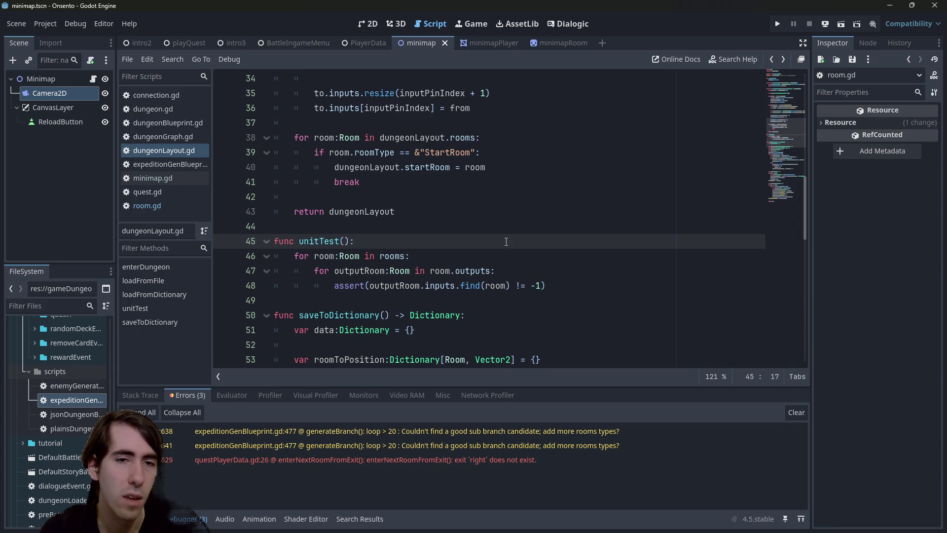
- Rename the unitTest function to isCorrectlyBuilt and save
key(Return)
text(var)
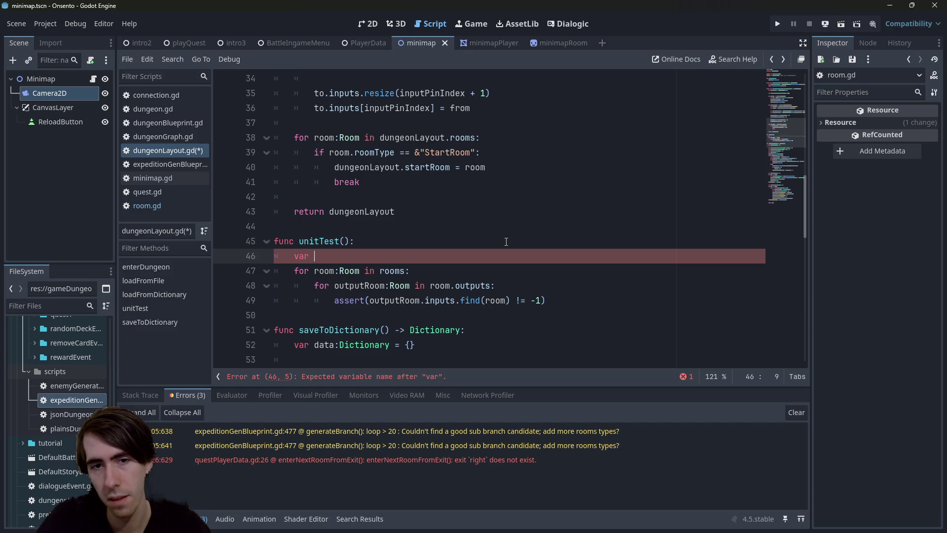
key(ctrl+z)
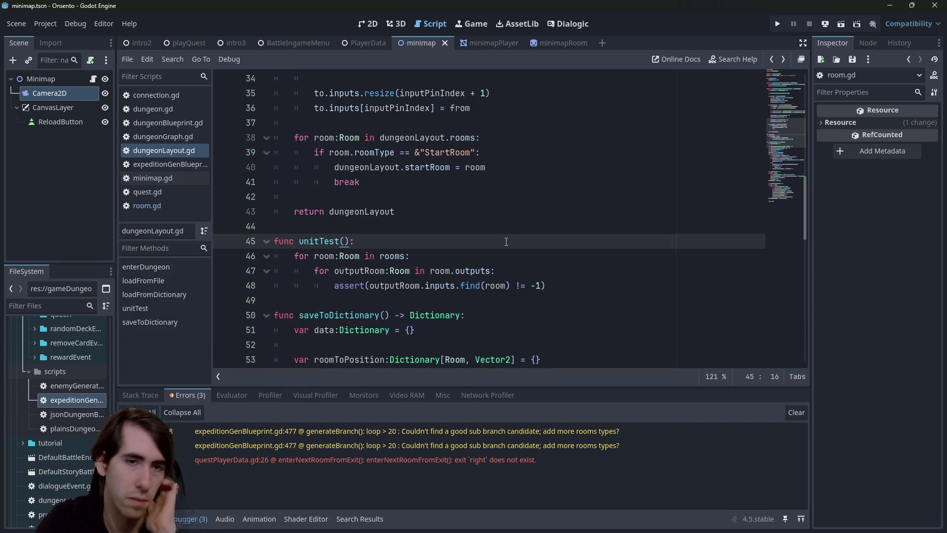
key(Left)
key(ctrl+shift+Left)
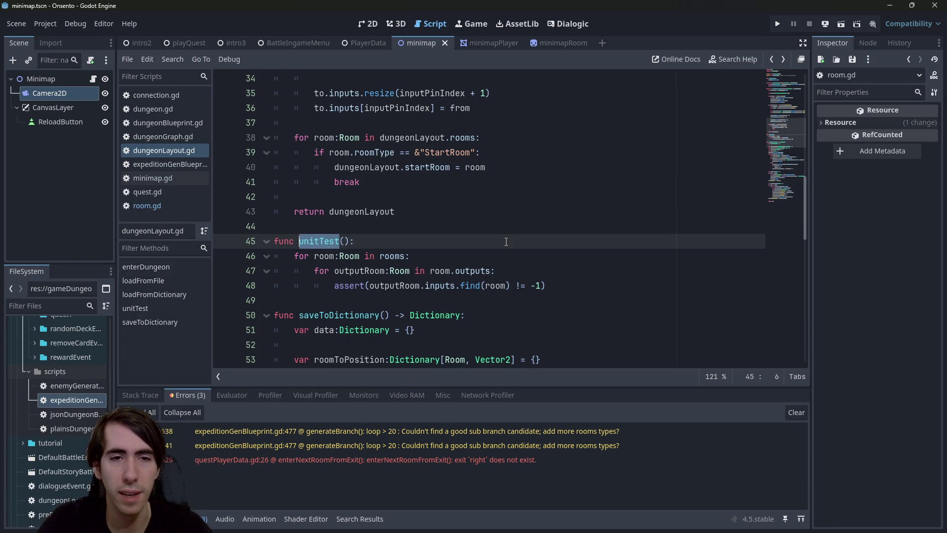
text(is)
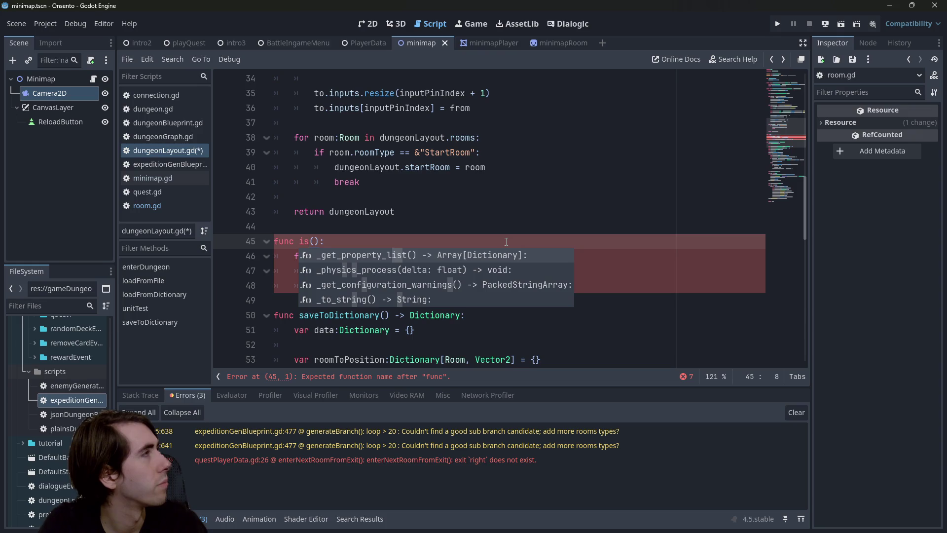
text(CorrectlyBuilt)
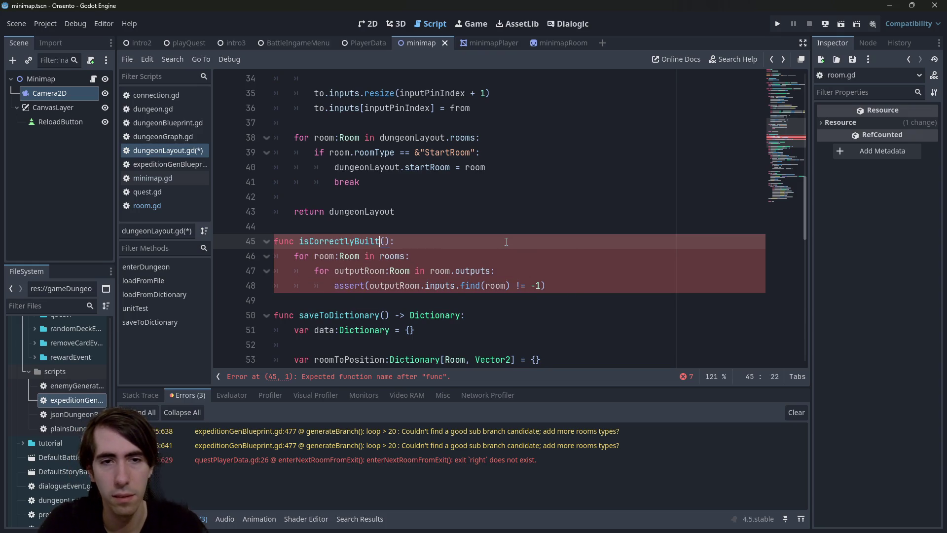
key(ctrl+s)
- Make isCorrectlyBuilt return bool and begin a new func unitTest() below it
key(ctrl+shift+Left)
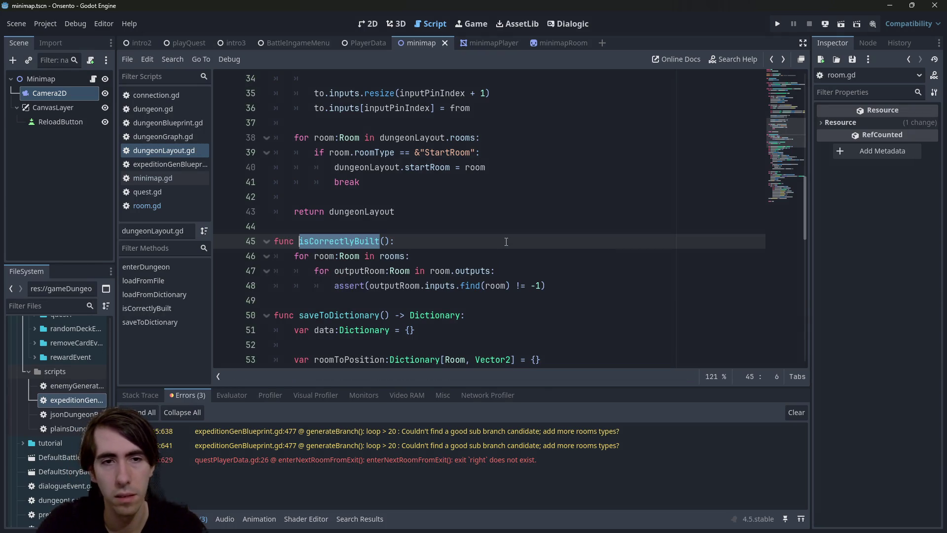
key(Right)
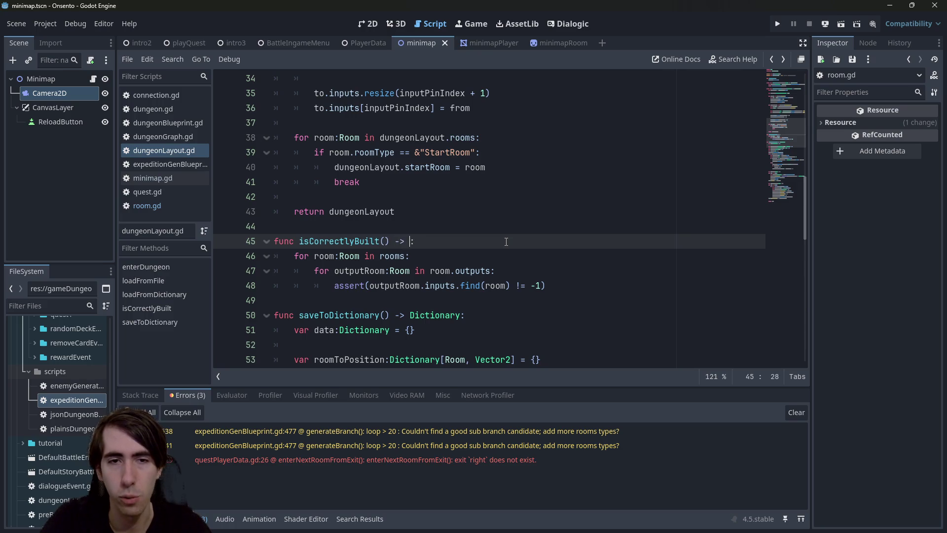
key(Escape)
key(Down)
key(Down)
key(Down)
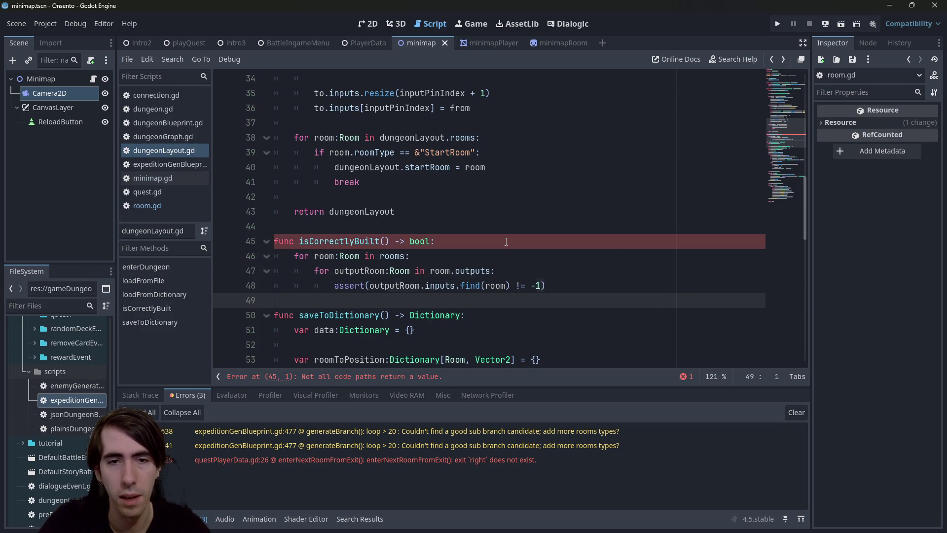
key(Return)
key(Return)
key(Up)
text(func unitTest())
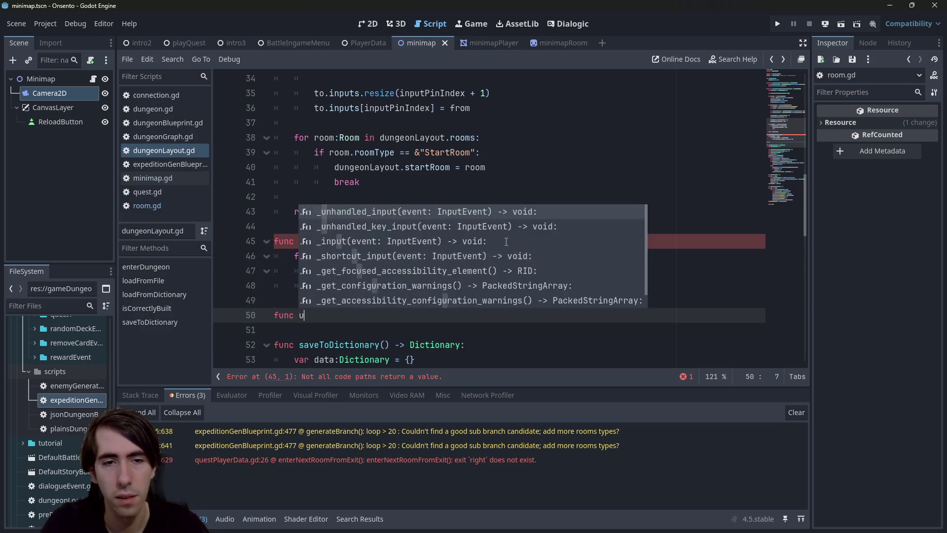
- Give unitTest the body assert(isCorrectlyBuilt()), save, and read the assert documentation
key(Return)
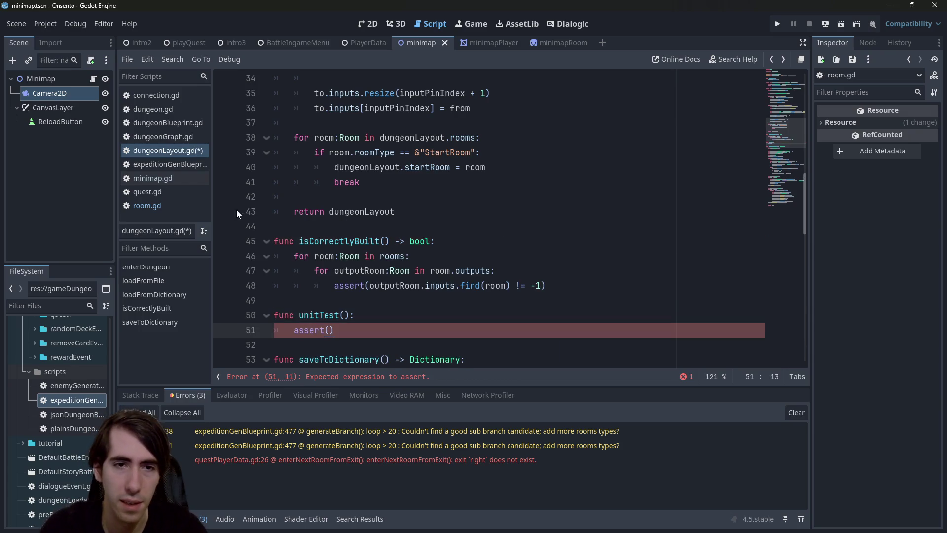
double_click(339, 241)
key(ctrl+c)
click(331, 330)
key(ctrl+v)
text(())
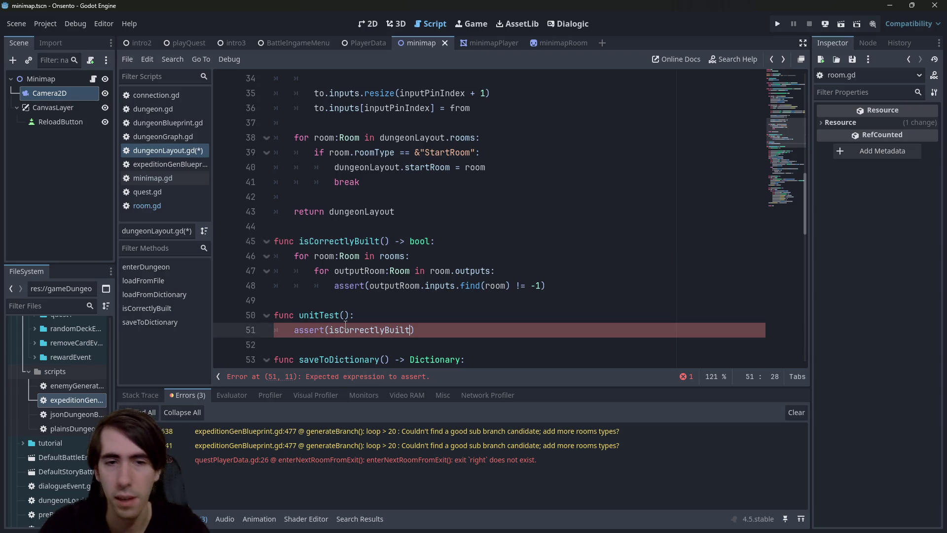
key(ctrl+s)
double_click(314, 331)
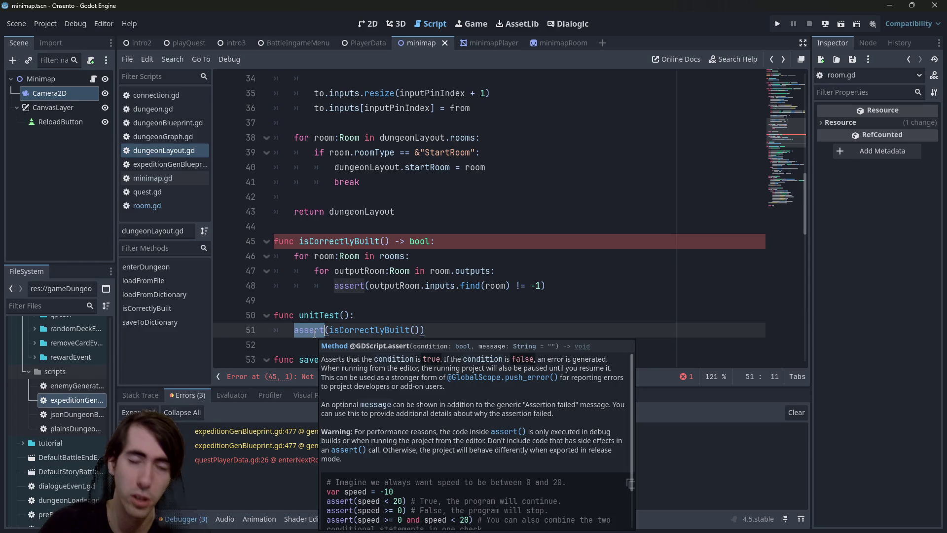
- Remove the assert wrapper from line 48, leaving the bare find comparison
double_click(342, 286)
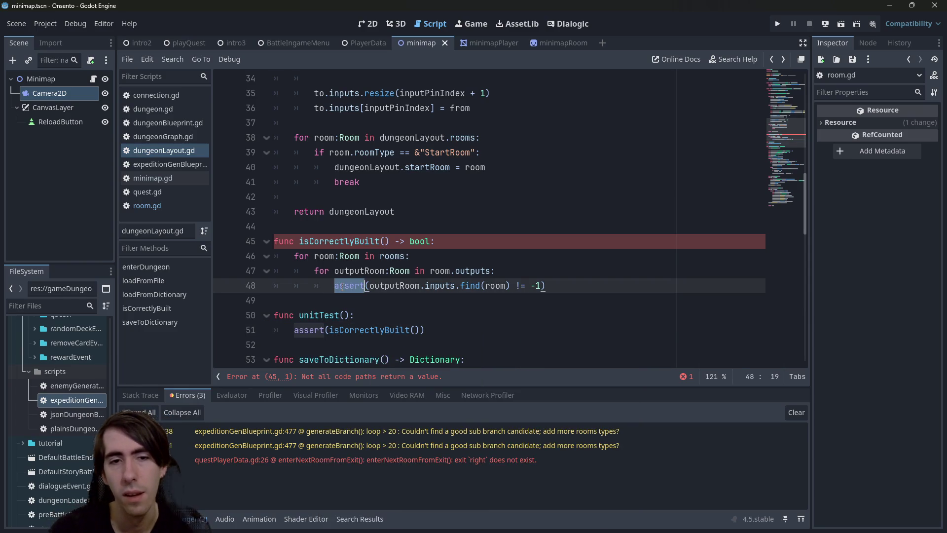
click(339, 314)
scroll(408, 245, up, 8)
scroll(409, 246, down, 5)
scroll(409, 246, down, 6)
scroll(385, 282, up, 3)
click(348, 330)
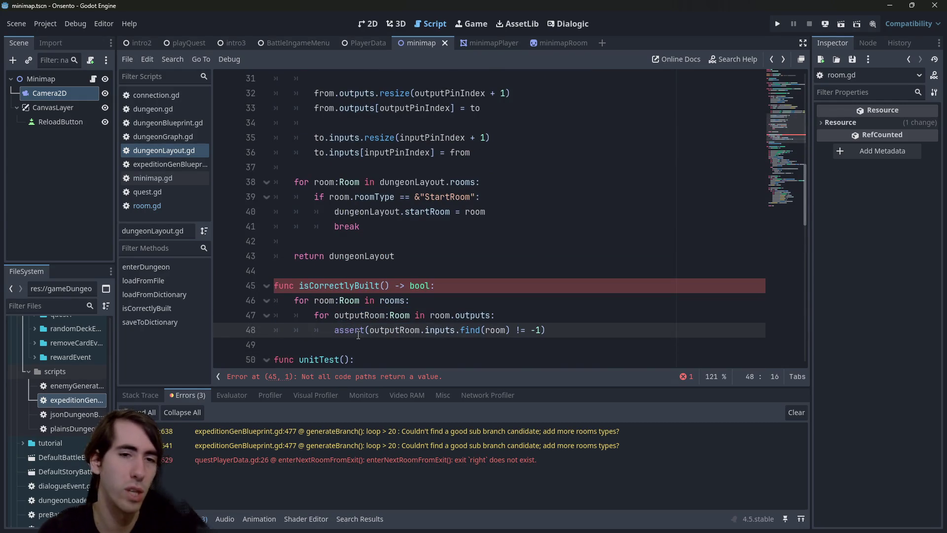
double_click(358, 332)
key(BackSpace)
- Turn the line 48 check into an if statement that returns false, and save
key(Delete)
double_click(357, 330)
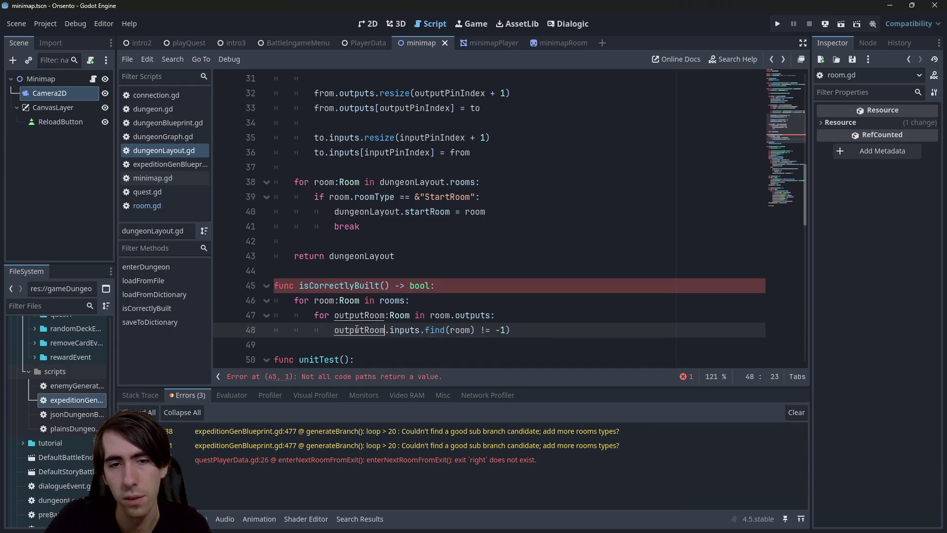
key(ctrl+Right)
key(ctrl+Right)
key(ctrl+Right)
key(ctrl+Left)
key(ctrl+Left)
key(ctrl+Left)
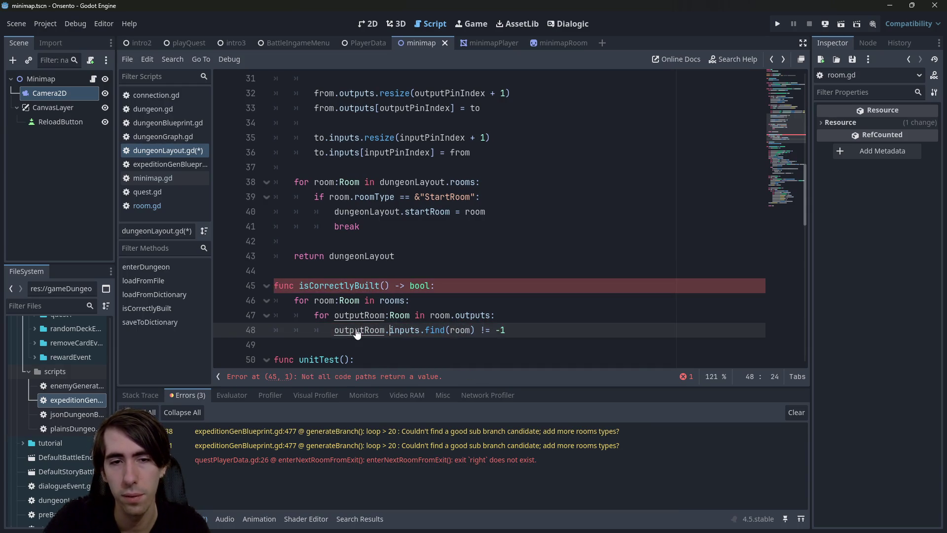
text(if)
key(End)
text(:)
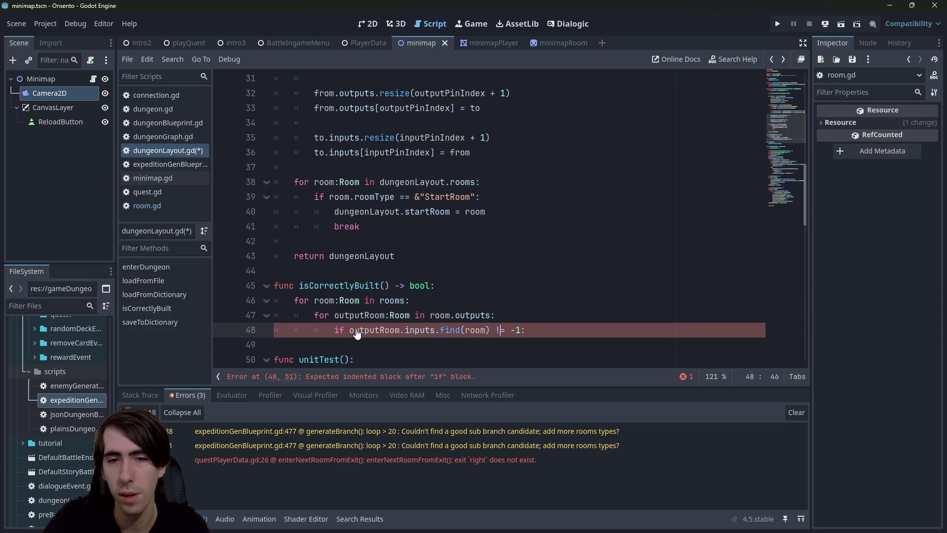
key(Return)
text(return)
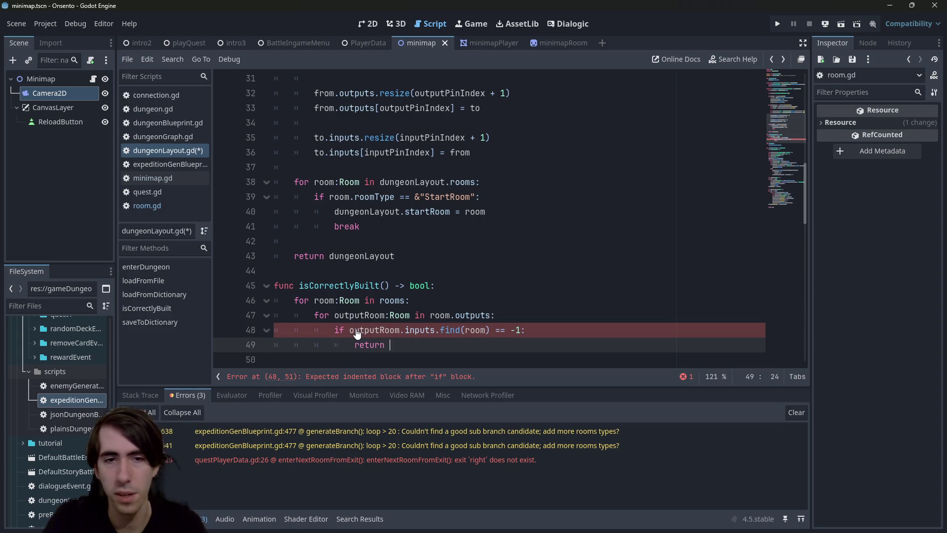
key(ctrl+s)
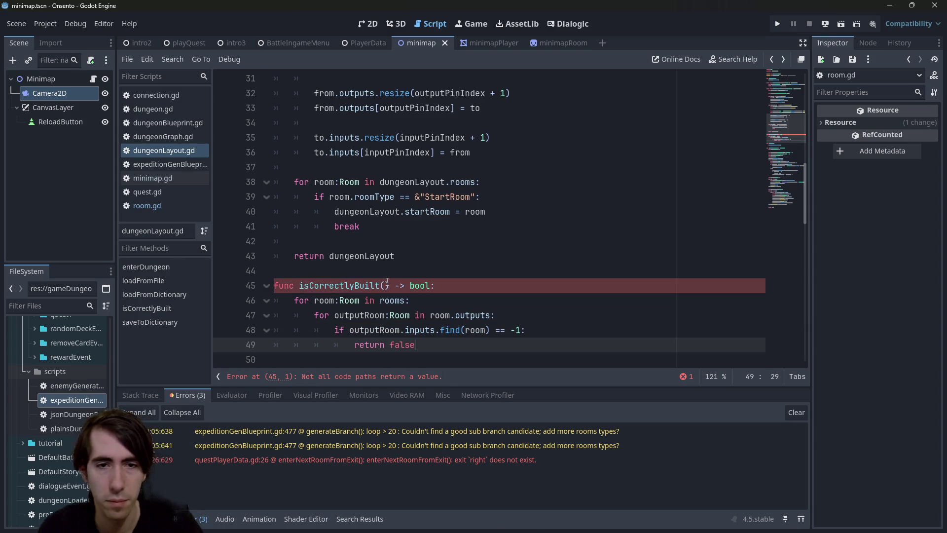
- Add a final return true at the end of isCorrectlyBuilt and save
key(Return)
scroll(387, 282, down, 2)
key(Return)
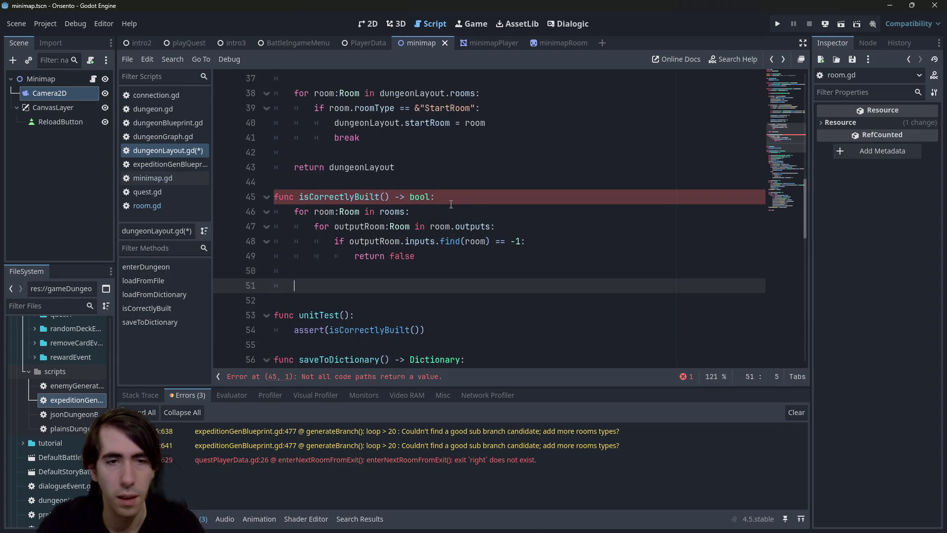
key(Return)
text(retu)
key(ctrl+s)
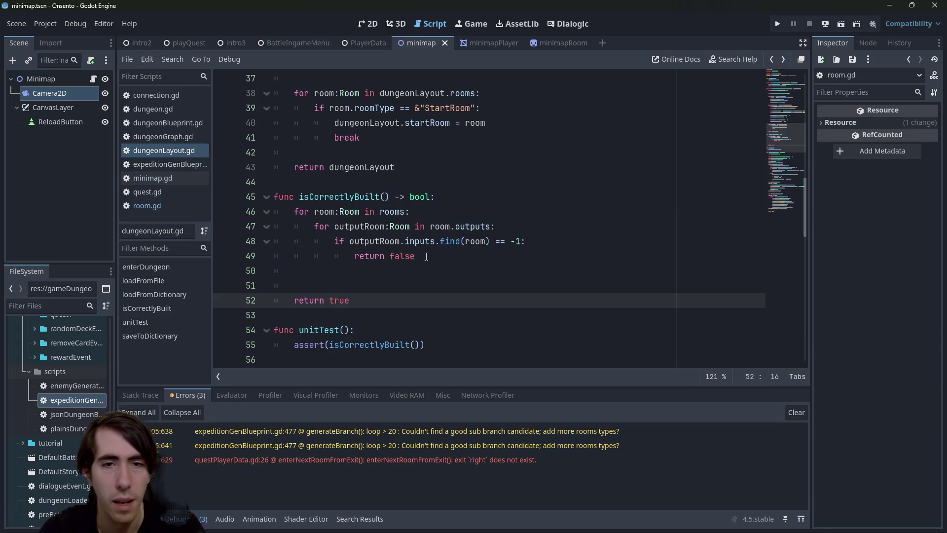
- Copy the inner room-checking loop and paste it as a second loop on line 51
drag(415, 257, 217, 206)
key(ctrl+c)
click(316, 274)
key(Return)
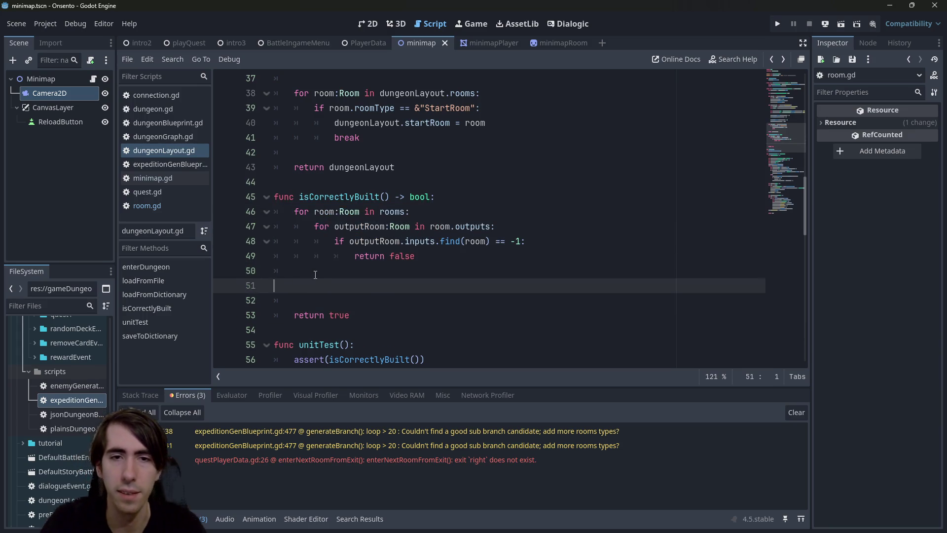
key(ctrl+v)
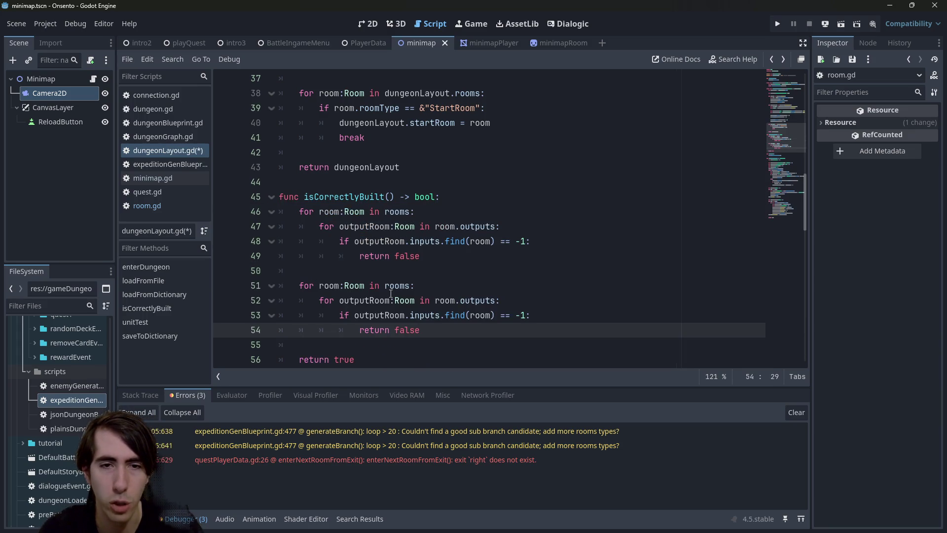
key(ctrl+z)
key(ctrl+z)
drag(424, 257, 238, 223)
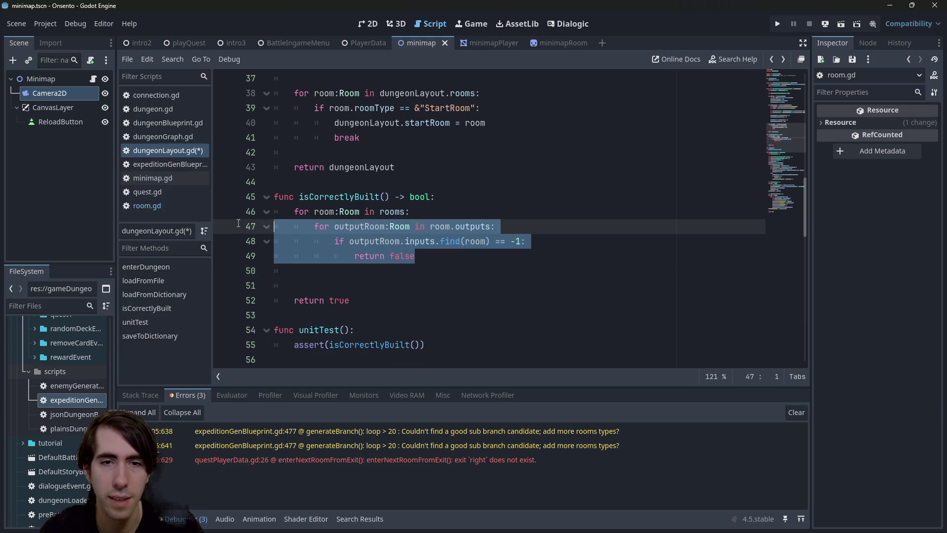
click(333, 279)
key(ctrl+s)
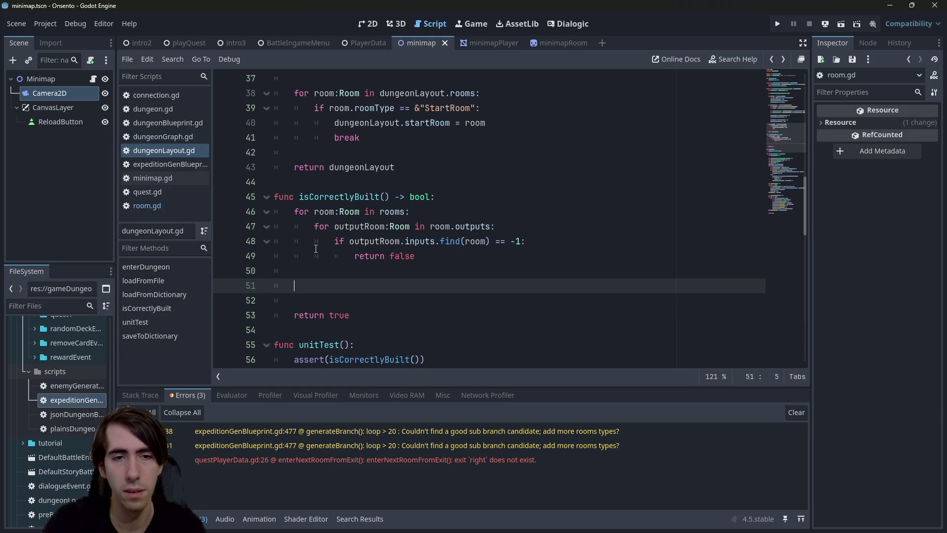
key(ctrl+v)
- Make the second loop iterate inputs over inputRoom and check inputRoom.outputs
double_click(477, 287)
text(in)
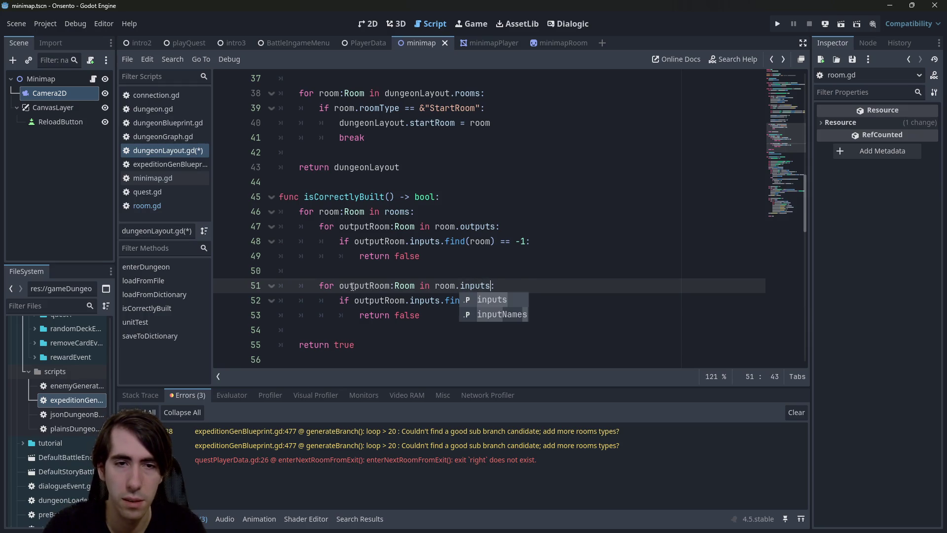
double_click(352, 286)
key(Left)
key(Delete)
key(Delete)
key(Delete)
text(in)
double_click(352, 287)
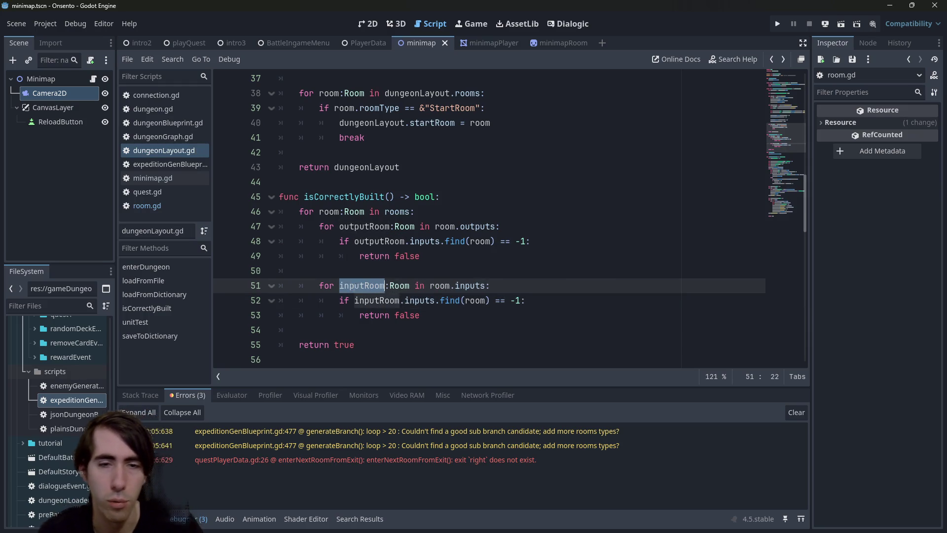
double_click(414, 302)
text(output)
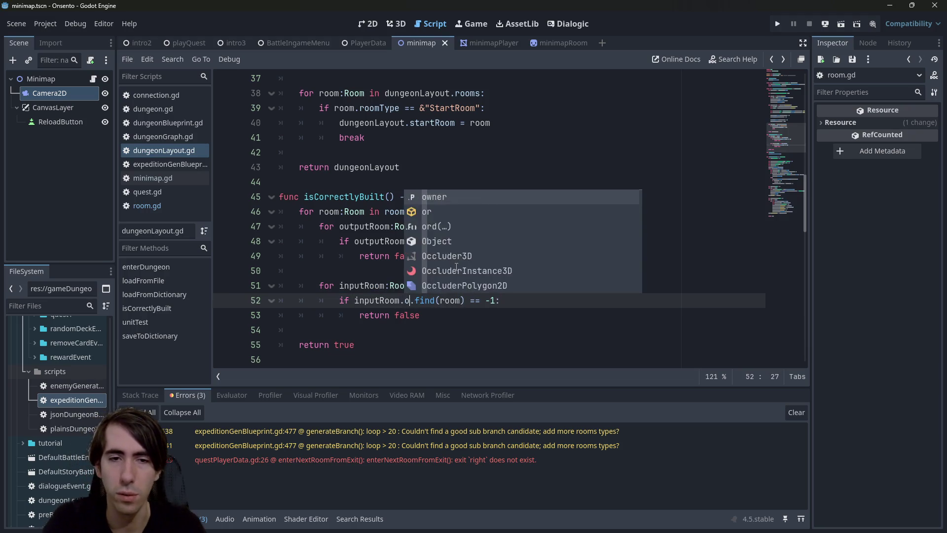
text(s)
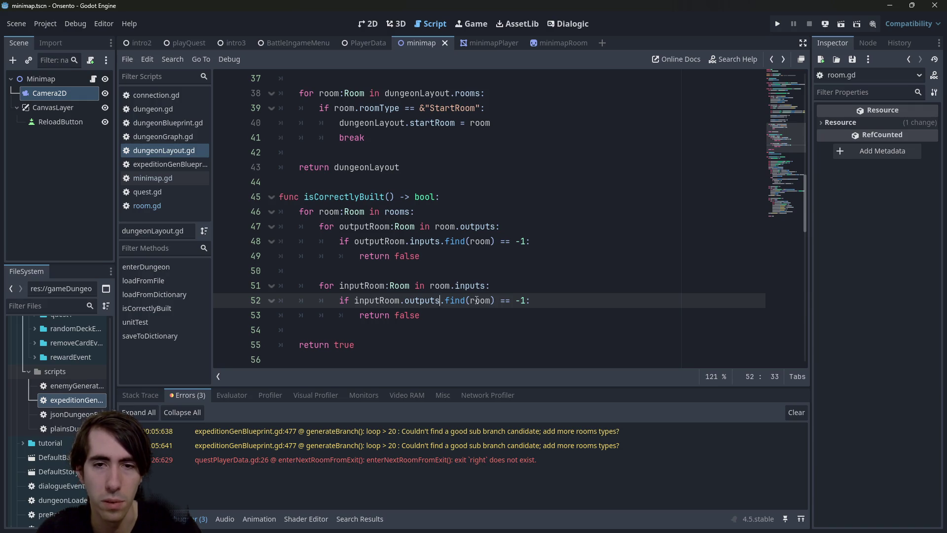
drag(422, 316, 273, 306)
- Look over the unitTest function and locate enterDungeon in dungeonLayout.gd
click(274, 309)
scroll(296, 247, down, 3)
double_click(333, 239)
scroll(380, 204, up, 3)
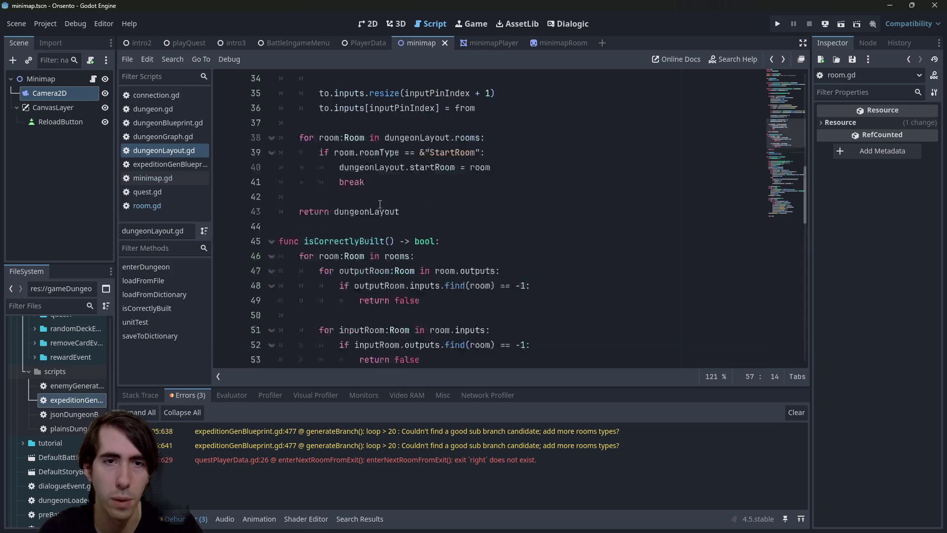
scroll(380, 204, up, 10)
scroll(368, 182, down, 15)
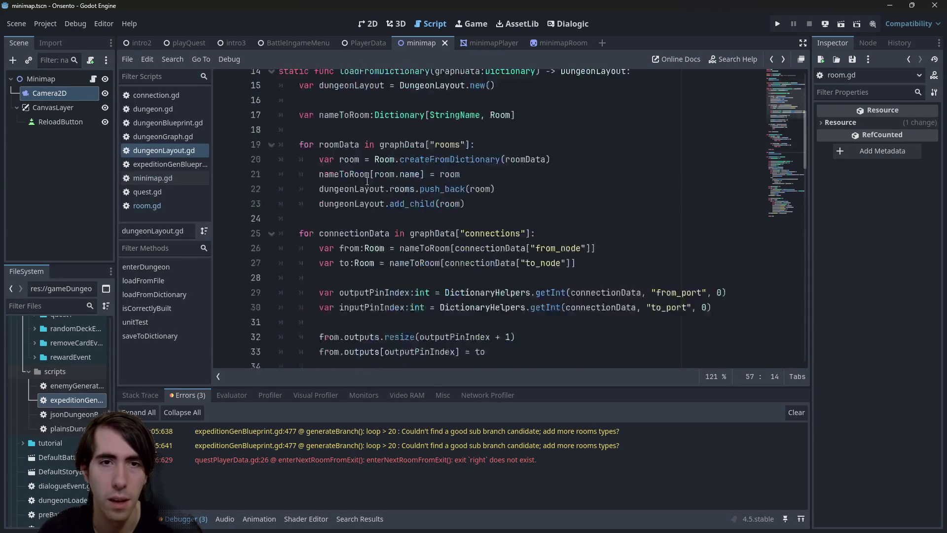
scroll(312, 197, down, 11)
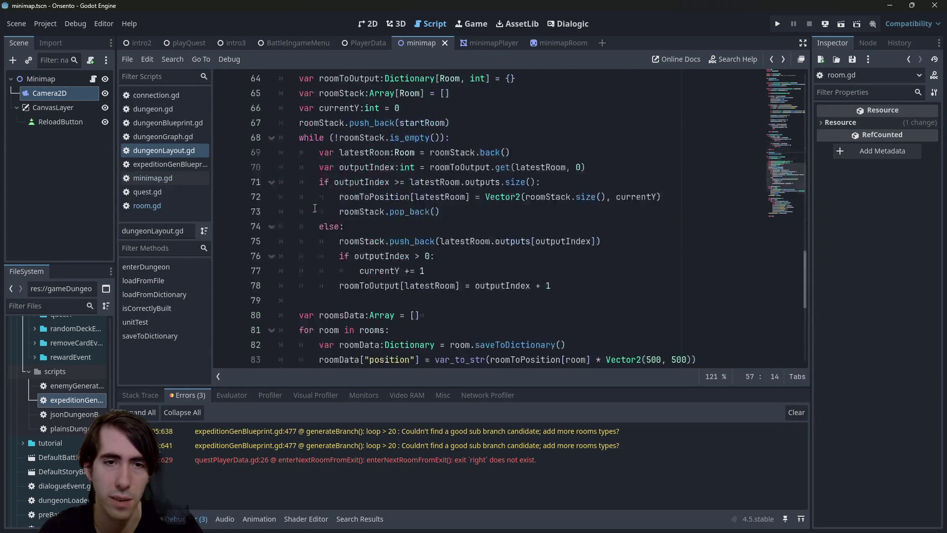
scroll(323, 194, up, 12)
scroll(323, 194, up, 15)
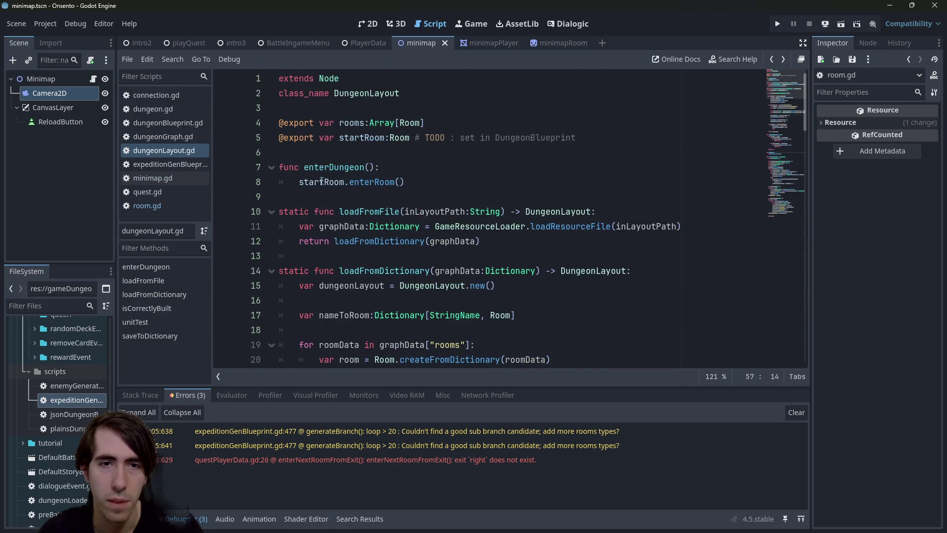
scroll(322, 175, down, 14)
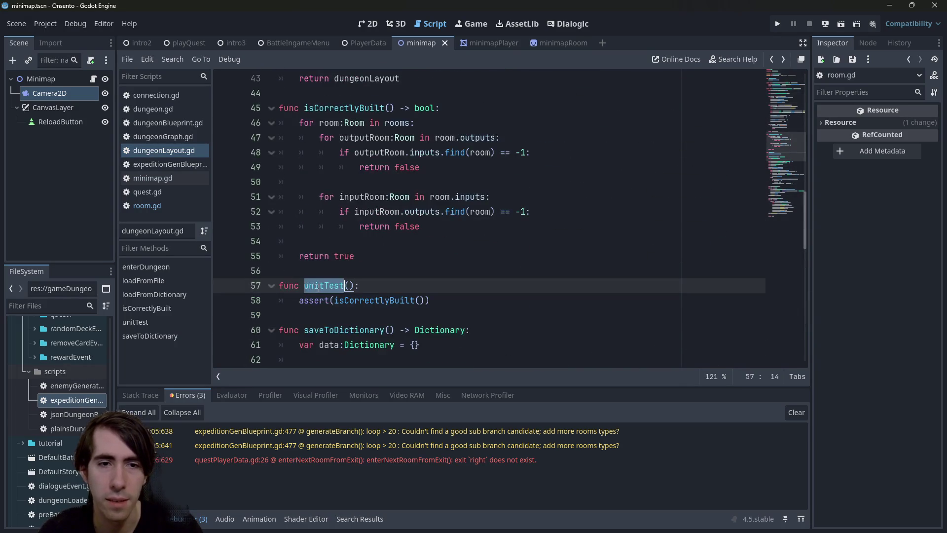
scroll(318, 288, up, 14)
- Insert a unitTest() call at the start of enterDungeon, then run the playQuest scene
click(414, 166)
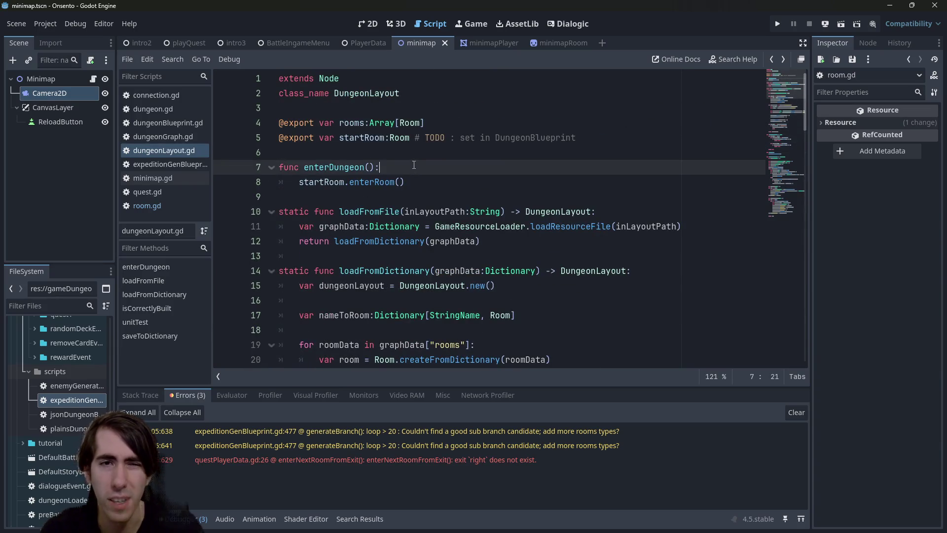
key(Return)
text(unitTest())
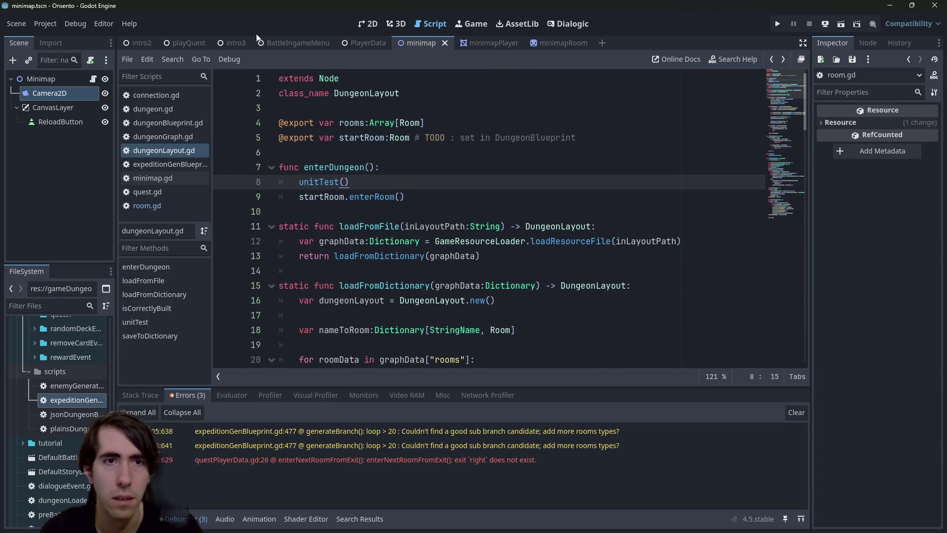
click(182, 43)
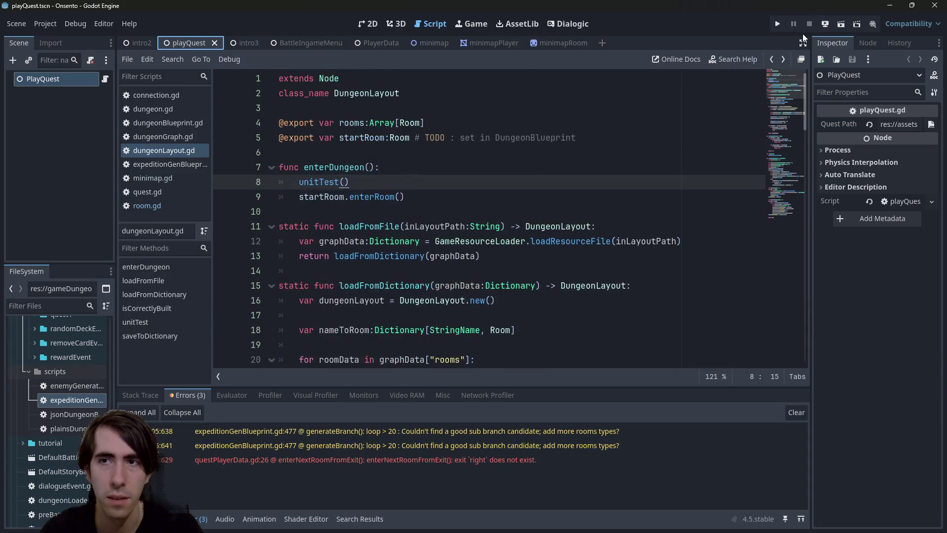
click(836, 25)
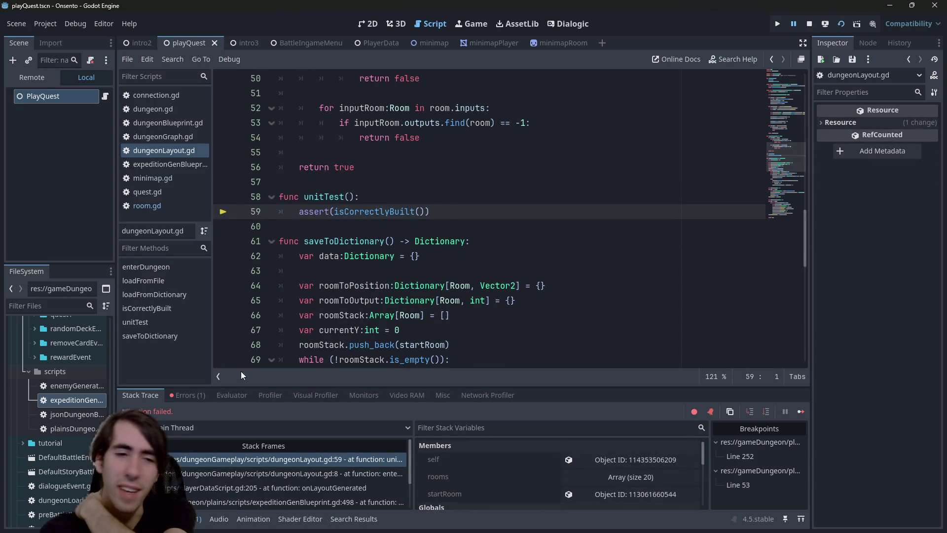
- Inspect the Assertion failed error in the debugger's Errors list
click(201, 395)
click(268, 437)
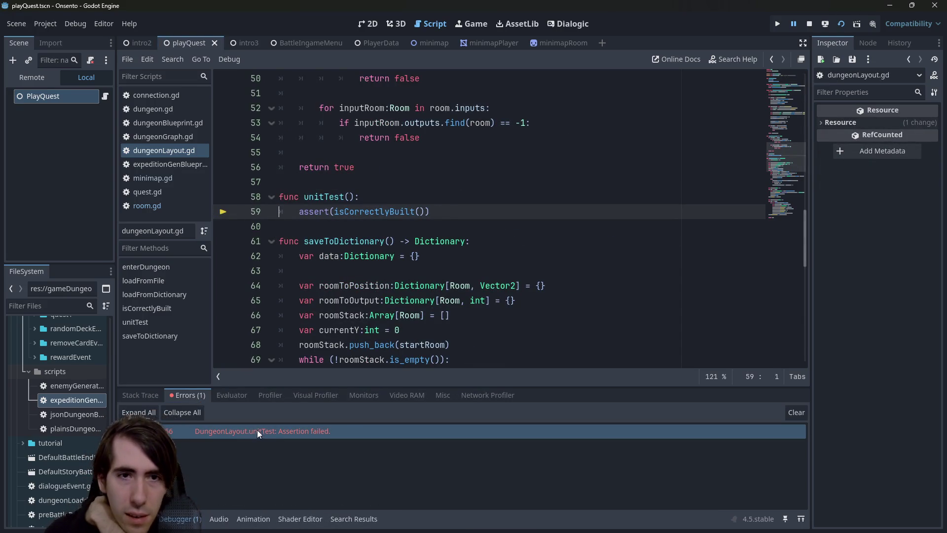
scroll(314, 271, up, 2)
scroll(322, 253, down, 2)
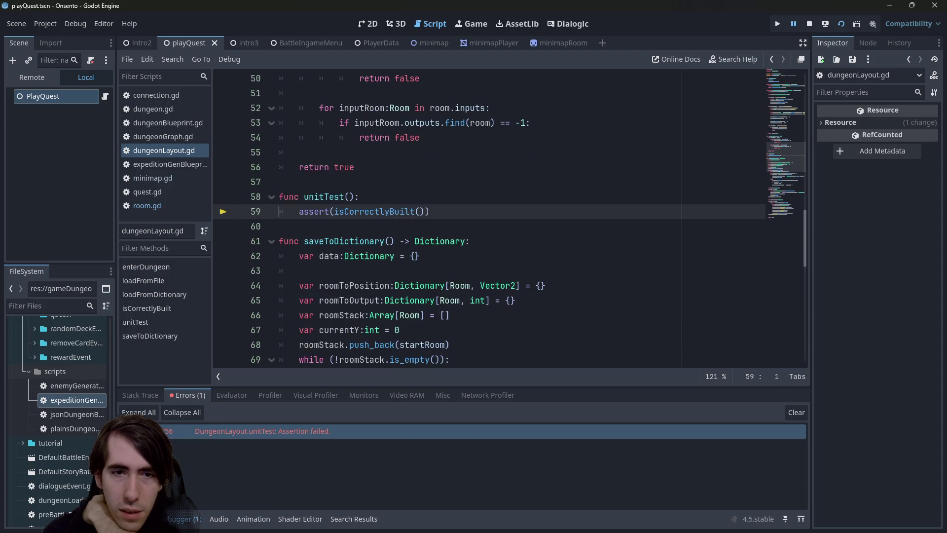
scroll(349, 218, up, 3)
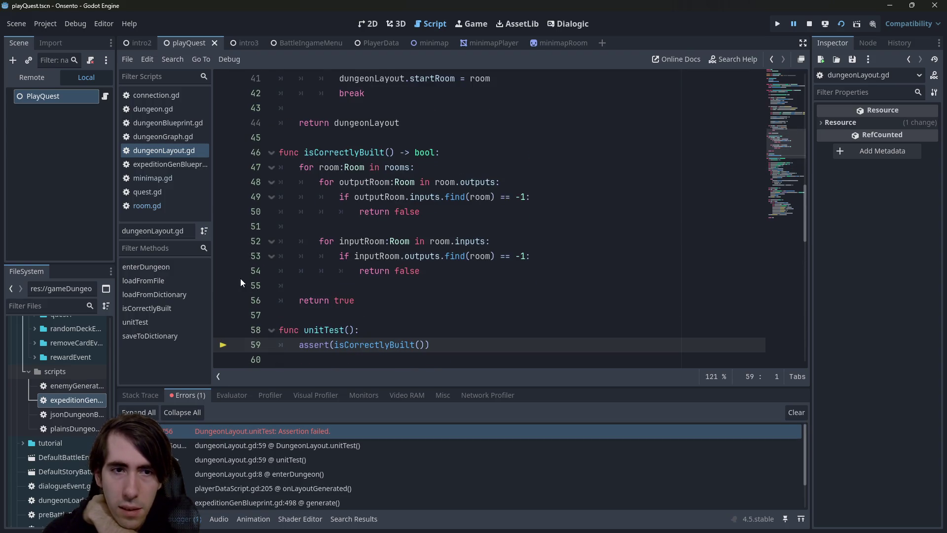
- Set breakpoints on the return false lines 50 and 54, rerun, continue, then stop debugging
drag(232, 276, 250, 205)
click(224, 212)
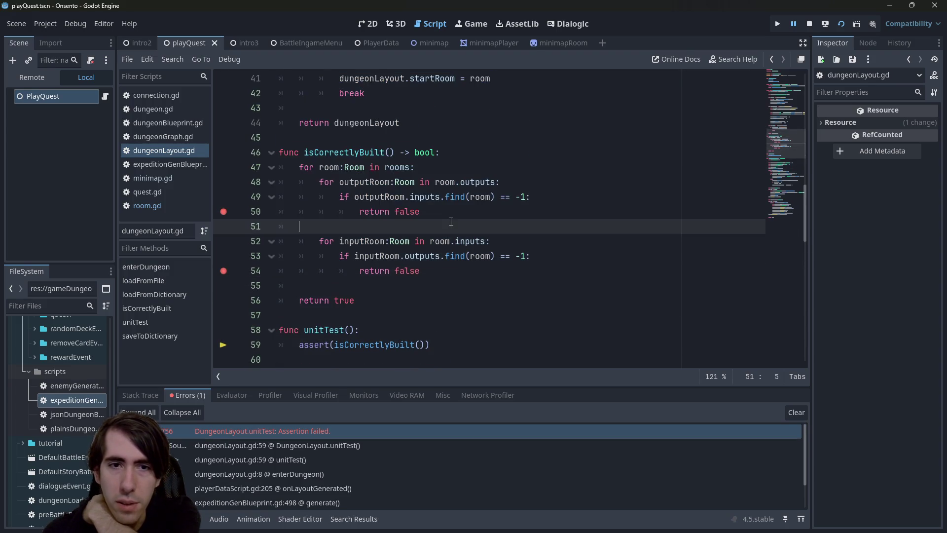
click(842, 24)
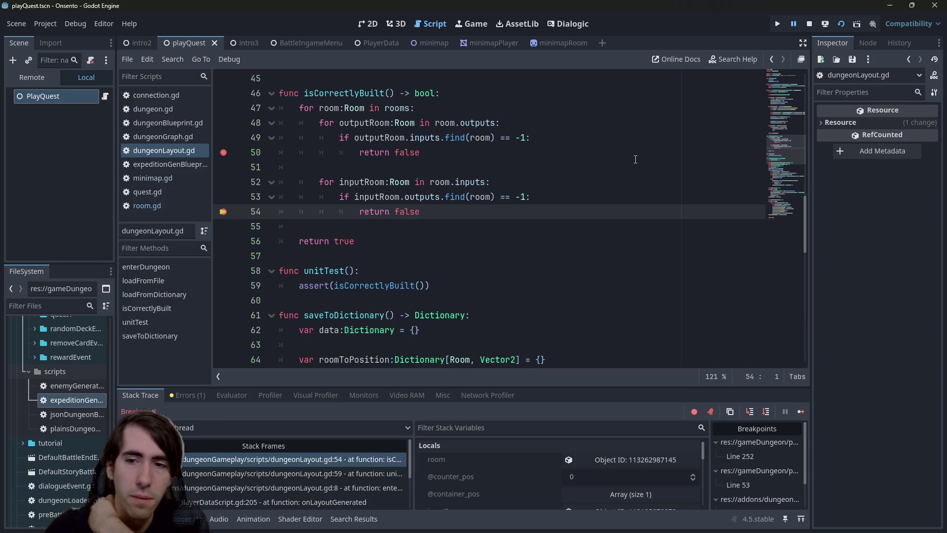
click(801, 410)
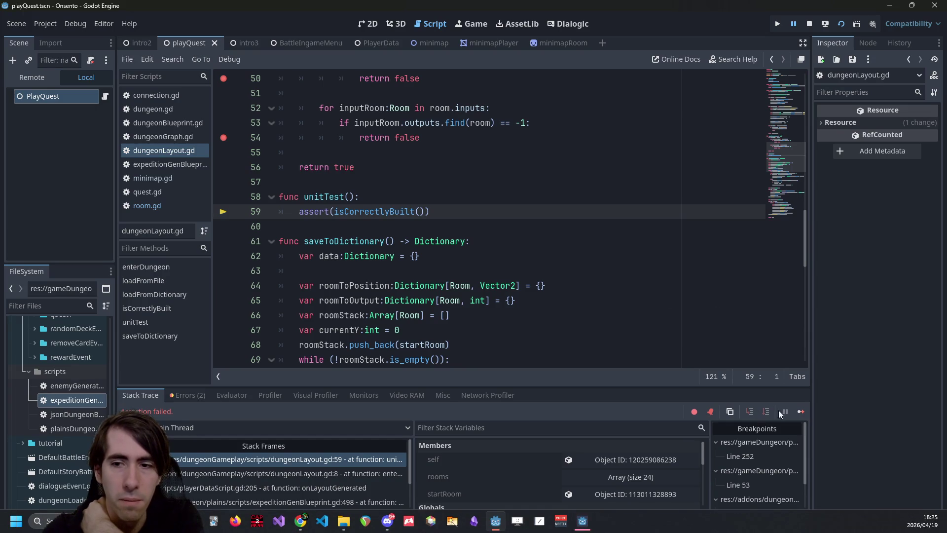
click(810, 25)
scroll(571, 232, up, 4)
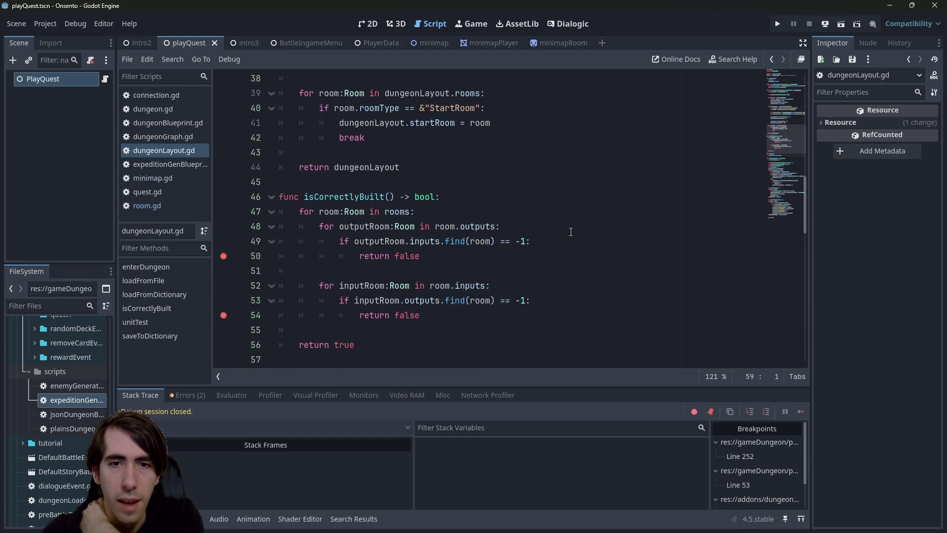
- Widen the scene and file docks while reviewing lines 49–54 of dungeonLayout.gd
click(565, 230)
drag(364, 302, 419, 316)
click(365, 302)
drag(115, 401, 153, 402)
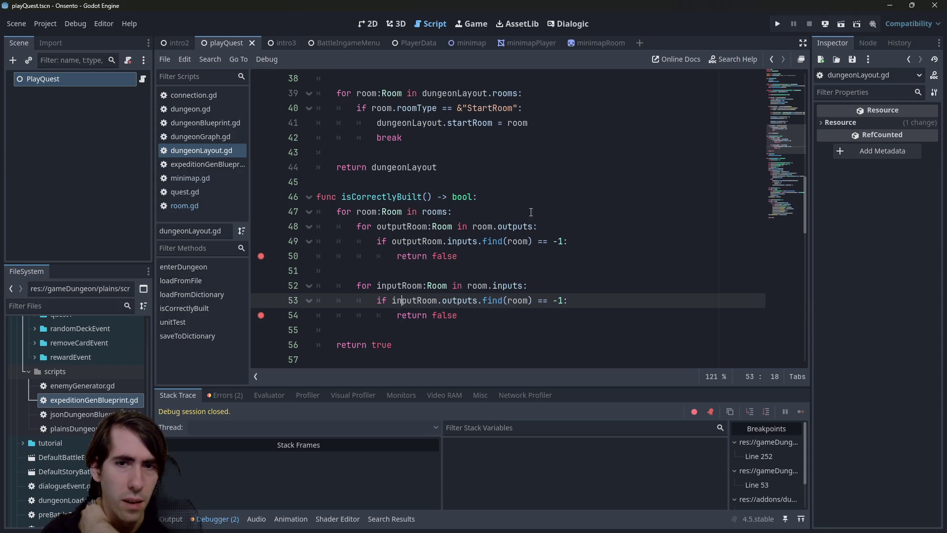
double_click(463, 241)
key(End)
key(shift+Home)
key(shift+Home)
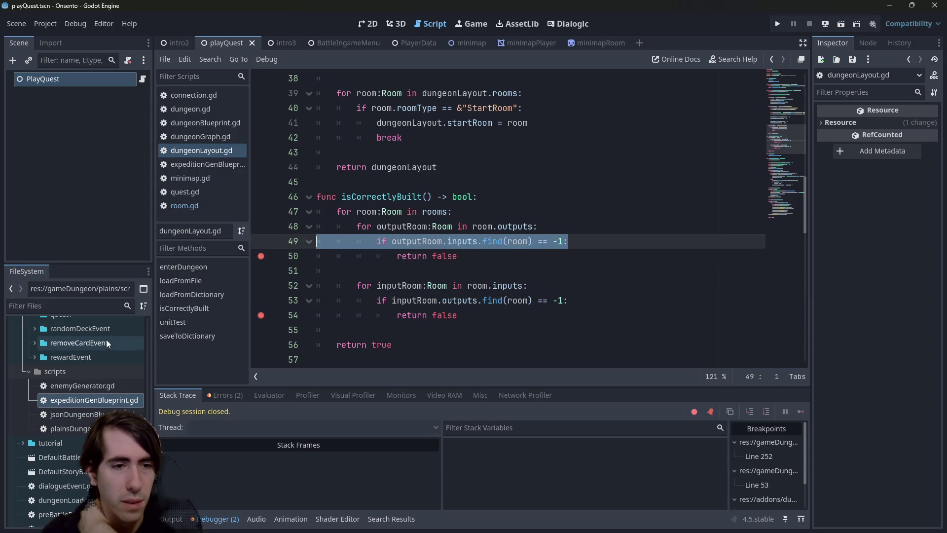
scroll(74, 375, up, 2)
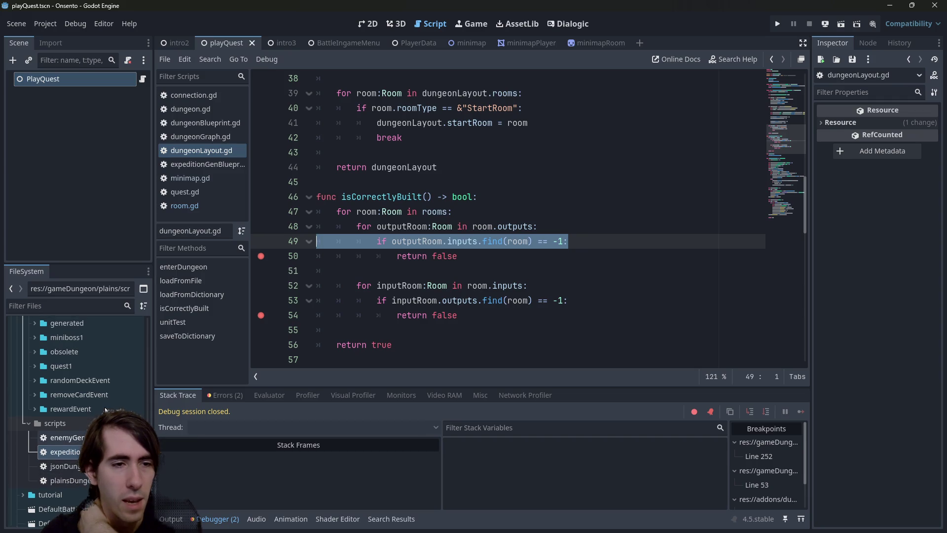
- Comment out generate()'s generateBranch calls on lines 488–491 of expeditionGenBlueprint.gd
double_click(69, 426)
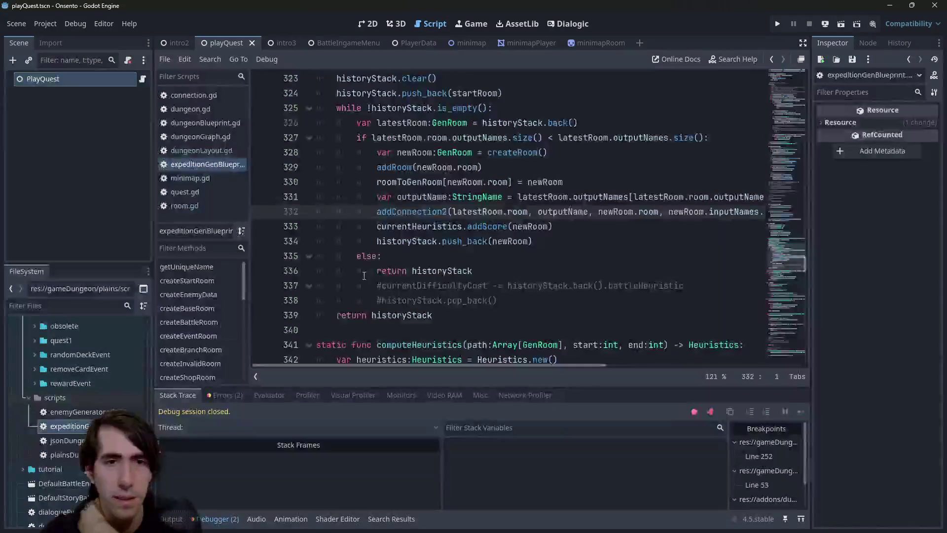
scroll(369, 300, down, 2)
scroll(369, 300, up, 2)
scroll(369, 300, up, 4)
scroll(373, 304, down, 20)
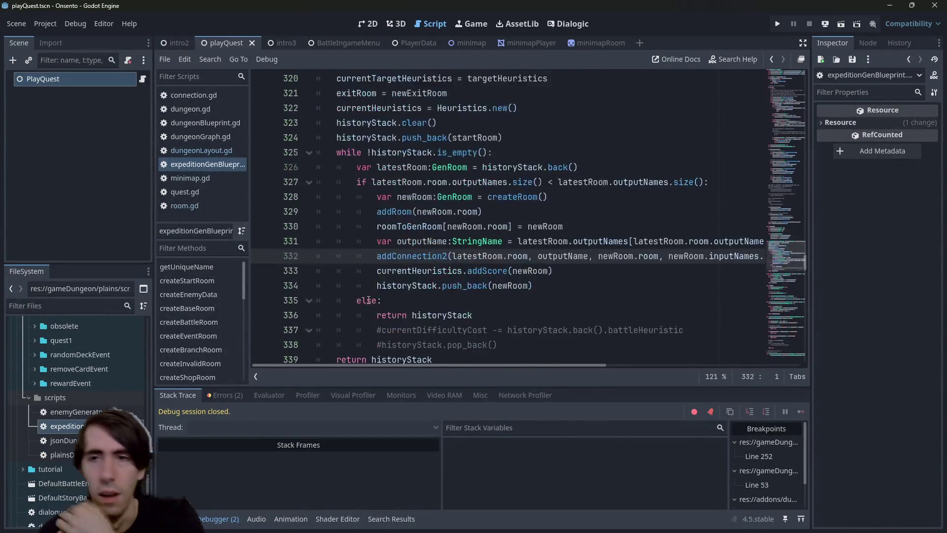
scroll(378, 308, down, 20)
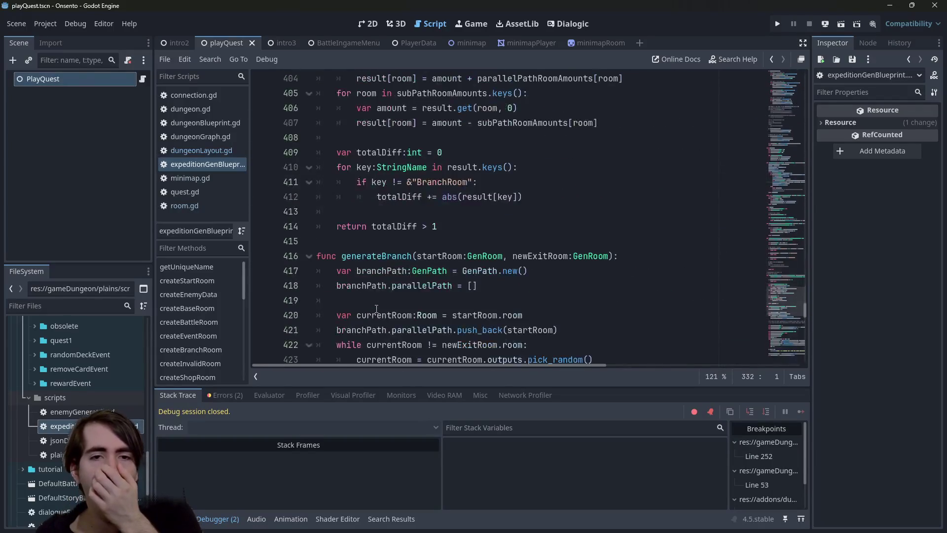
scroll(371, 317, down, 15)
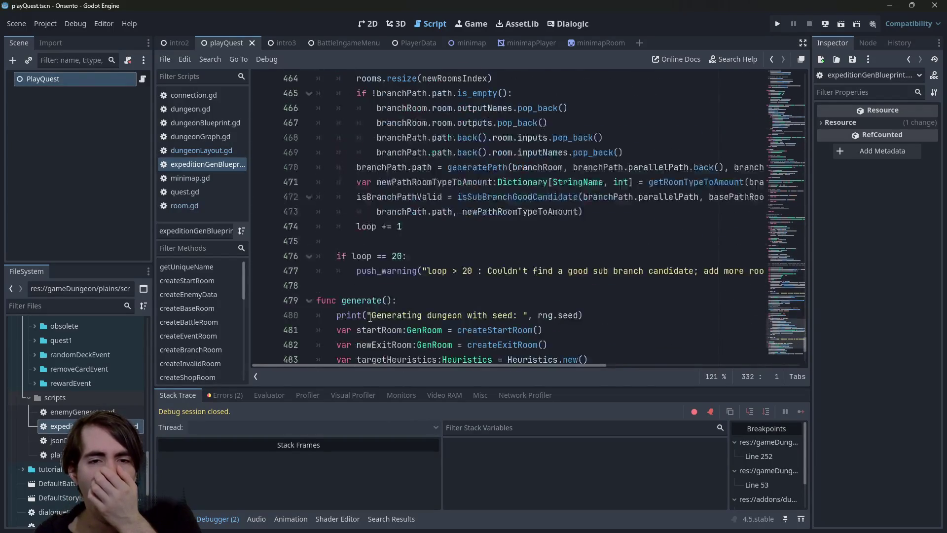
mouse_move(528, 256)
mouse_down()
mouse_move(469, 241)
mouse_move(316, 240)
mouse_up()
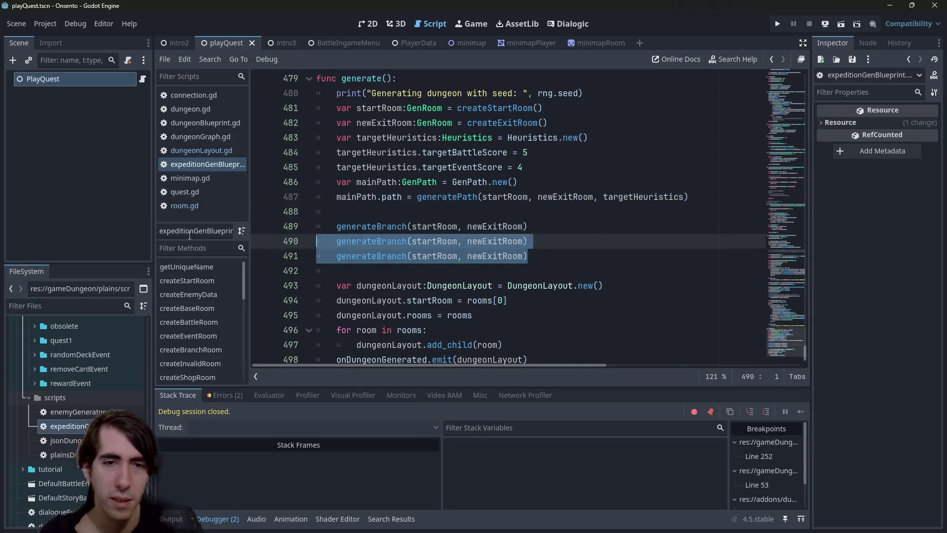
drag(531, 257, 245, 216)
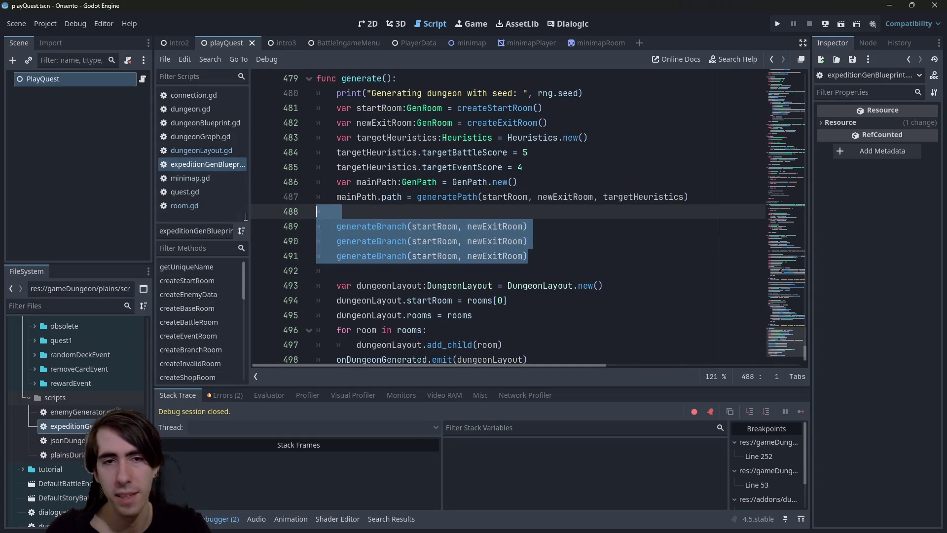
key(ctrl+k)
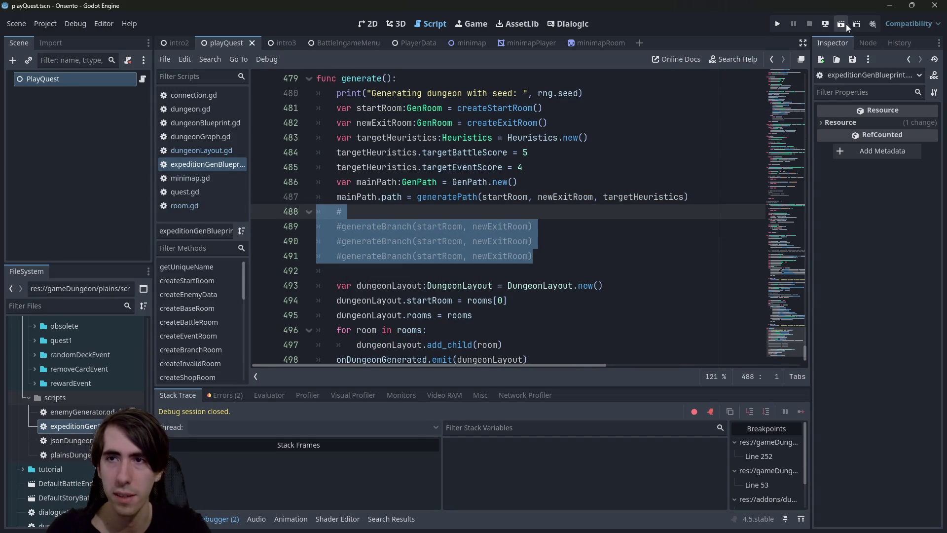
- Test the generator by running the scene three times, closing the game window each time
click(843, 24)
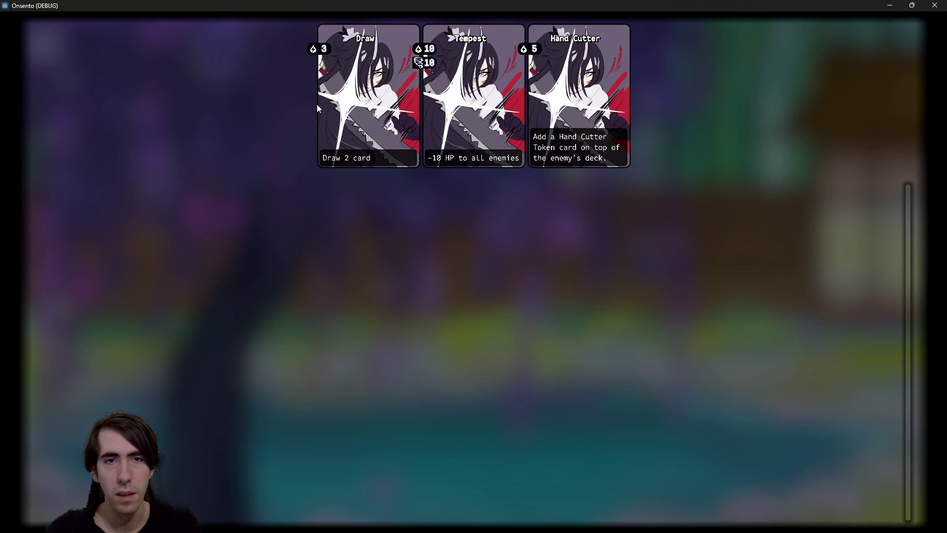
click(934, 5)
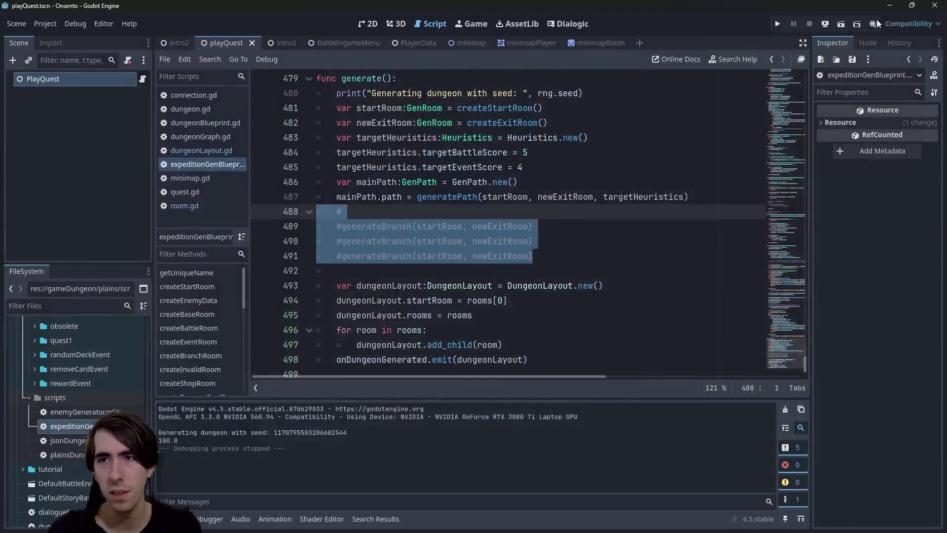
click(845, 20)
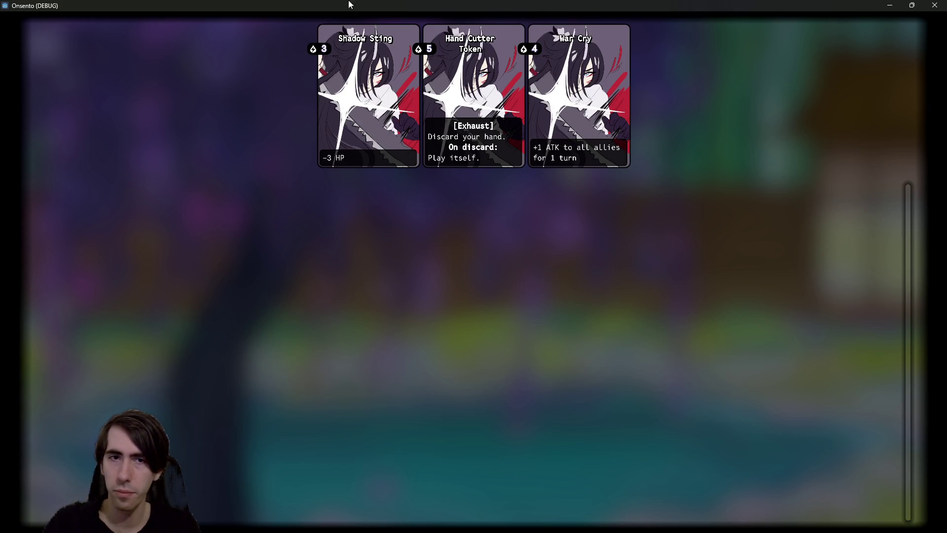
click(935, 5)
click(837, 28)
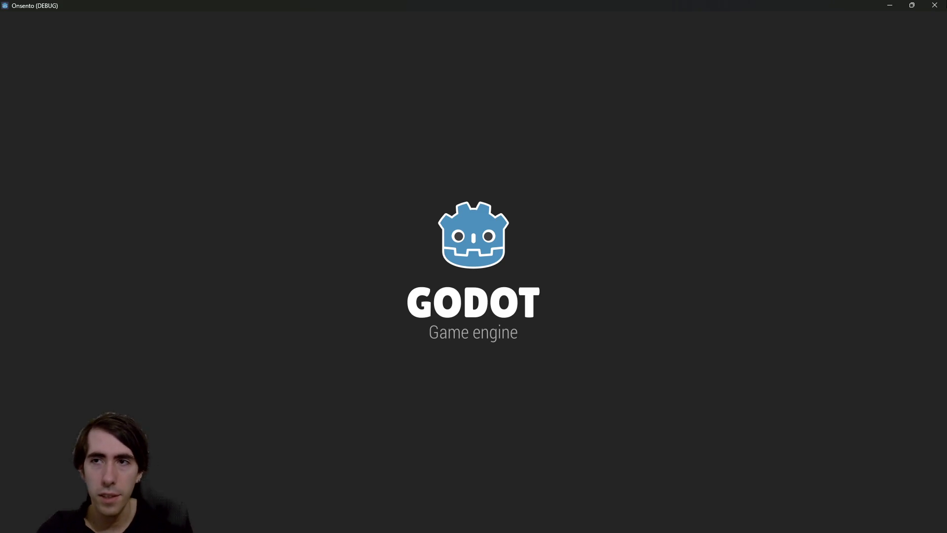
key(alt+F4)
- Restore the three generateBranch calls, then review the generateBranch function definition
key(ctrl+k)
key(ctrl+k)
key(F6)
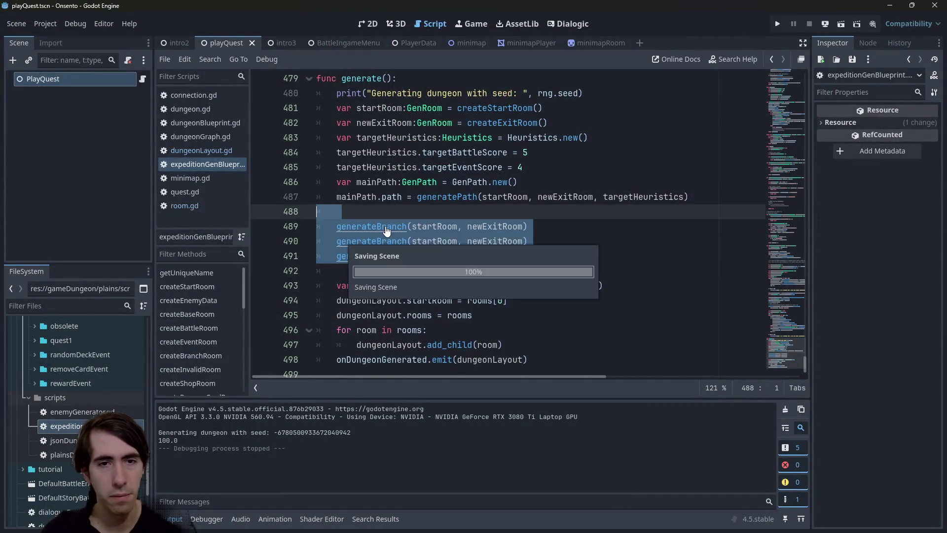
ctrl+click(386, 230)
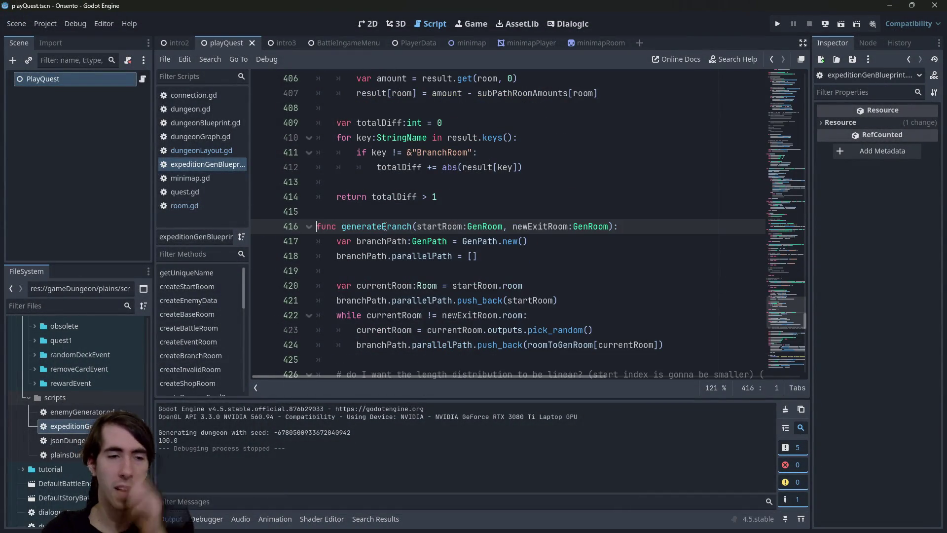
scroll(389, 217, down, 2)
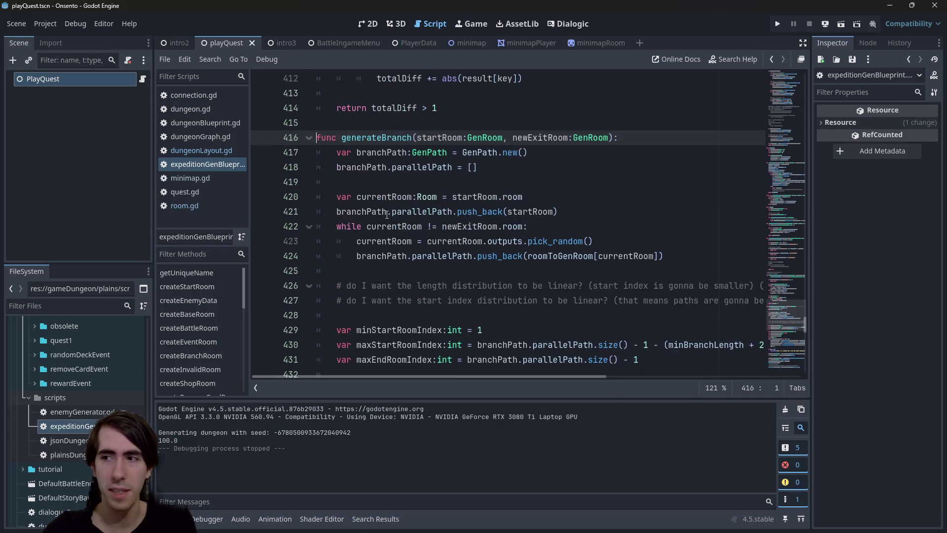
scroll(410, 227, down, 2)
scroll(416, 231, up, 2)
scroll(416, 230, down, 6)
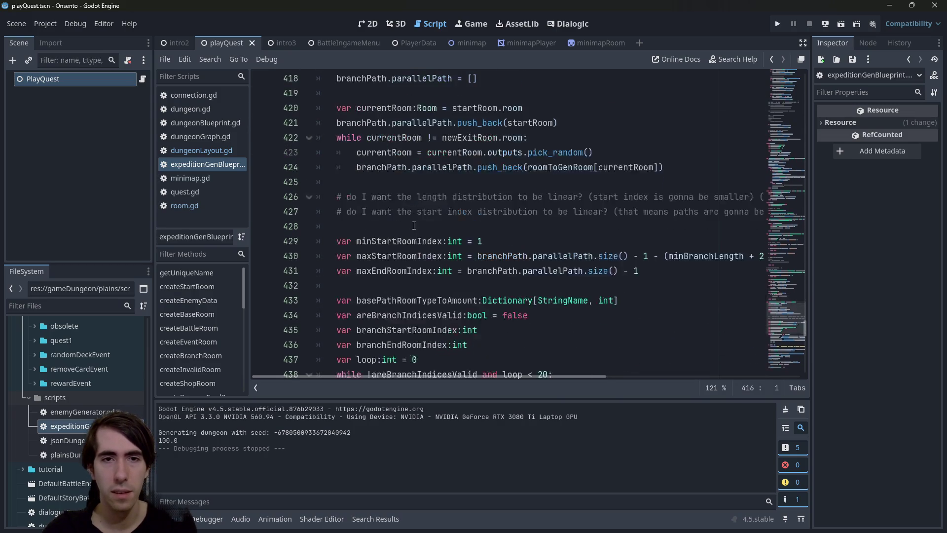
scroll(414, 222, down, 7)
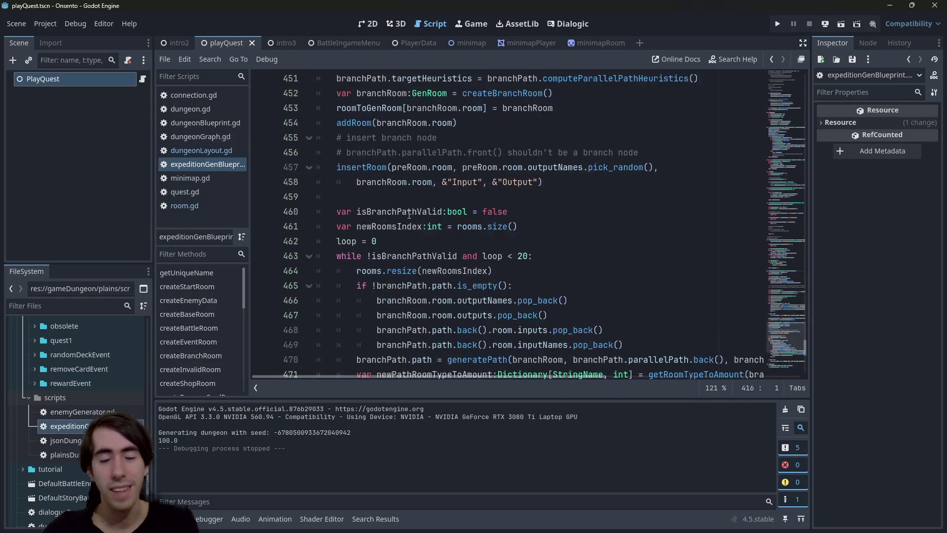
scroll(429, 223, up, 11)
scroll(431, 223, up, 3)
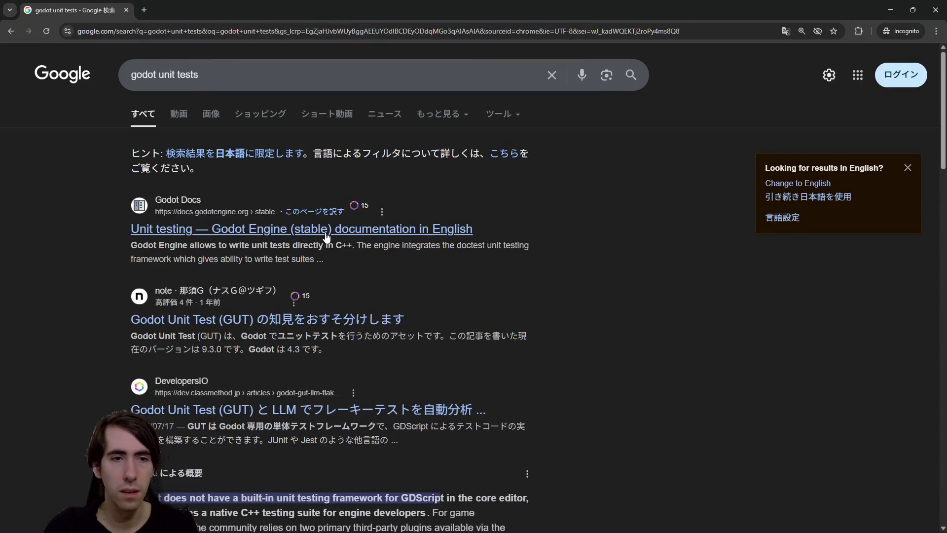
click(148, 228)
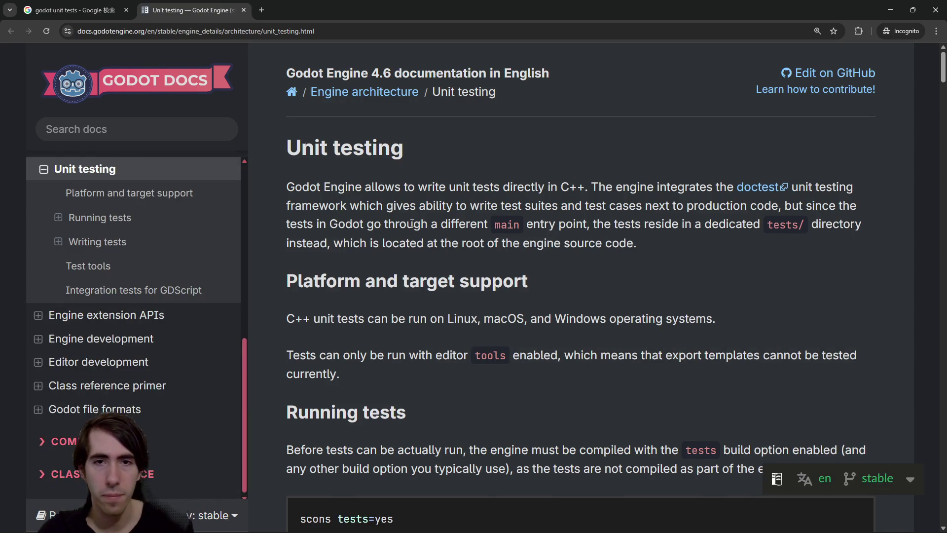
scroll(558, 191, down, 15)
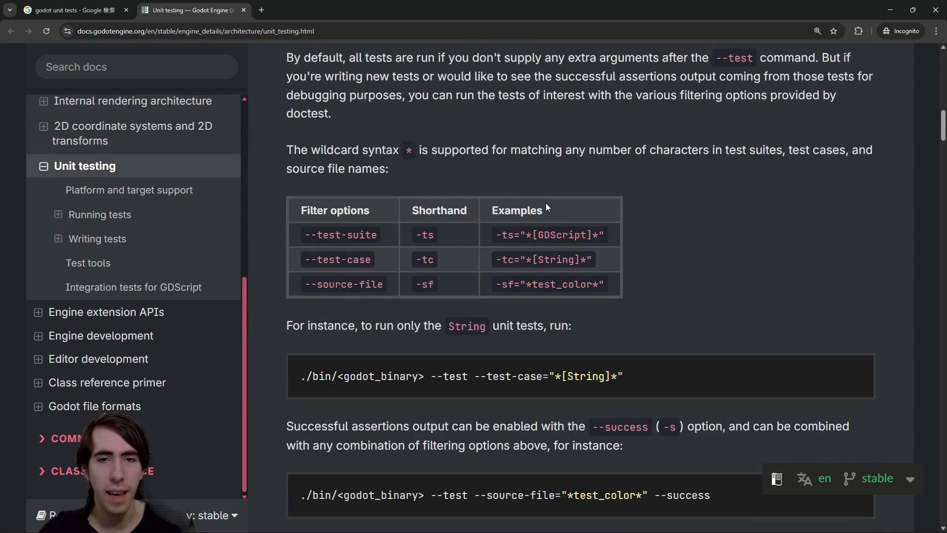
scroll(546, 205, down, 15)
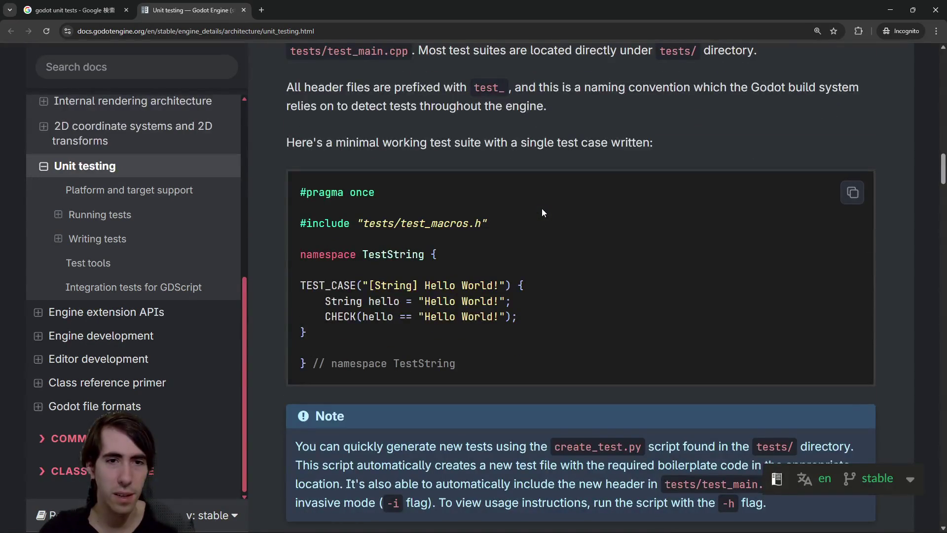
scroll(542, 208, down, 12)
scroll(542, 204, down, 15)
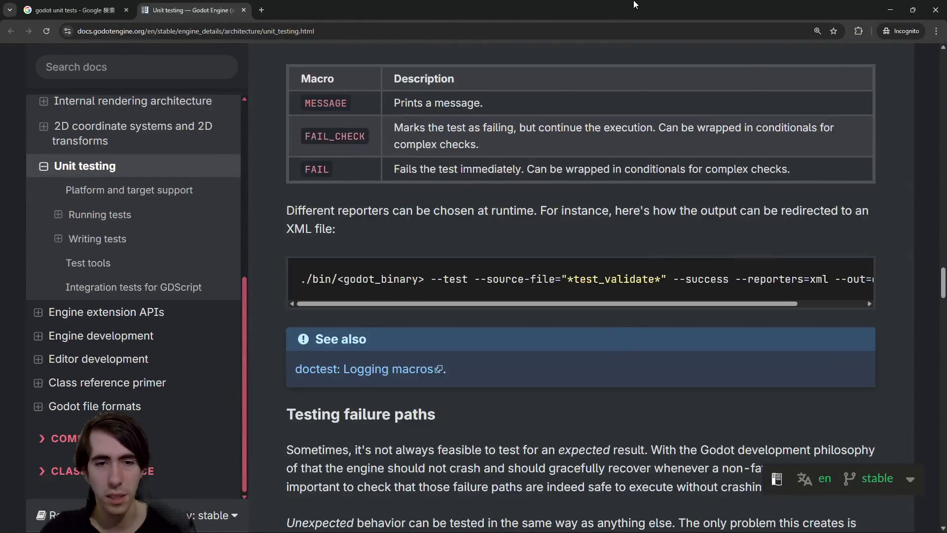
key(alt+Tab)
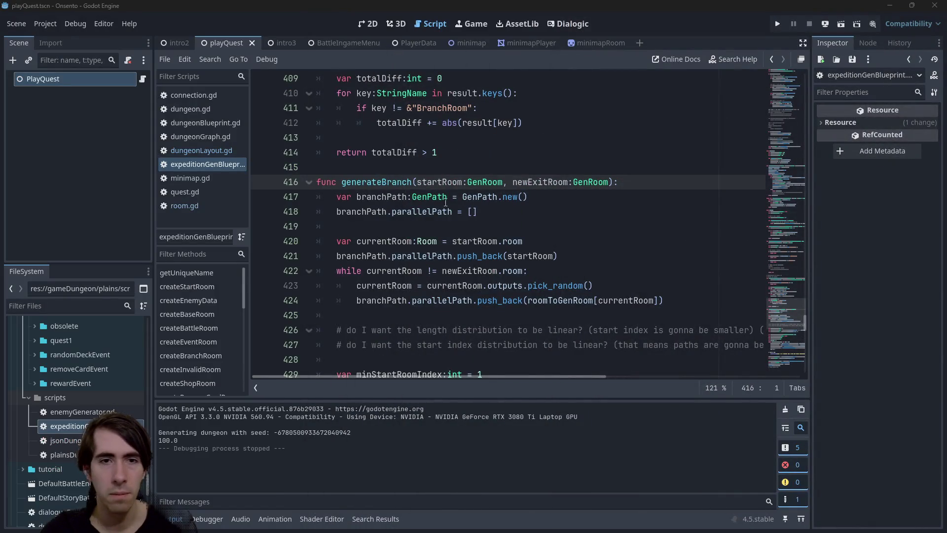
- Open dungeonBlueprint.gd at its insertRoom function
double_click(397, 184)
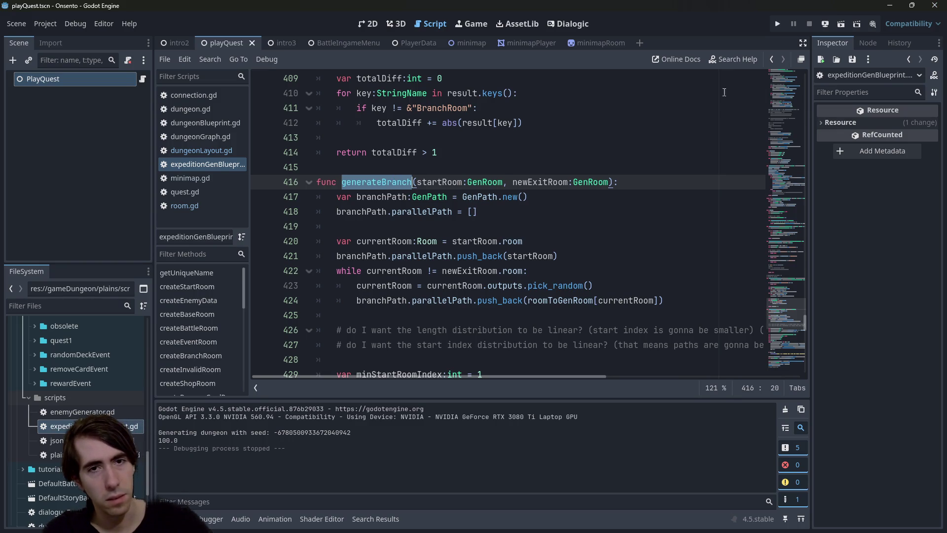
scroll(460, 241, down, 3)
scroll(345, 222, up, 1)
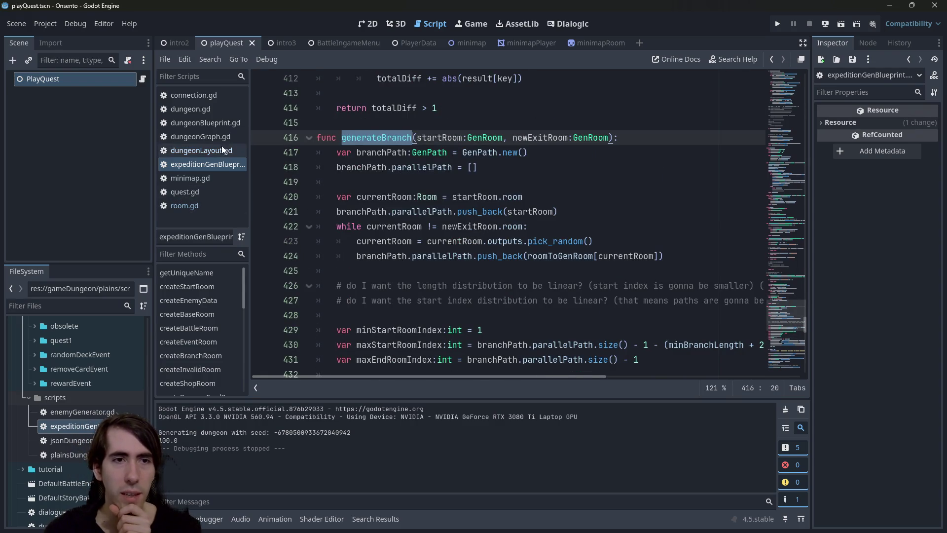
scroll(597, 207, up, 3)
scroll(597, 207, up, 4)
drag(805, 314, 804, 74)
ctrl+click(414, 81)
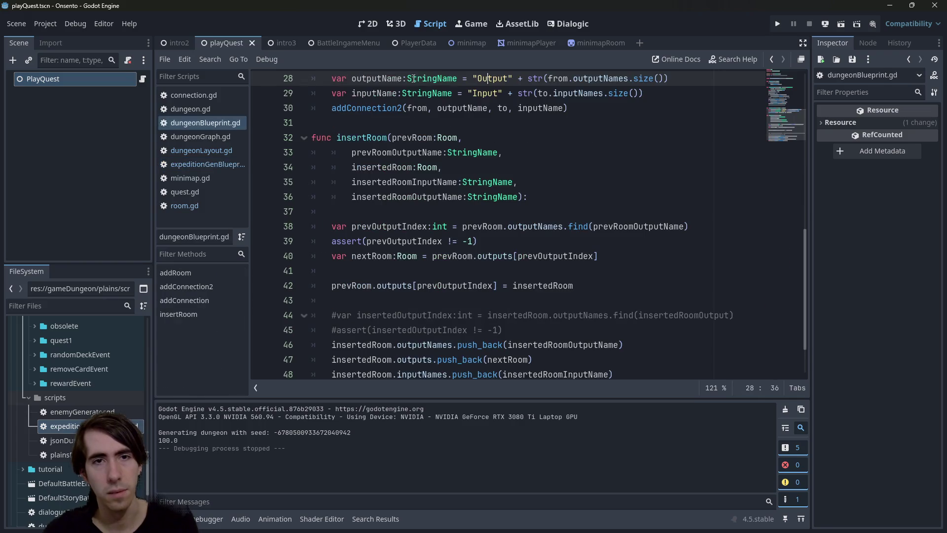
- Highlight outputNames, insertedRoom and push_back on line 46 to trace their use
scroll(428, 278, down, 2)
double_click(404, 291)
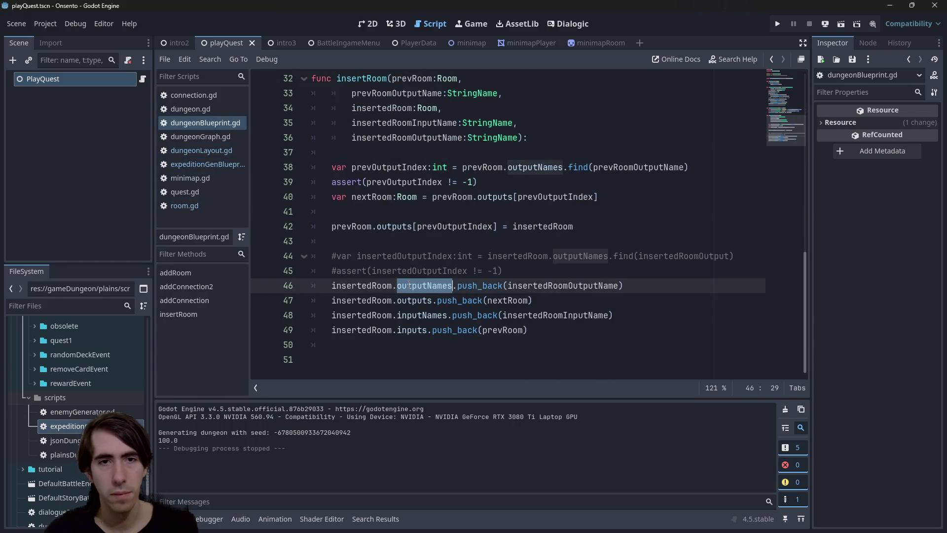
scroll(407, 278, up, 1)
scroll(393, 172, up, 1)
scroll(393, 197, down, 2)
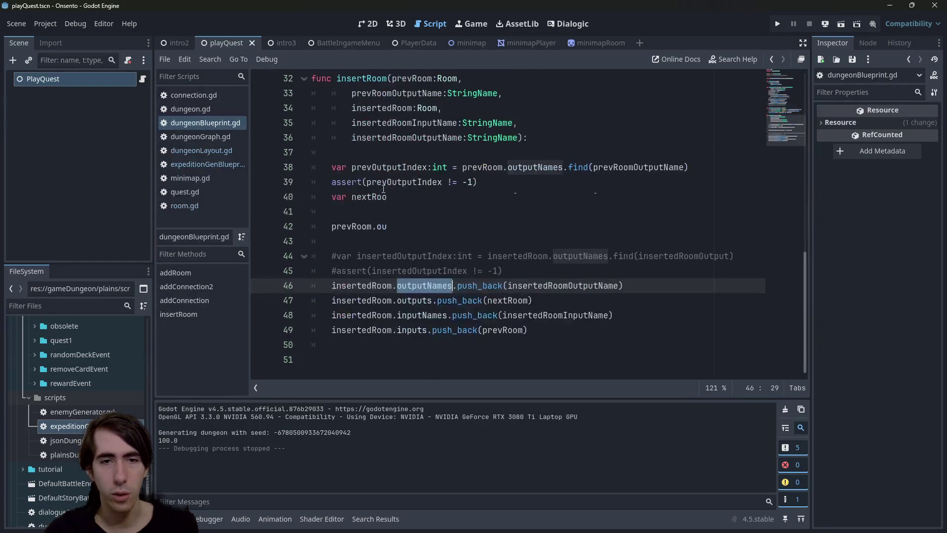
click(368, 286)
double_click(370, 286)
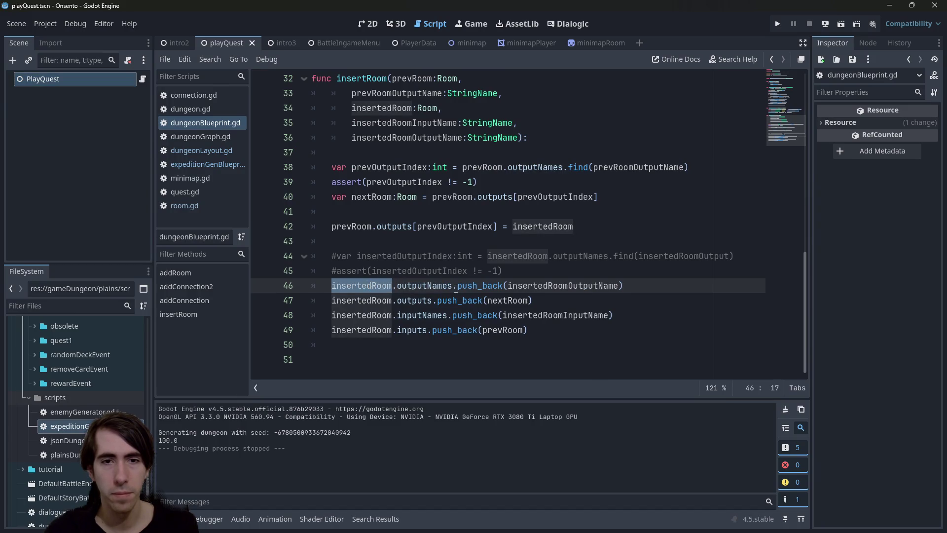
double_click(456, 286)
mouse_move(488, 285)
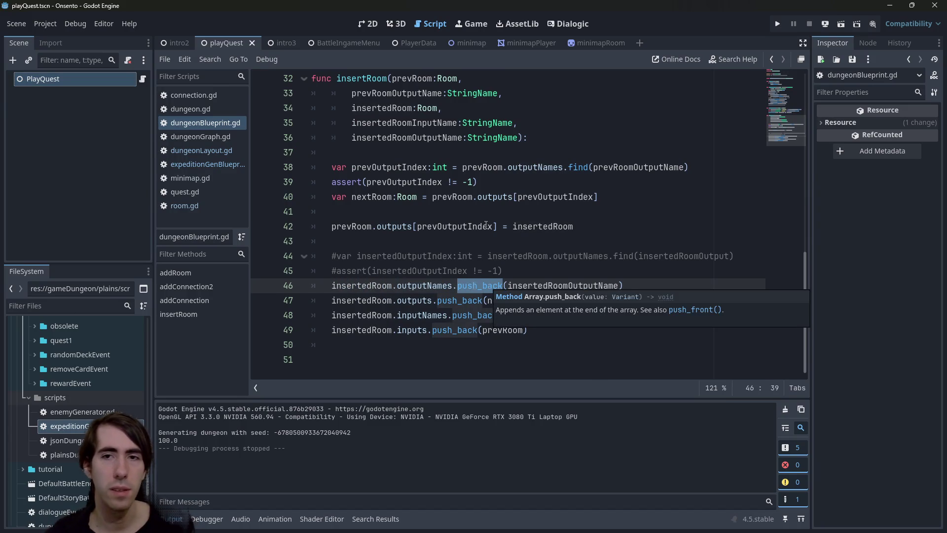
- Trace prevRoomOutputName, prevOutputIndex, nextRoom and prevRoom.outputs[prevOutputIndex] on lines 38–40
double_click(637, 167)
double_click(432, 182)
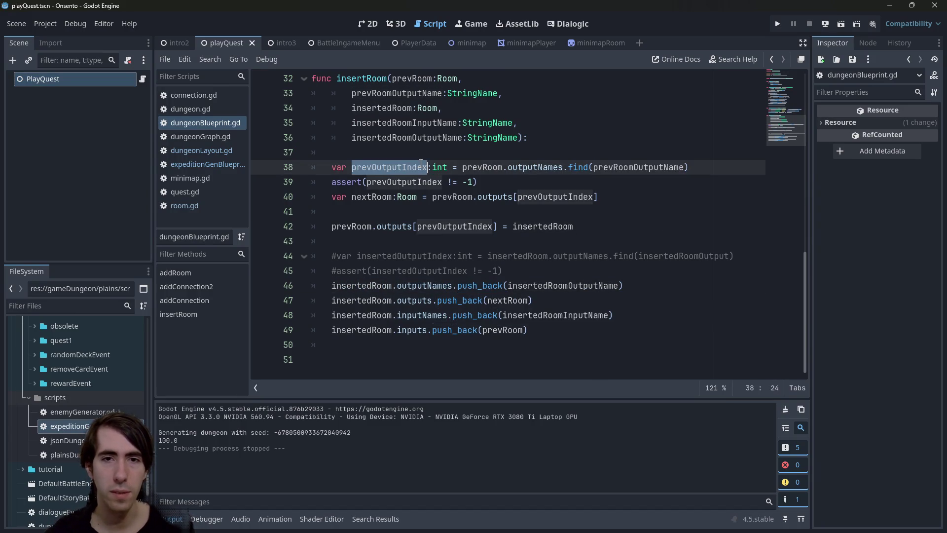
click(502, 196)
double_click(361, 196)
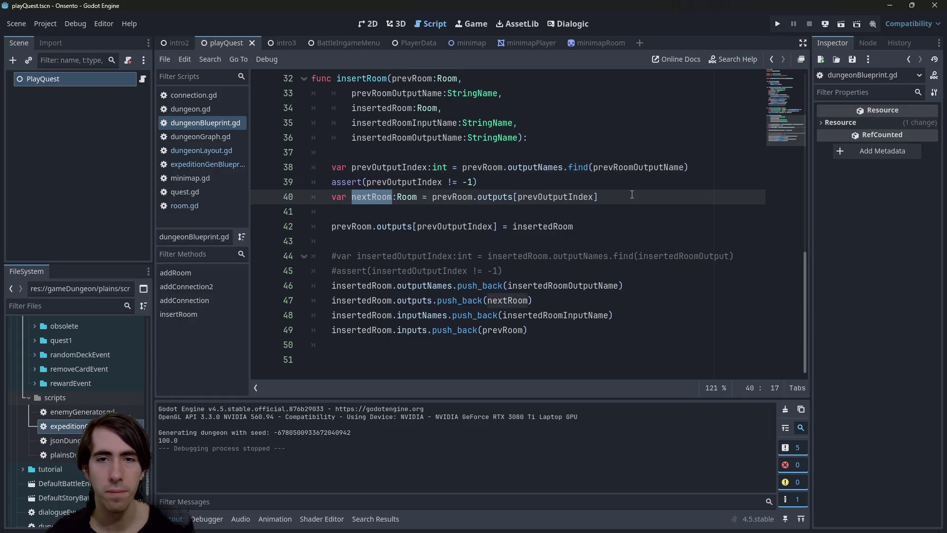
drag(632, 195, 433, 197)
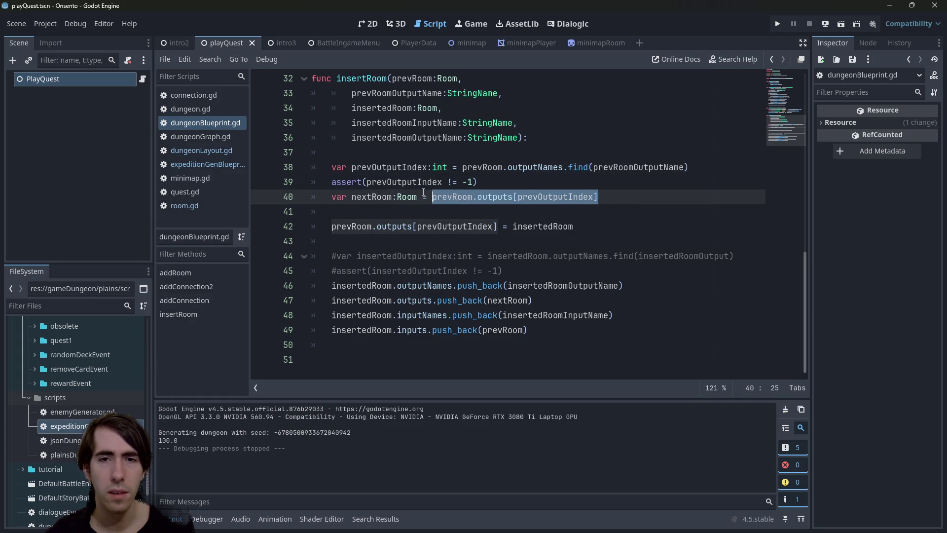
- Move the insertedRoom assignment up one line, then return it to line 42
click(338, 225)
key(alt+Up)
click(613, 226)
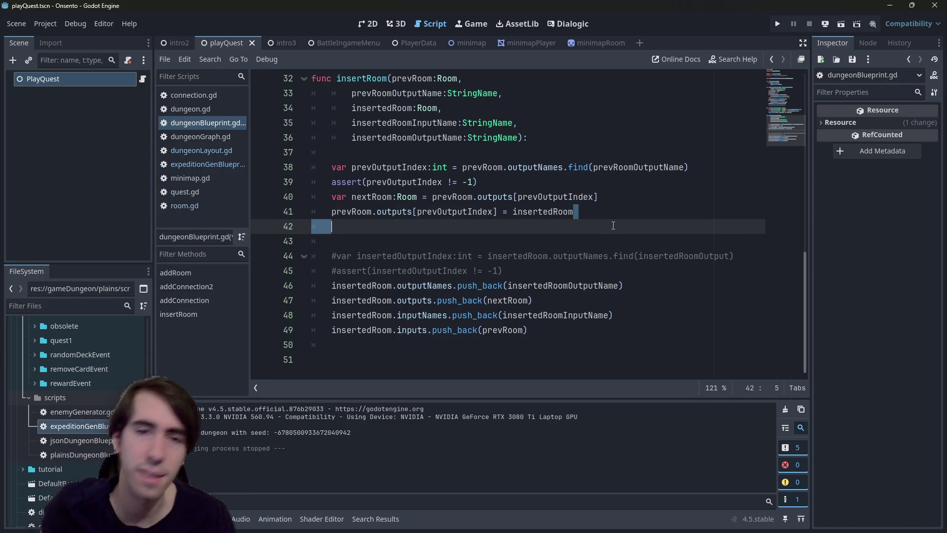
key(alt+Up)
click(615, 225)
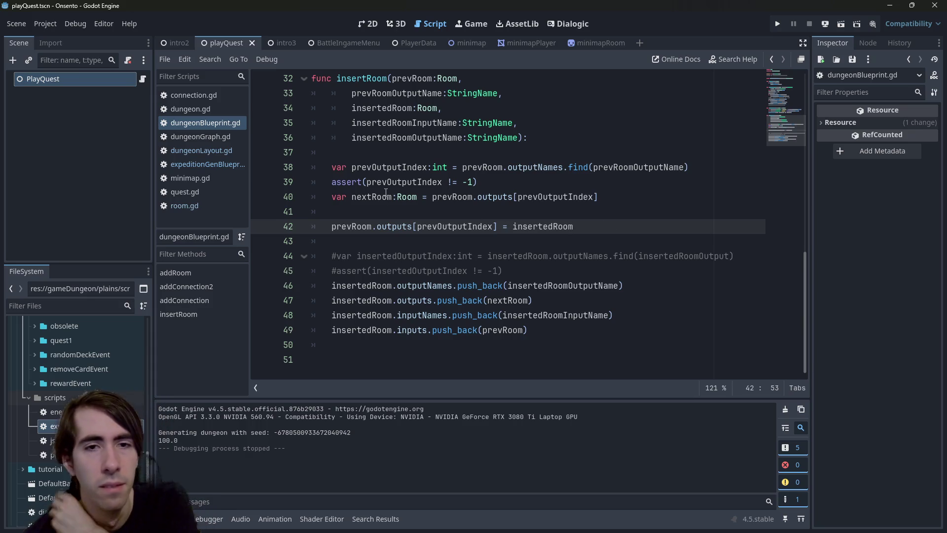
- Review nextRoom, prevRoom and outputs on line 40, leaving the code unchanged
double_click(386, 193)
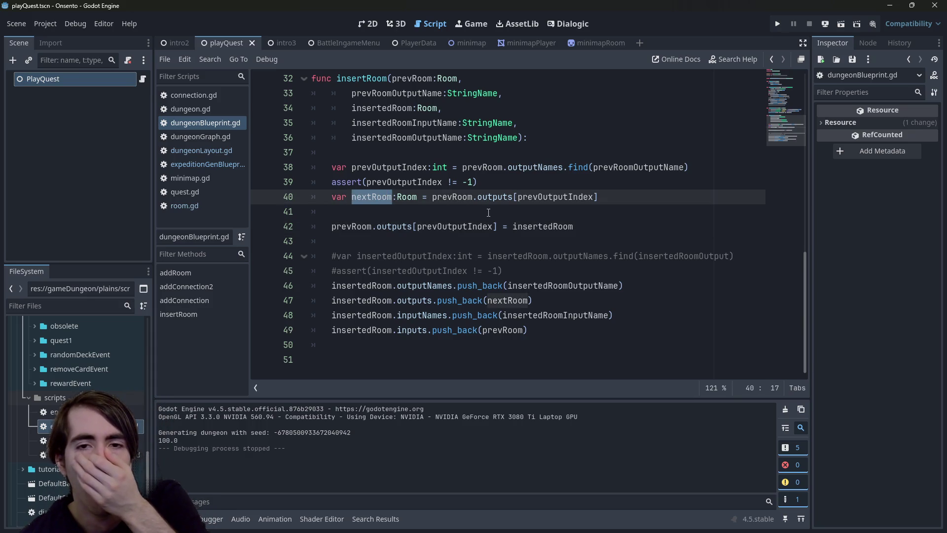
double_click(452, 197)
double_click(495, 196)
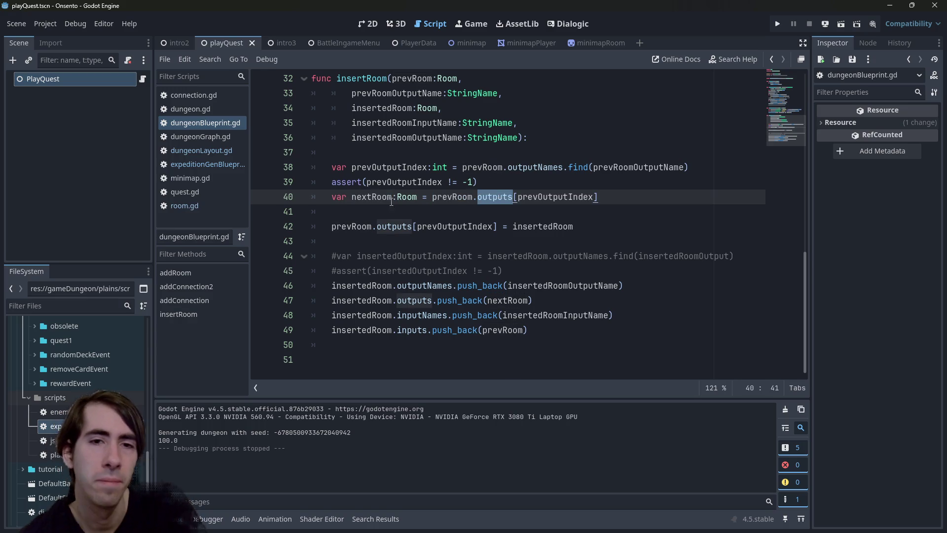
double_click(365, 197)
click(361, 197)
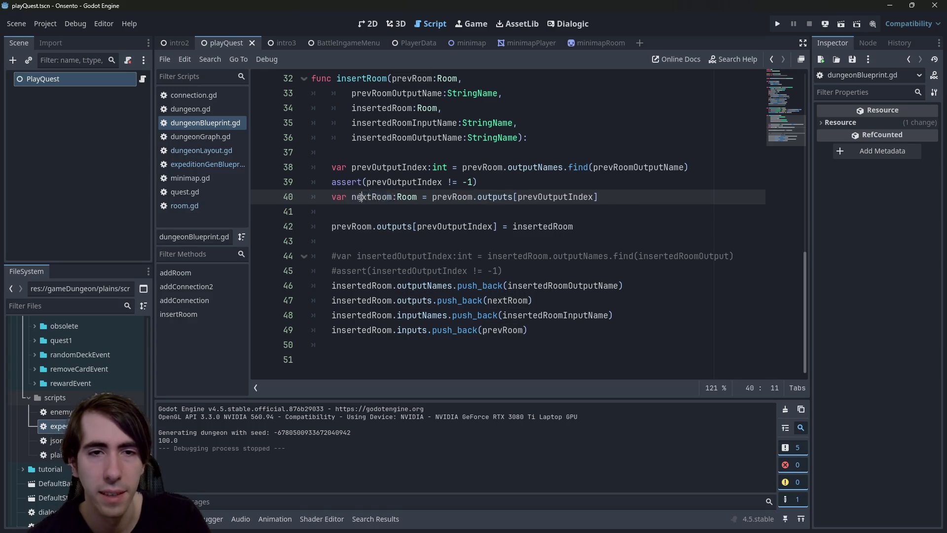
click(604, 223)
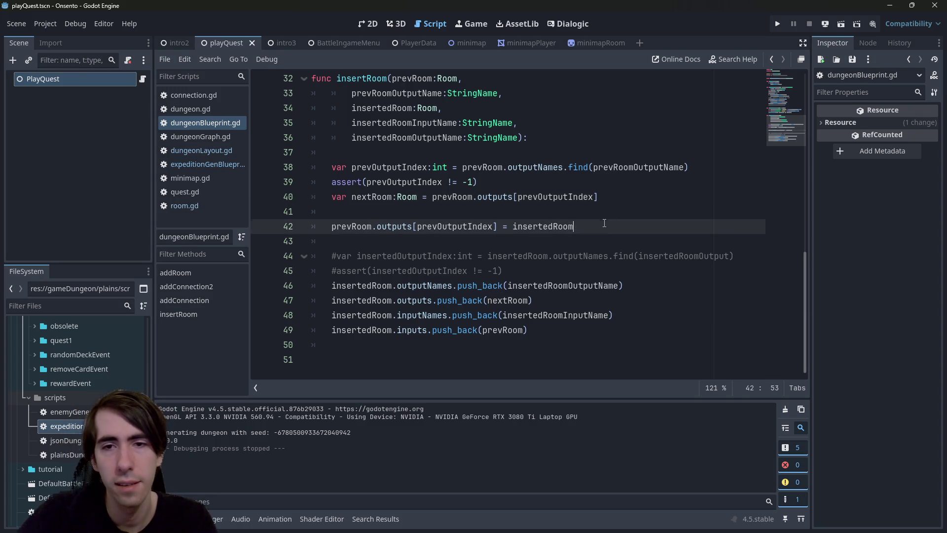
- On a new line after line 42, write nextRoom.inputs.find(prevRoom)
key(Return)
text(nextRoom.)
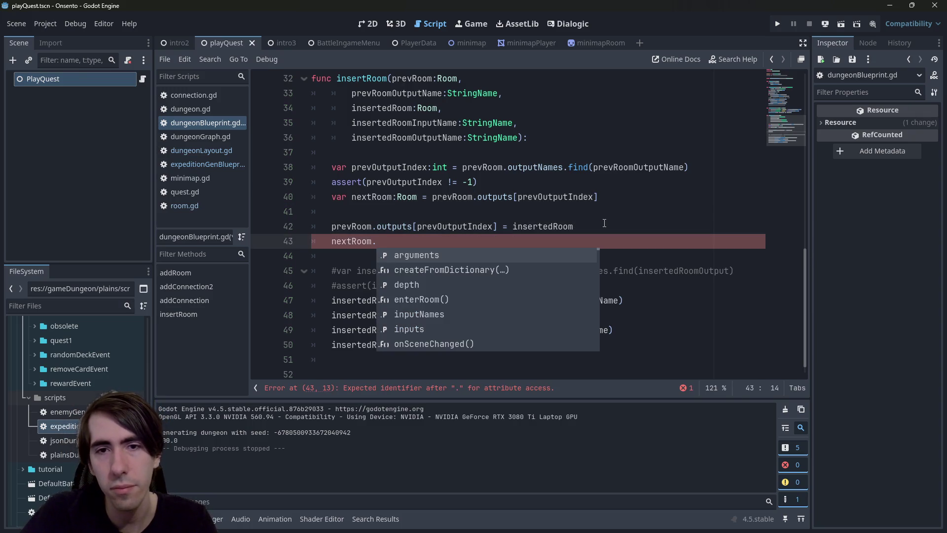
text(find)
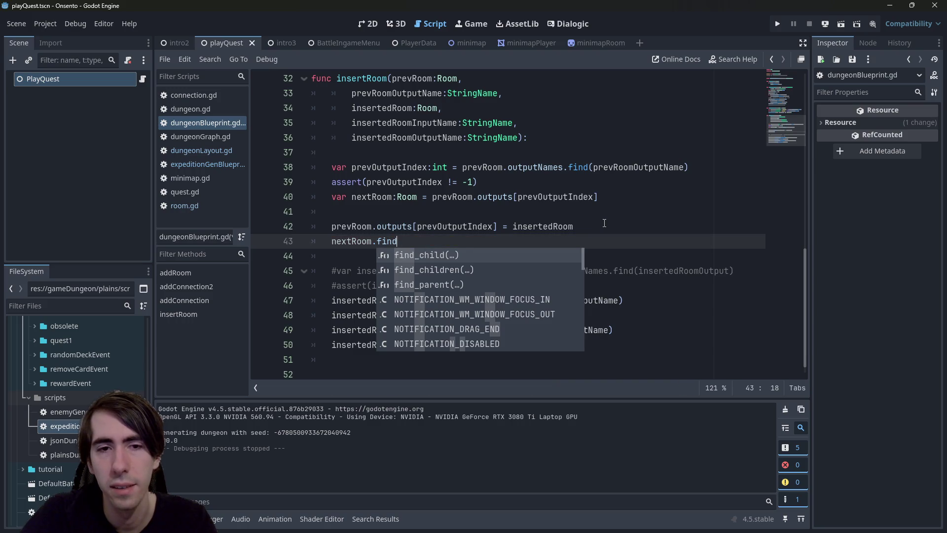
key(BackSpace)
key(BackSpace)
key(BackSpace)
key(BackSpace)
text(in)
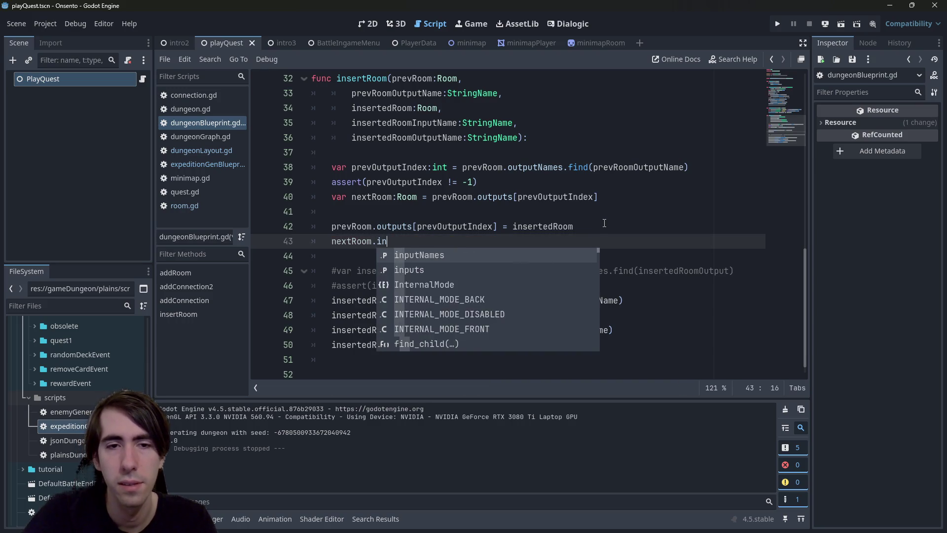
text(puts.find)
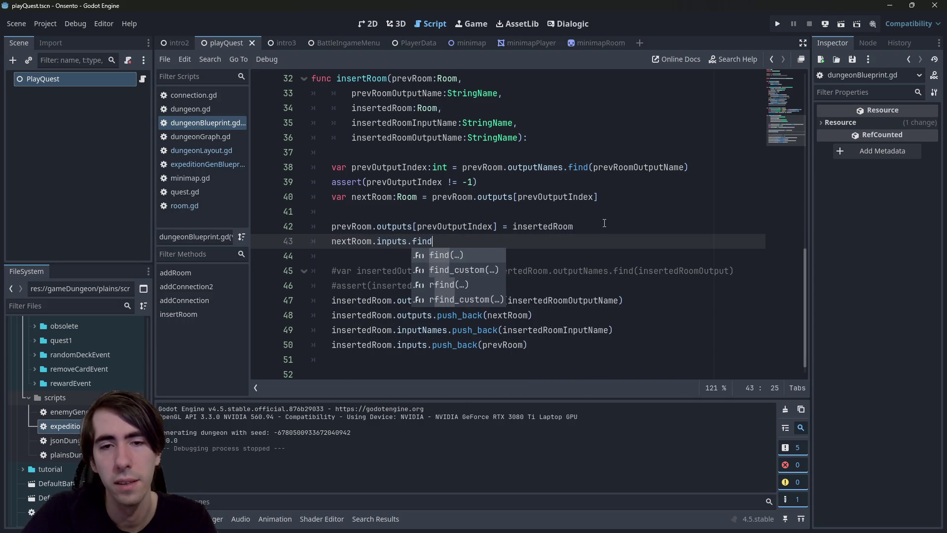
key(Return)
double_click(346, 226)
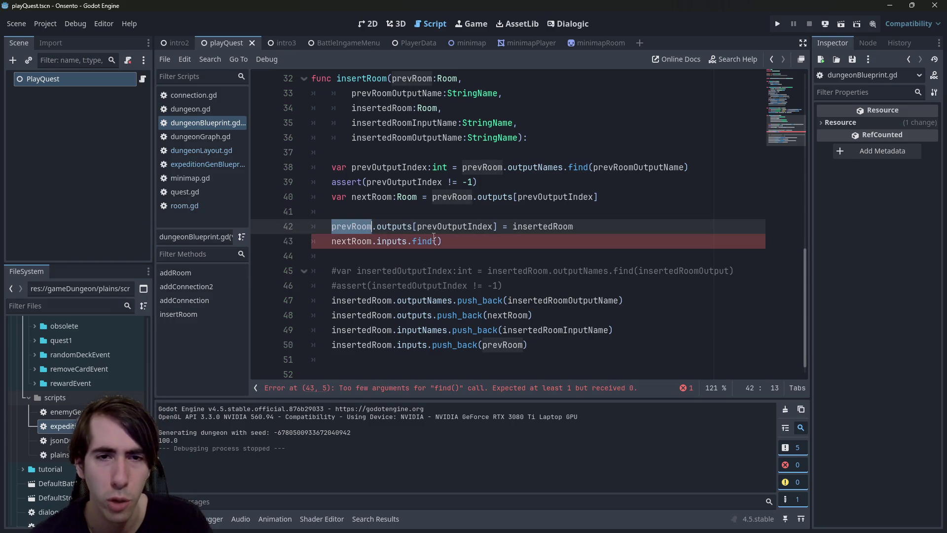
key(ctrl+c)
click(436, 242)
key(ctrl+v)
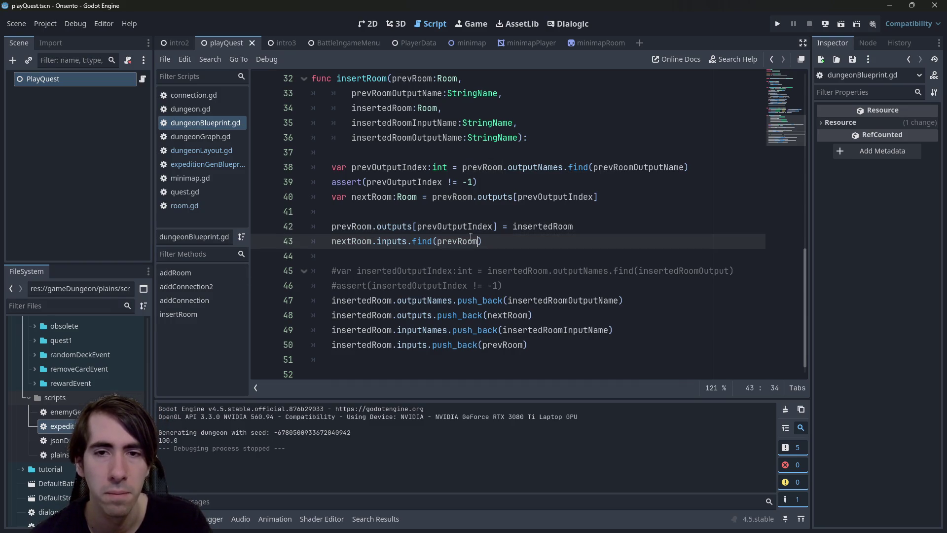
- Store the find result in a new 'var inputIndex:int' variable on line 43
double_click(351, 242)
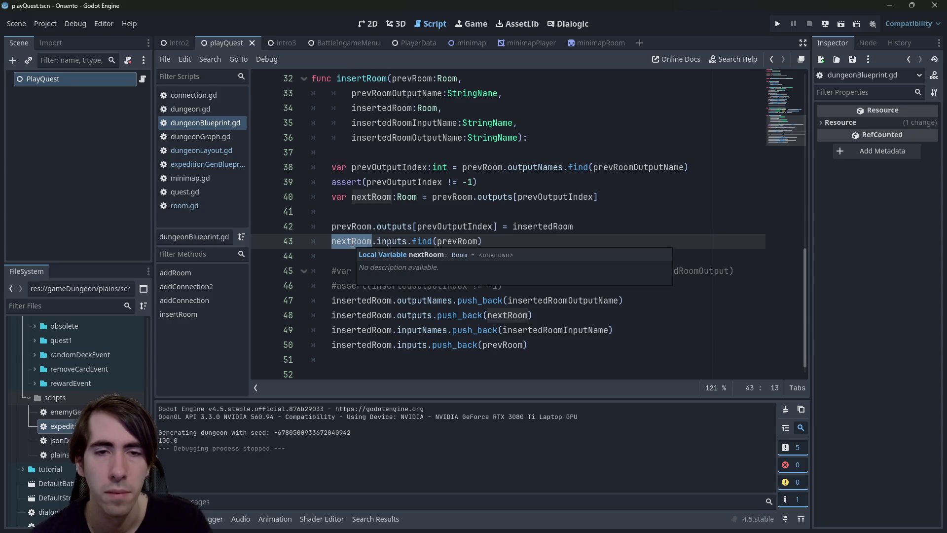
key(ctrl+c)
key(Left)
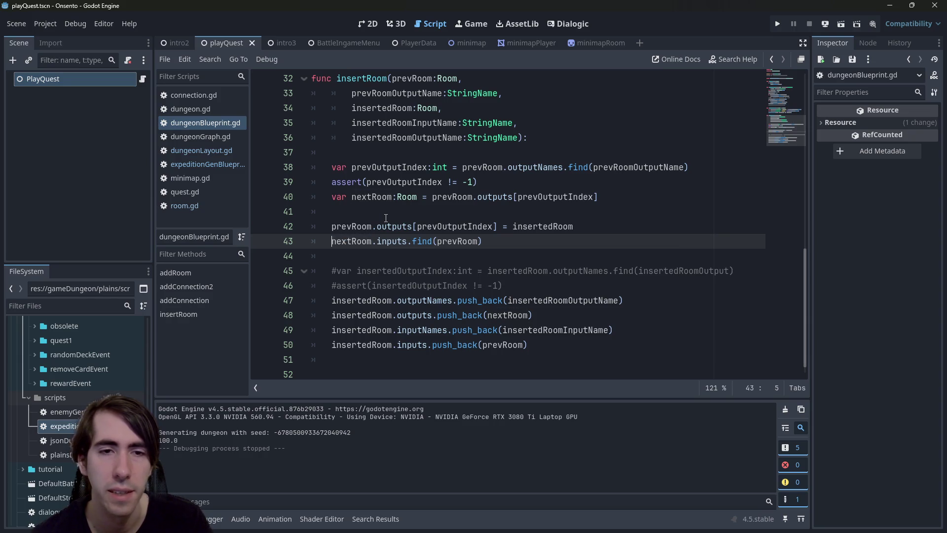
key(ctrl+v)
text(.inputs )
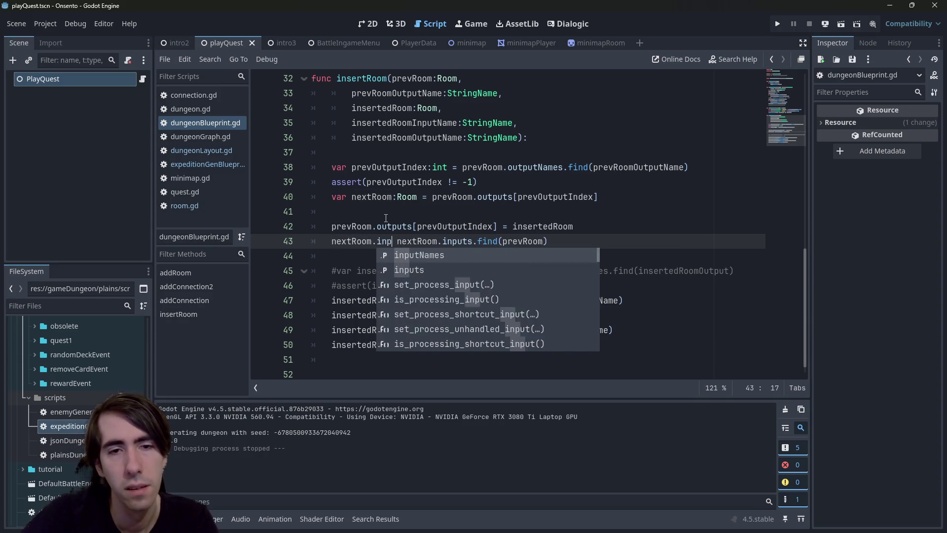
text([)
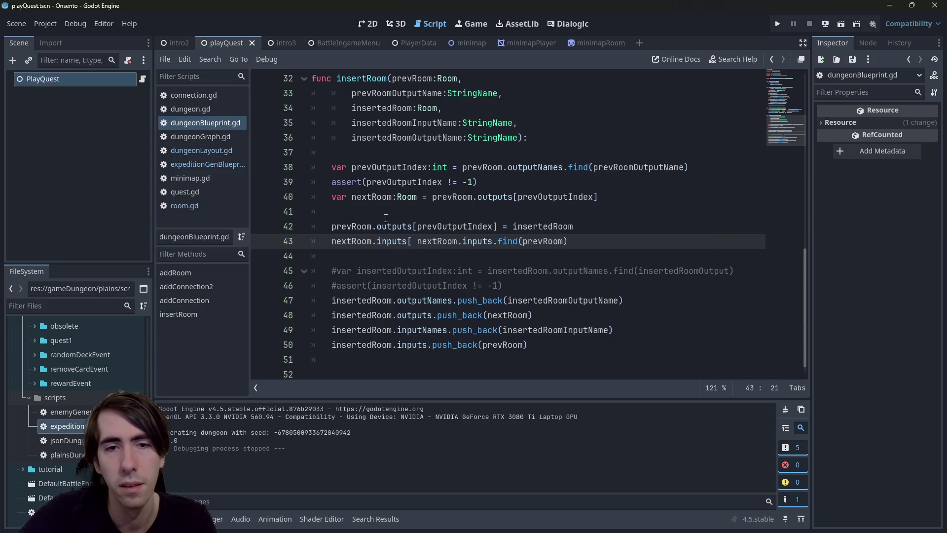
key(ctrl+z)
key(ctrl+z)
key(ctrl+z)
text(var inputIndex )
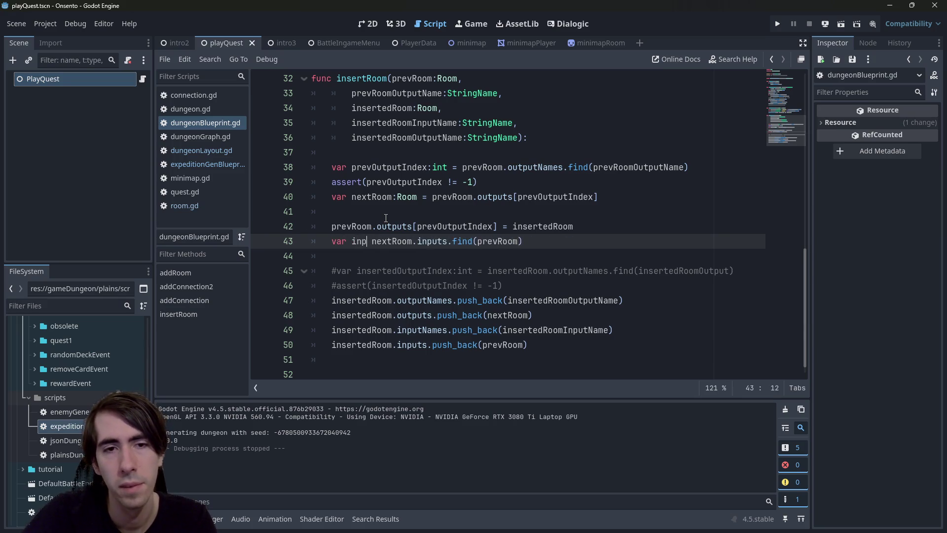
text(=)
key(Left)
key(Left)
key(ctrl+space)
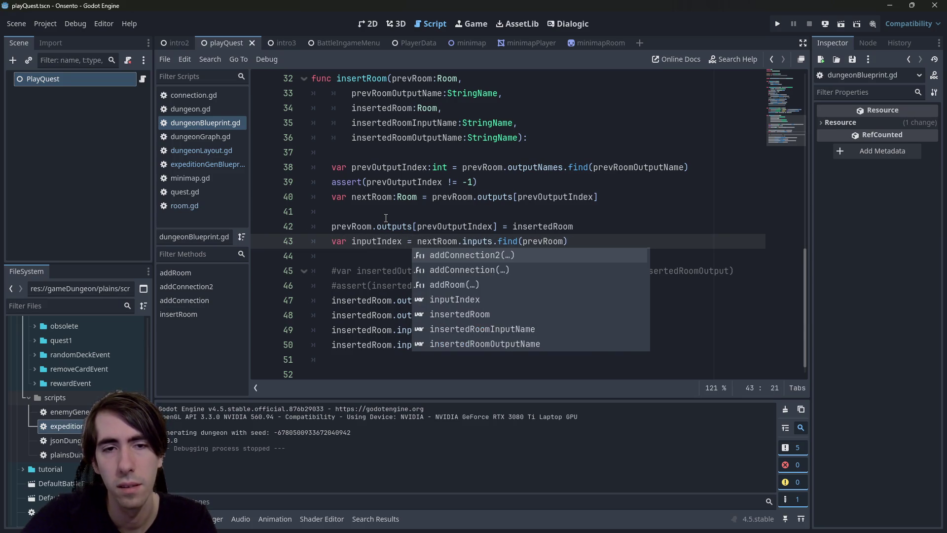
text(:int)
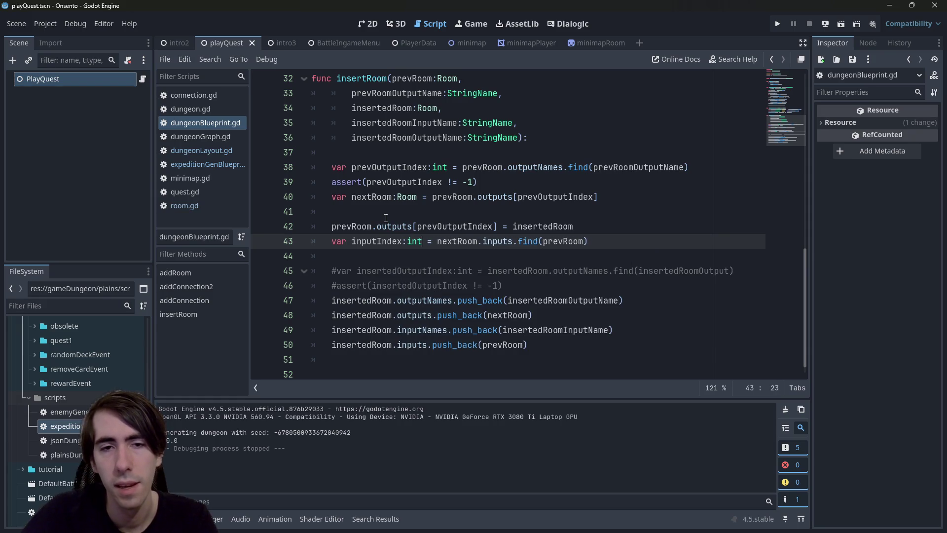
key(Escape)
key(Down)
- Add 'assert(inputIndex != -1)' on the line below
key(Return)
key(Up)
text(assert(inputI)
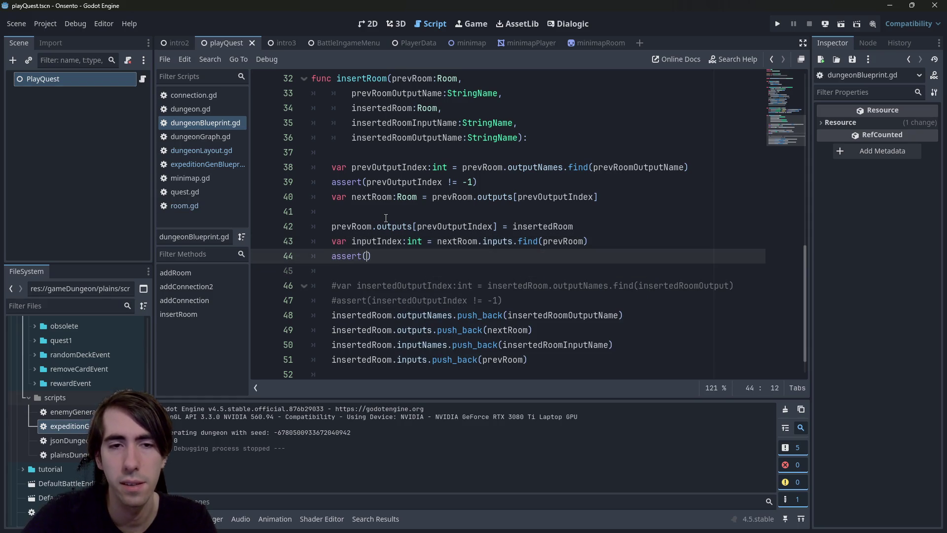
text(ndex != )
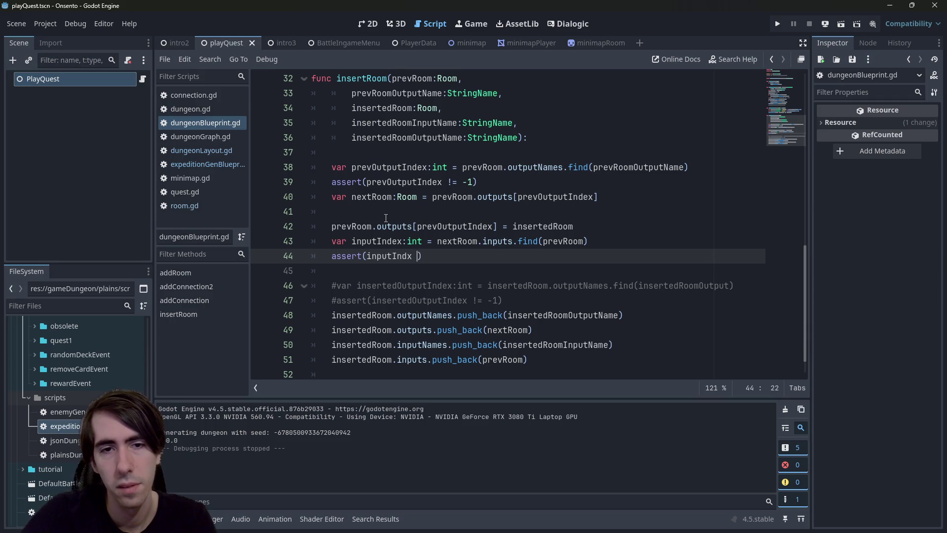
text(-1)
key(End)
key(Return)
- Add 'nextRoom.inputs[inputIndex] = insertedRoom' below the assert
text(nextRoom)
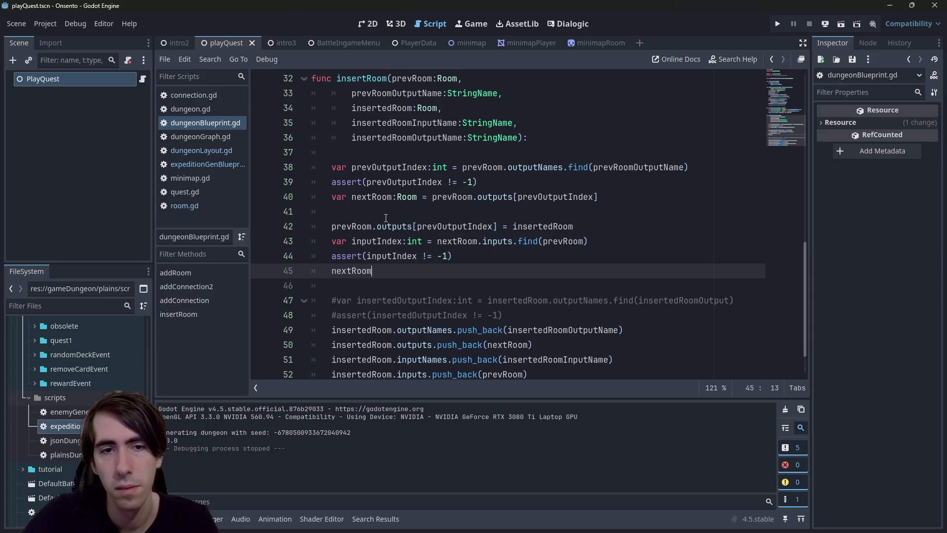
text(.)
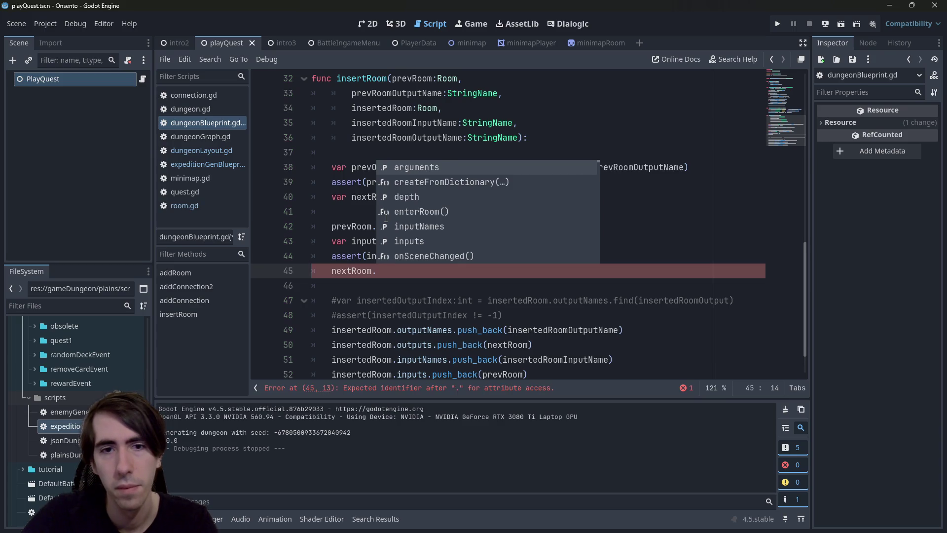
key(Escape)
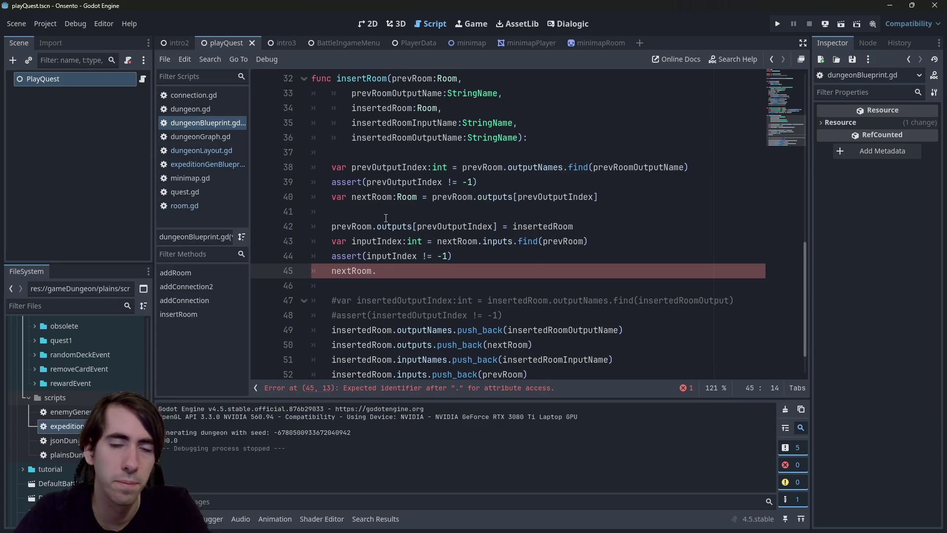
key(ctrl+space)
key(BackSpace)
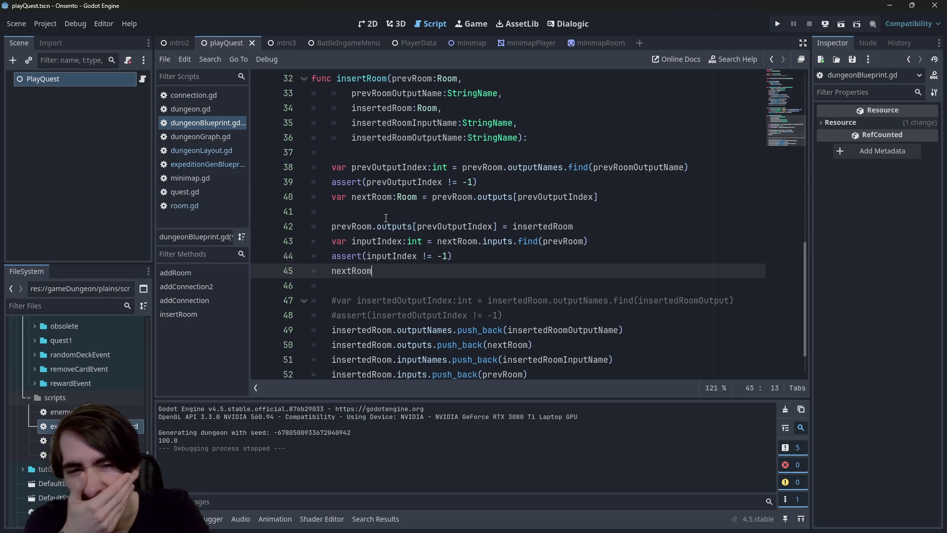
text(.inputs)
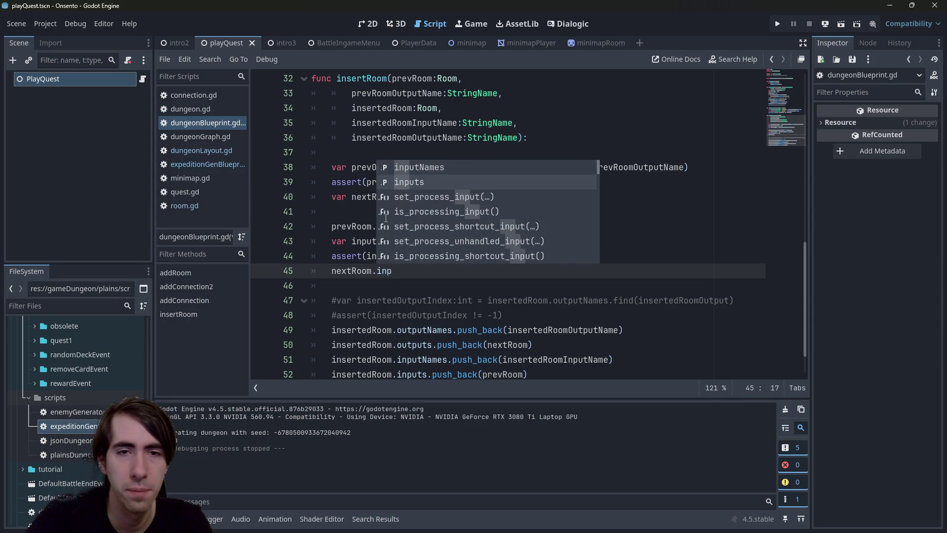
key(Up)
key(Up)
key(ctrl+Left)
key(Down)
key(Down)
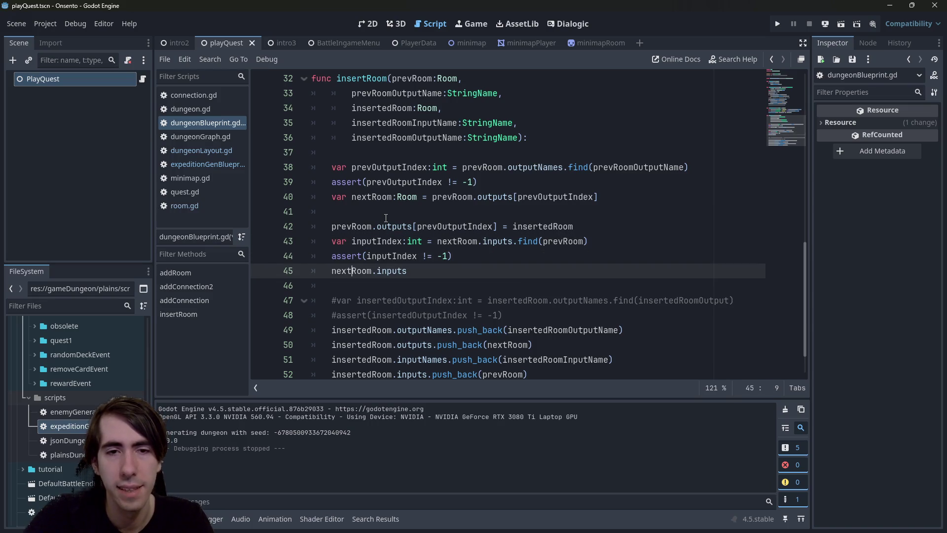
text([inputIndex] =)
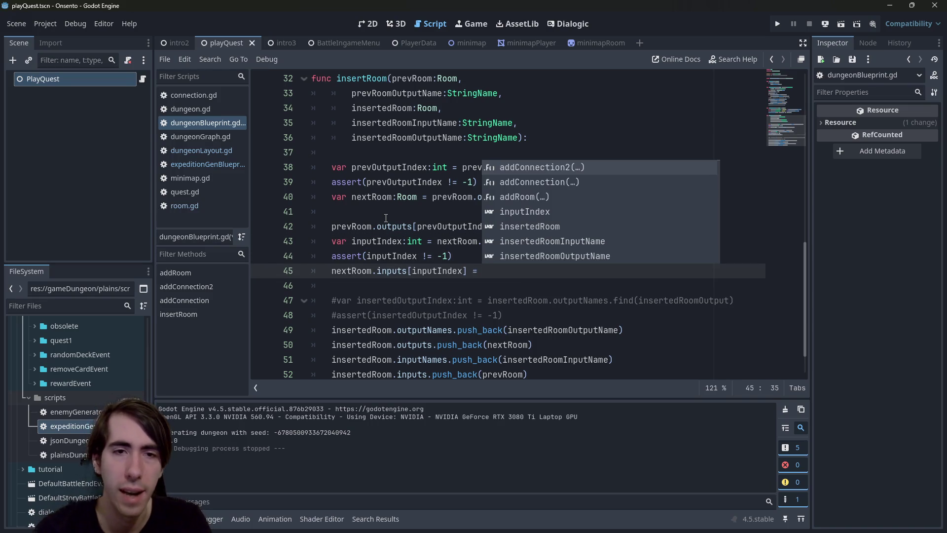
double_click(344, 341)
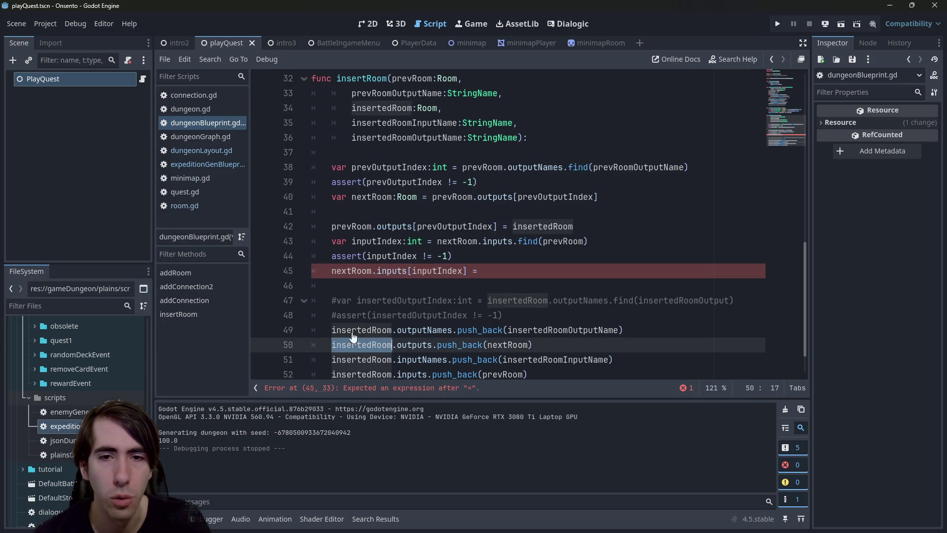
click(486, 271)
key(ctrl+v)
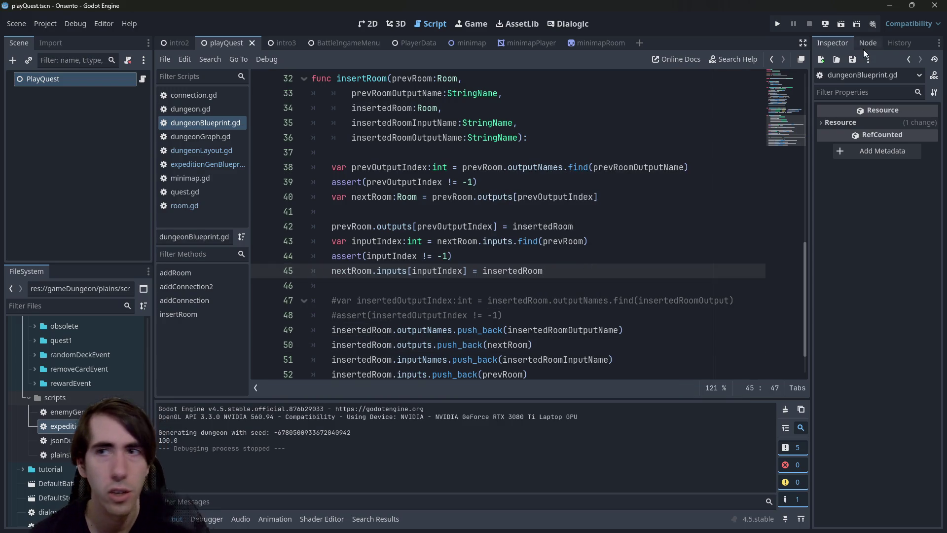
- Run the current scene and review dungeonLayout.gd, dungeonBlueprint.gd, dungeonGraph.gd and expeditionGenBlueprint.gd
click(842, 26)
click(197, 158)
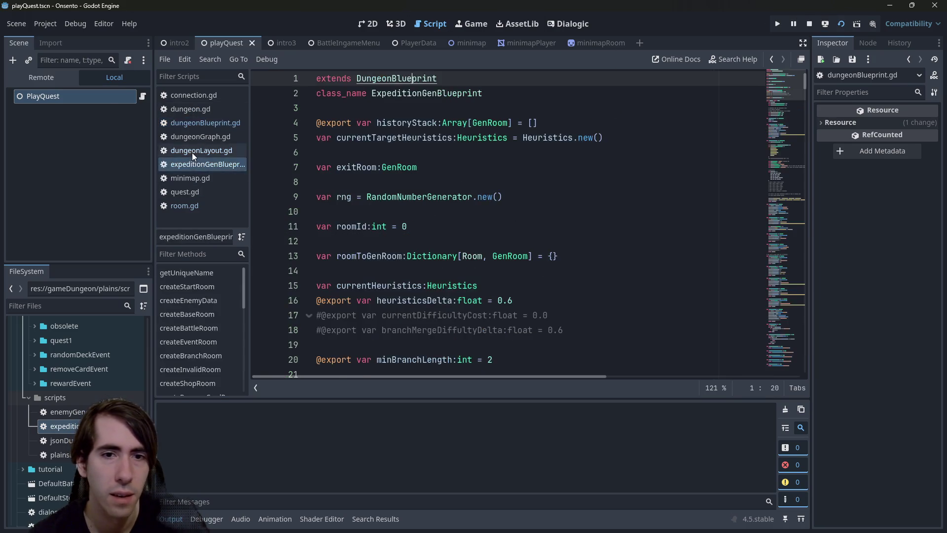
click(191, 152)
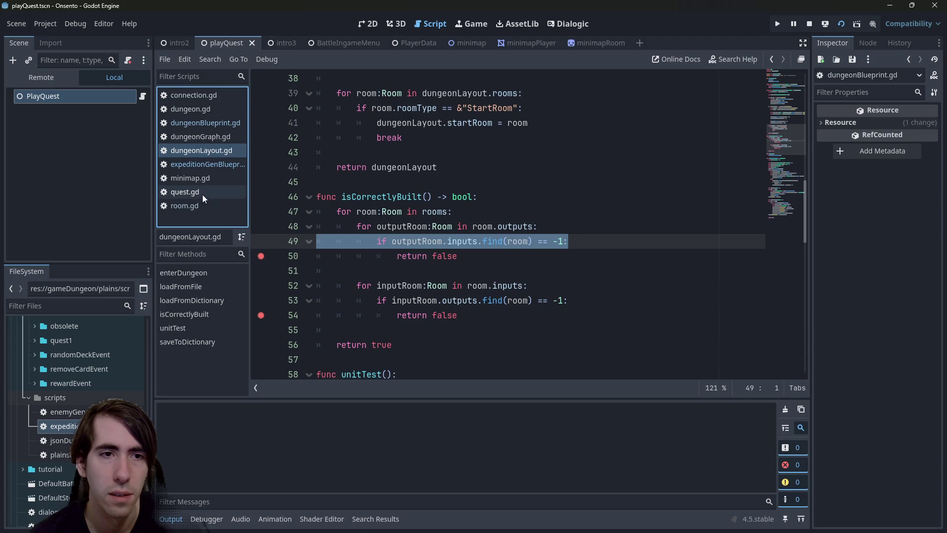
click(201, 165)
click(205, 124)
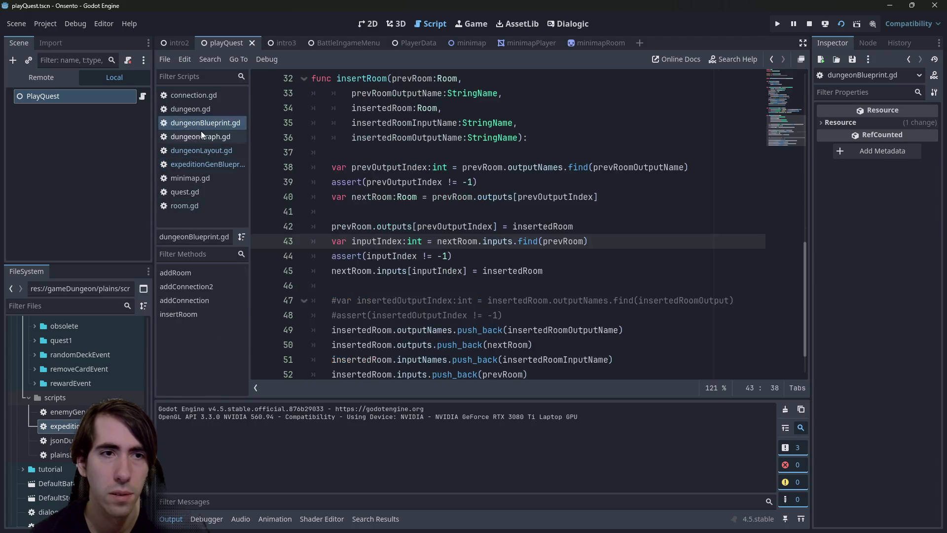
click(200, 132)
click(200, 122)
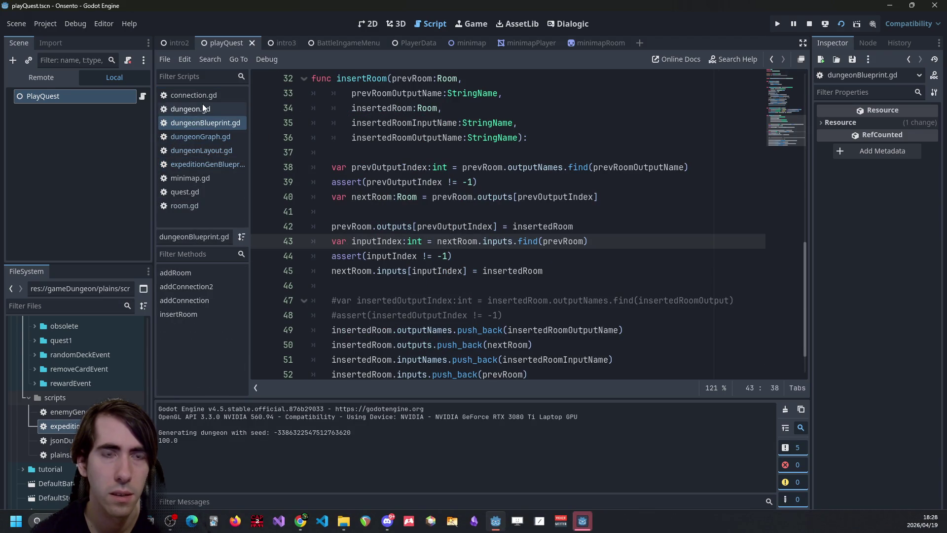
click(200, 164)
- Toggle comments on the three generateBranch lines near line 489 and launch the game
scroll(768, 87, down, 5)
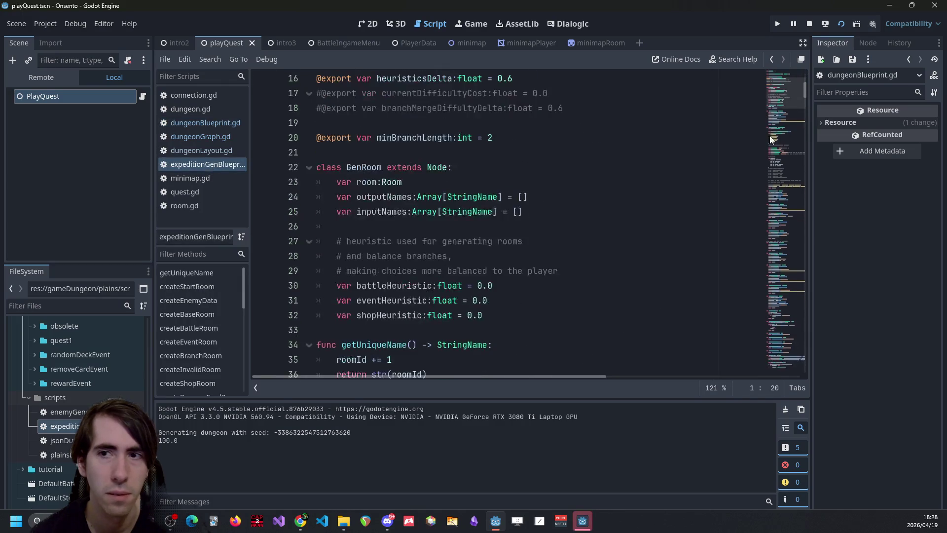
scroll(768, 97, down, 5)
drag(769, 97, 785, 227)
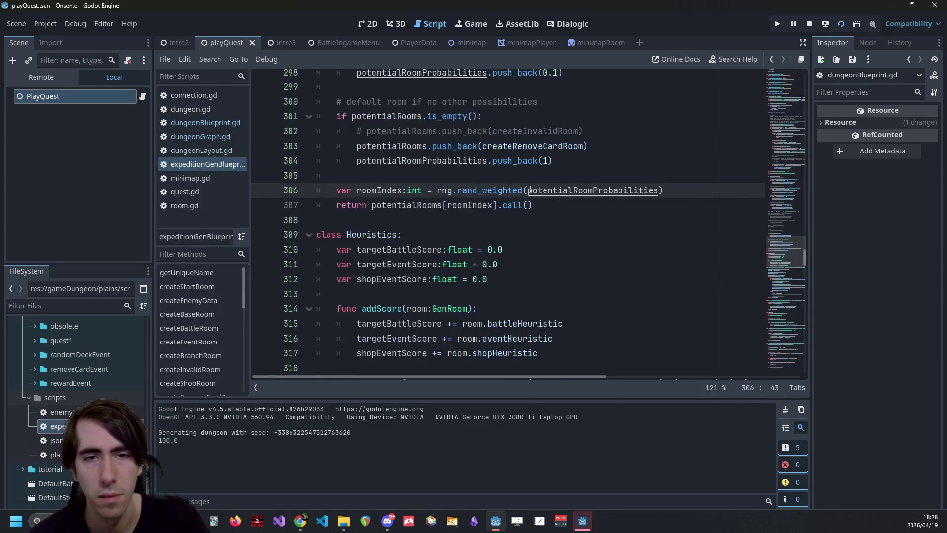
click(785, 345)
key(shift+Down)
key(shift+Down)
key(ctrl+k)
key(F5)
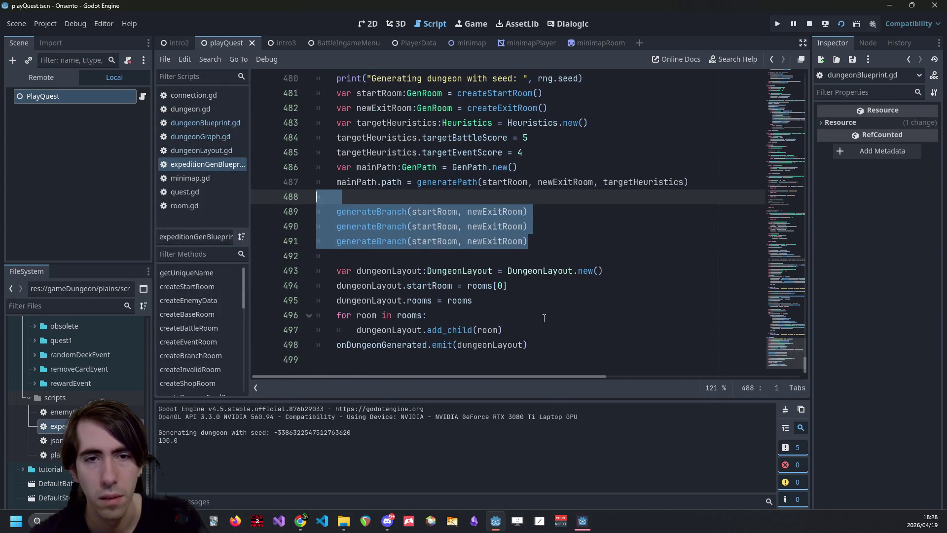
click(584, 522)
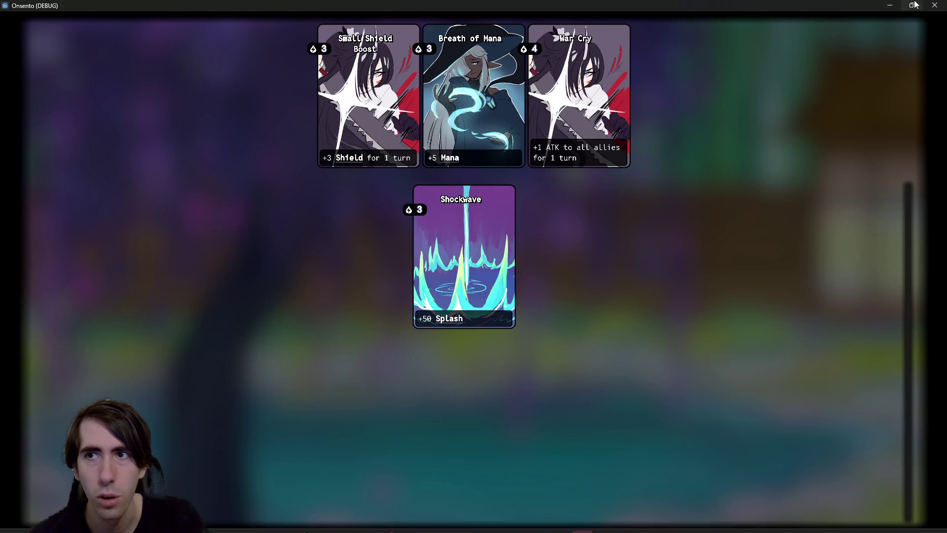
- Close the game, relaunch it and take the Tempest card
click(935, 5)
click(842, 24)
click(651, 196)
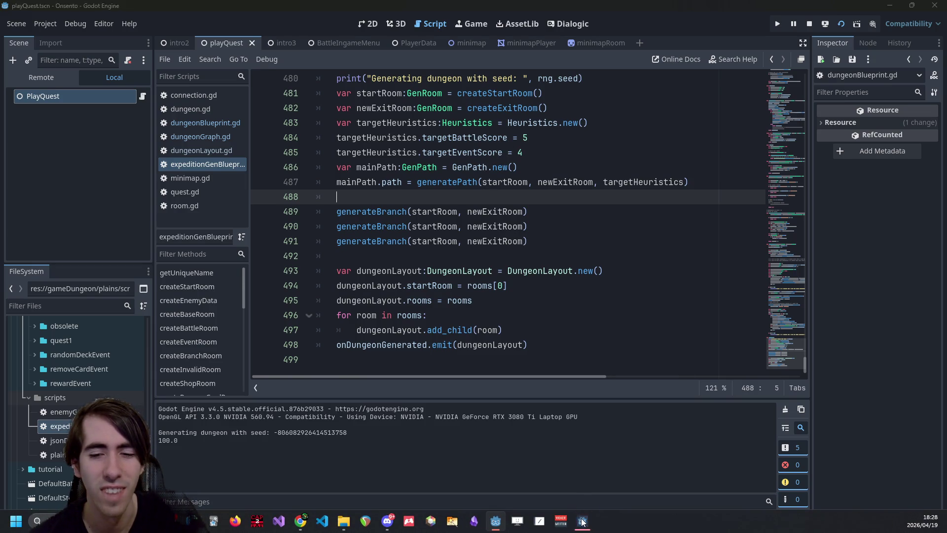
click(583, 522)
click(374, 114)
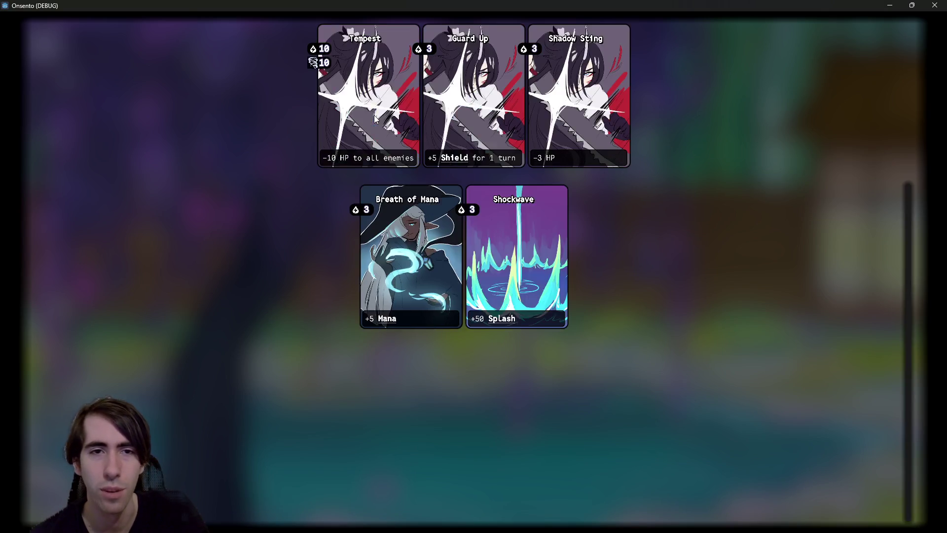
click(374, 115)
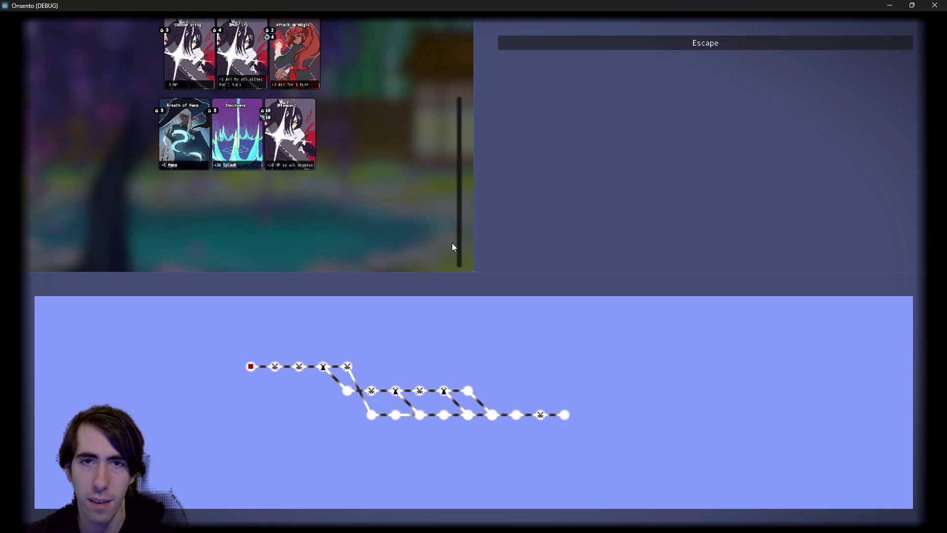
- Close and rerun the game, then relaunch it with F5 to test dungeon generation
click(935, 5)
click(838, 25)
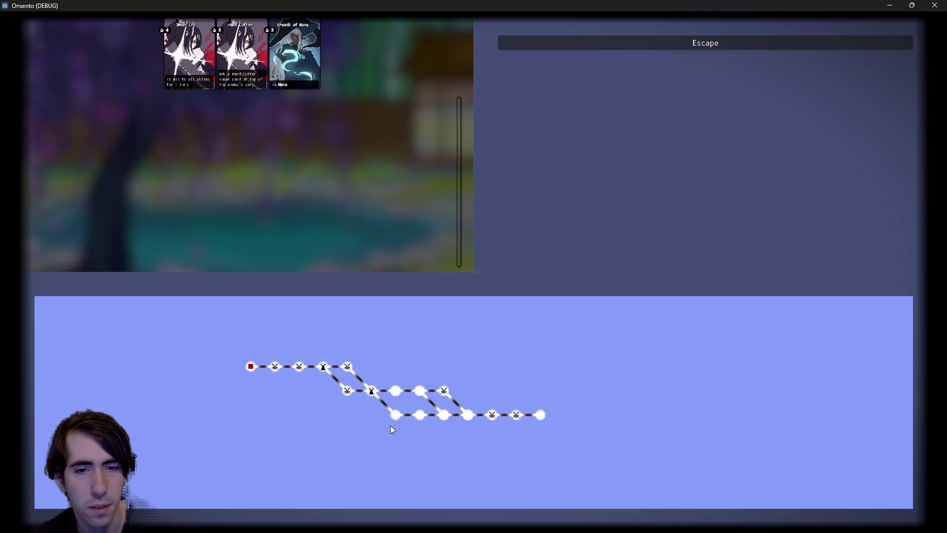
click(934, 6)
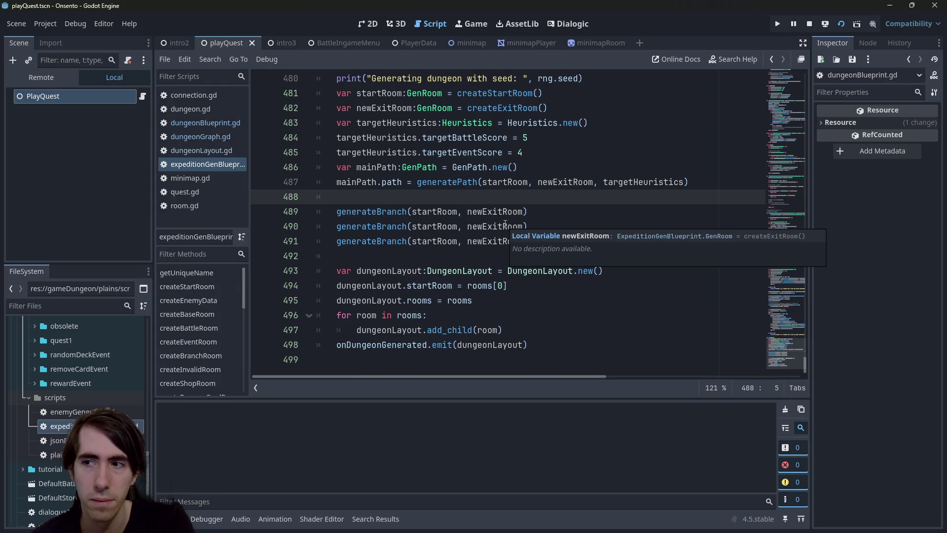
key(F5)
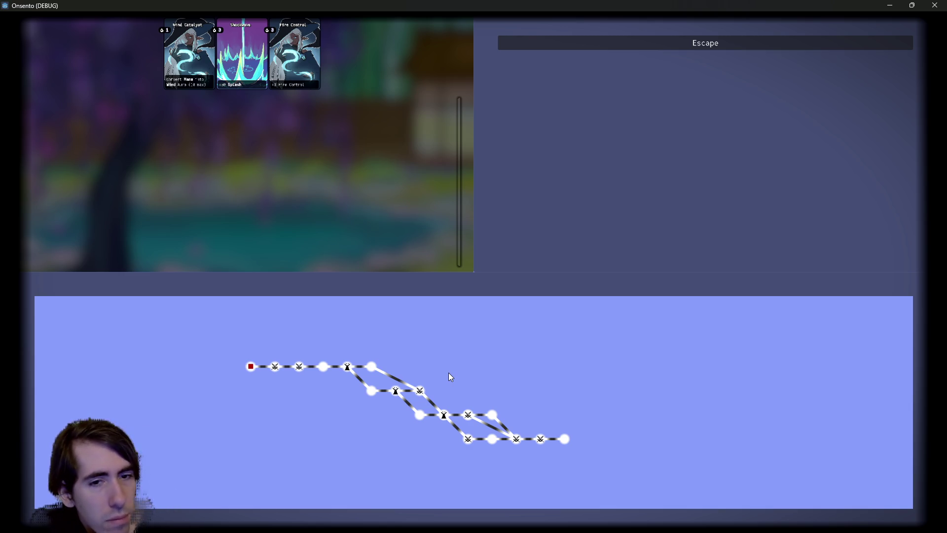
- Stop the running game with F8 after checking the generated dungeon
key(F8)
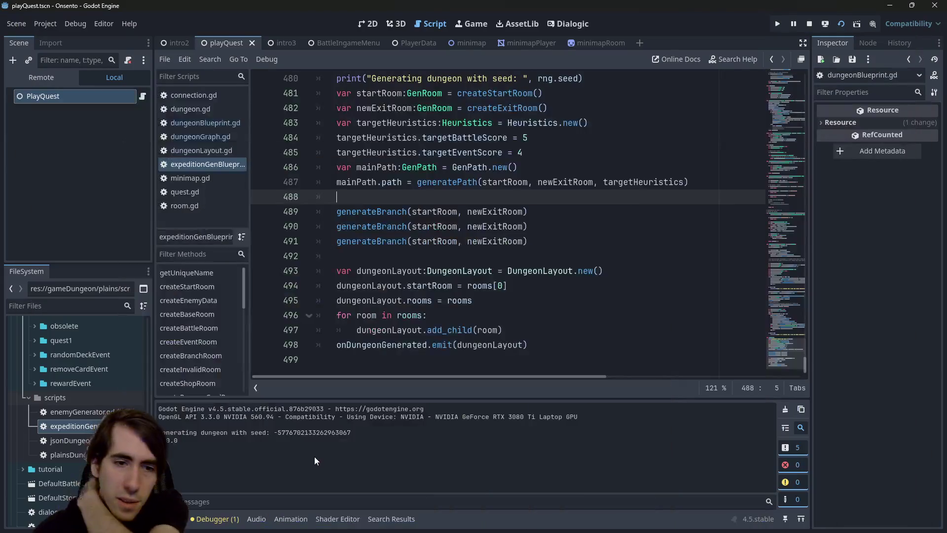
- Read the branch-candidate warning under Debugger > Errors, return to Output, and close the game
click(214, 516)
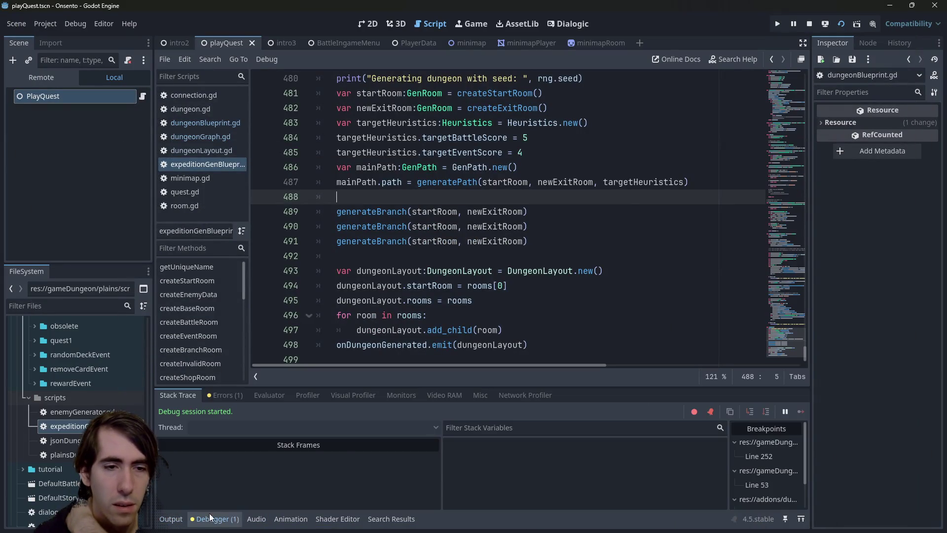
click(225, 396)
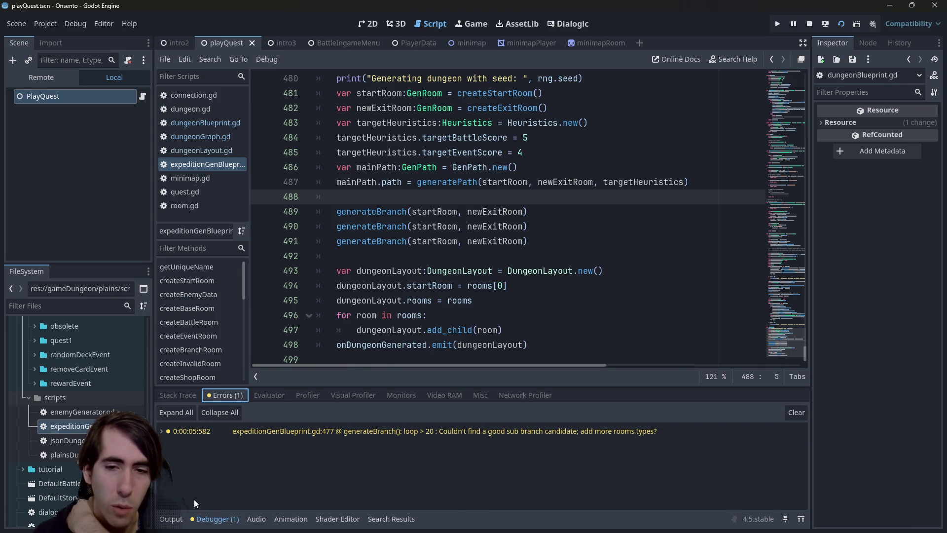
click(171, 519)
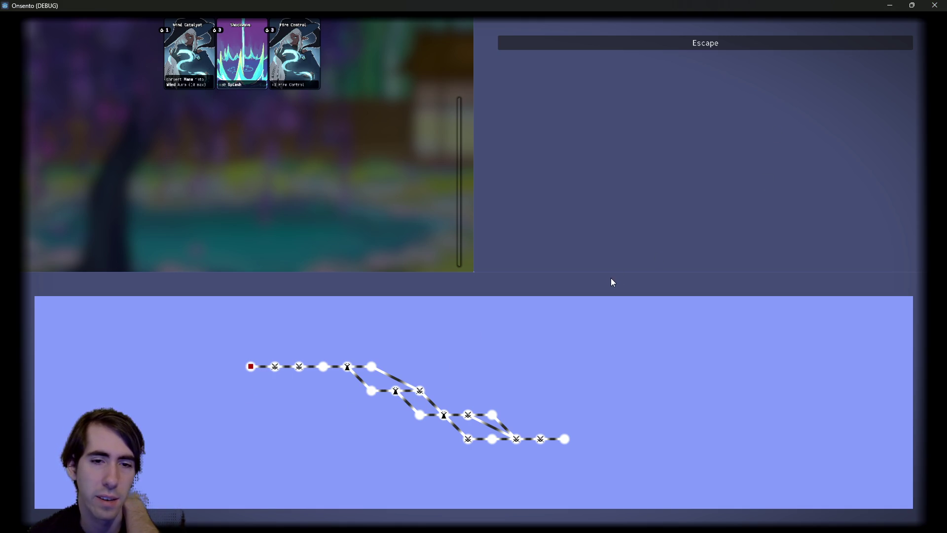
click(930, 4)
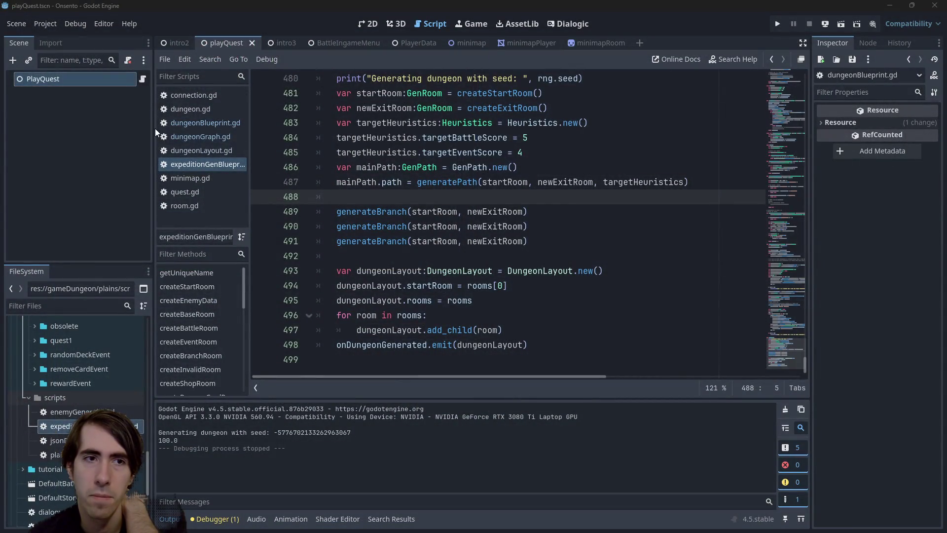
- Switch from the scripts to the minimap scene and select its Minimap root node
click(189, 126)
click(196, 162)
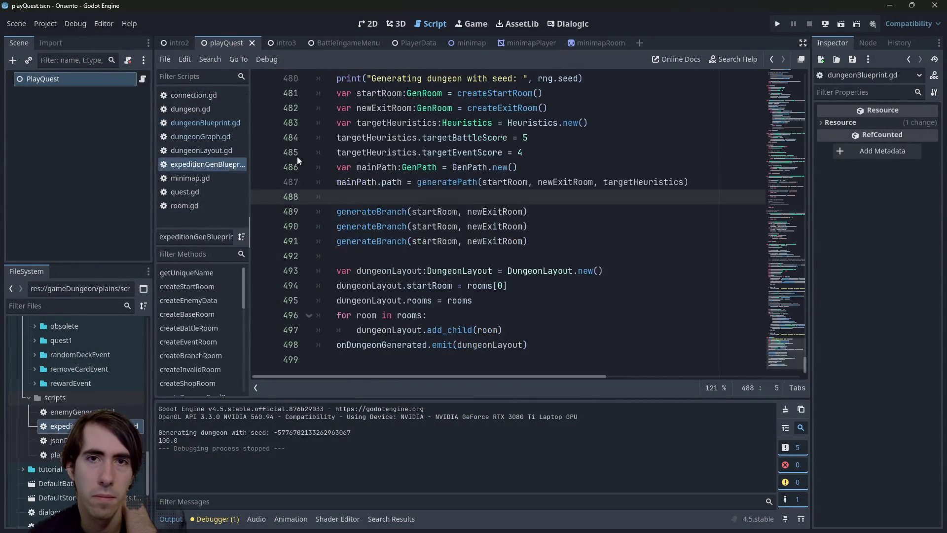
click(459, 43)
click(74, 82)
right_click(74, 82)
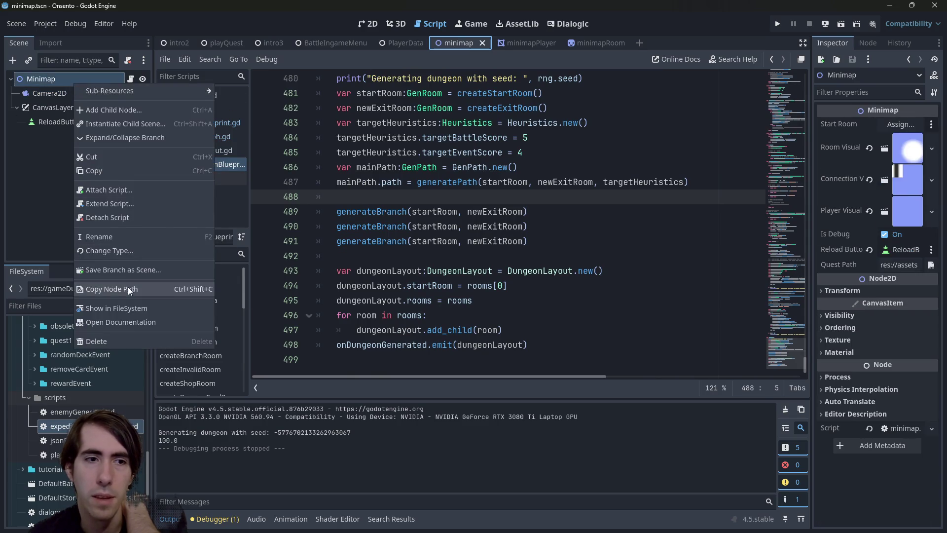
- Open the res:// project folder in a terminal and bring it to the front
scroll(48, 353, up, 10)
click(39, 344)
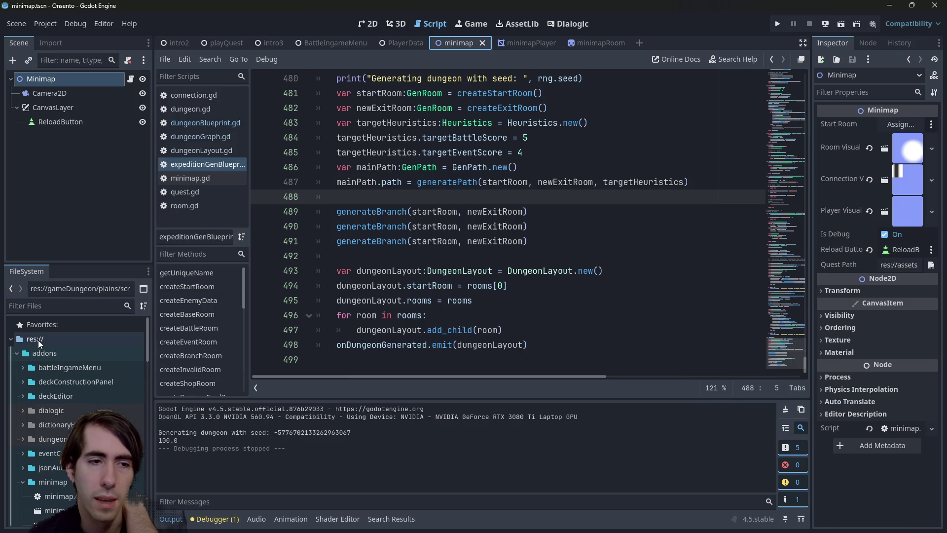
right_click(39, 344)
key(Escape)
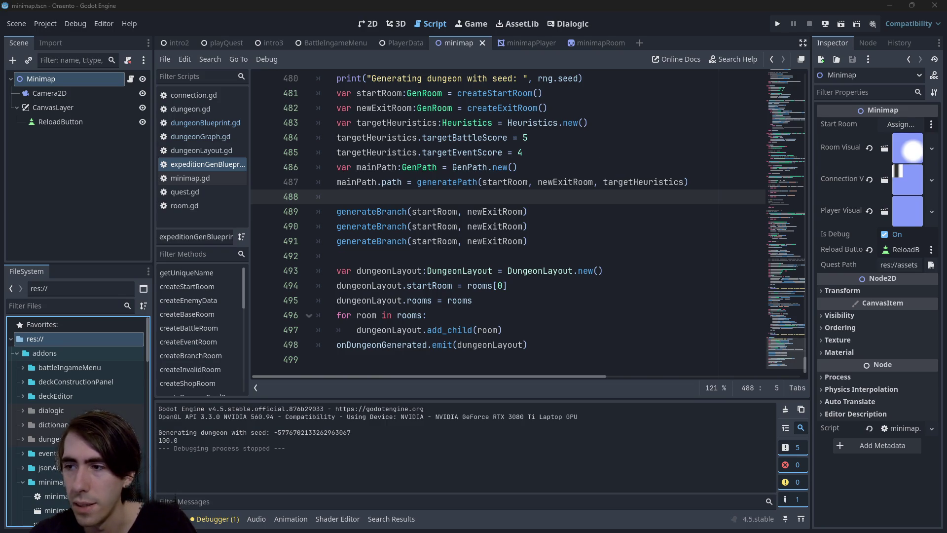
key(alt+Tab)
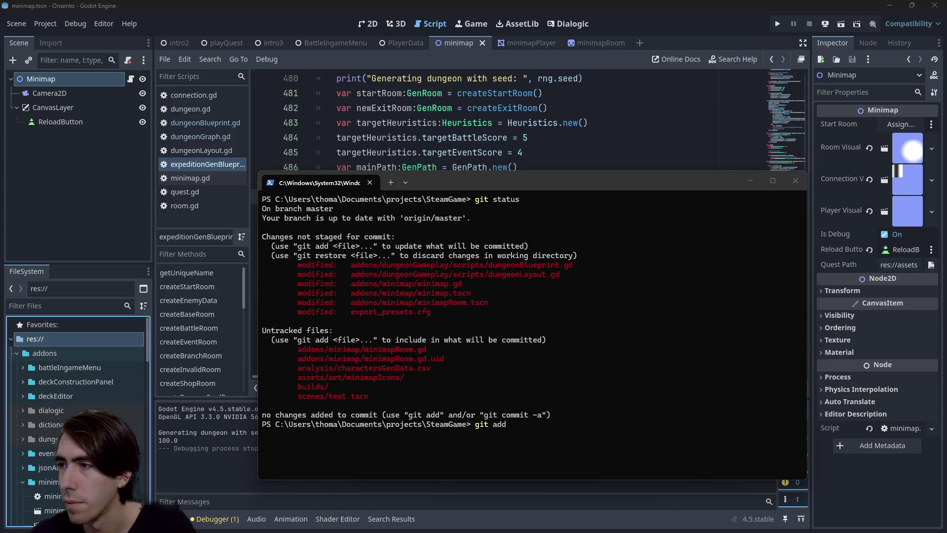
- Add dungeonBlueprint.gd, dungeonLayout.gd, minimap.gd and minimap.tscn paths to a git add command
click(694, 320)
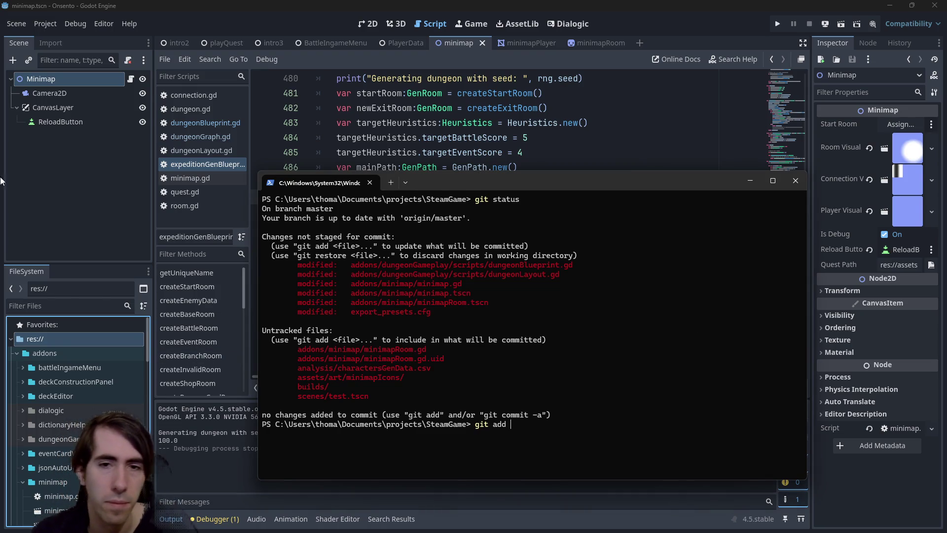
drag(352, 265, 574, 267)
right_click(593, 282)
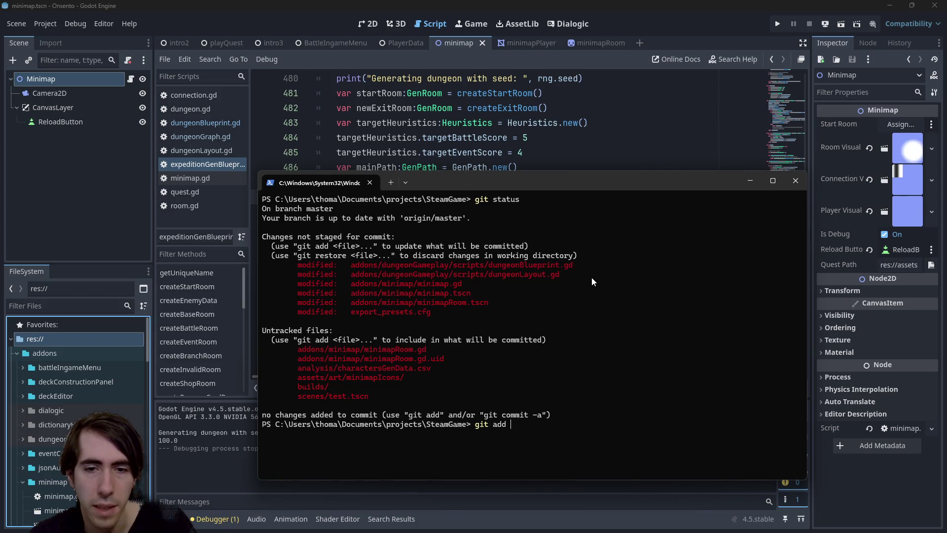
right_click(591, 277)
mouse_move(351, 274)
mouse_down()
mouse_move(572, 267)
mouse_move(560, 274)
mouse_up()
right_click(559, 274)
right_click(384, 283)
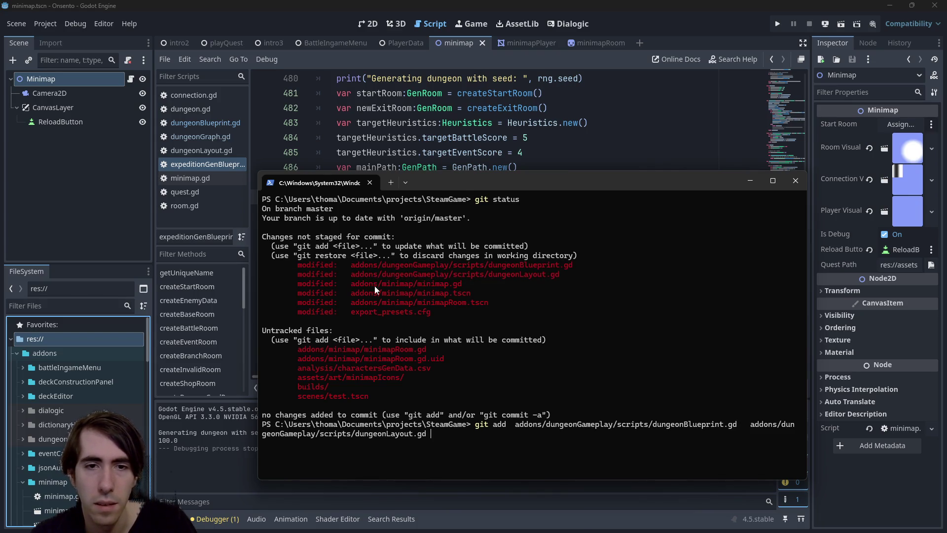
drag(350, 284, 465, 284)
right_click(465, 284)
mouse_move(350, 294)
mouse_down()
mouse_move(466, 285)
mouse_move(469, 293)
mouse_up()
right_click(470, 293)
right_click(461, 301)
- Add minimapRoom.tscn, minimapRoom.gd, minimapRoom.gd.uid and the minimapIcons folder, then stage them
drag(349, 303, 515, 307)
right_click(515, 307)
right_click(519, 287)
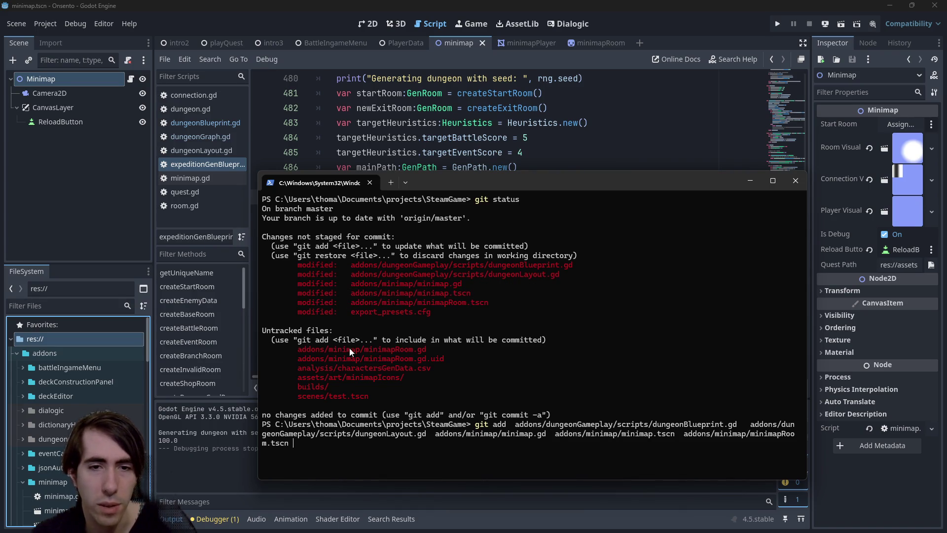
drag(297, 349, 437, 353)
right_click(437, 353)
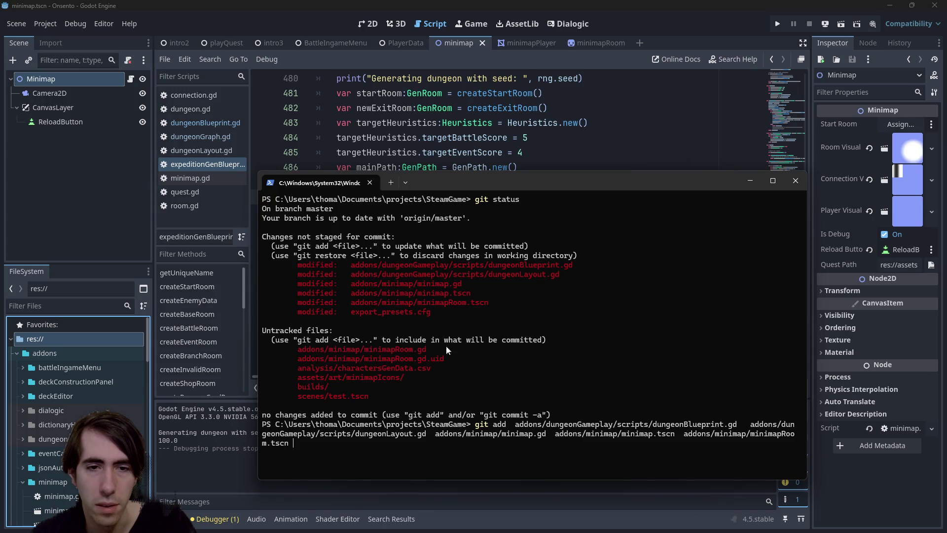
right_click(436, 355)
drag(294, 355, 427, 368)
right_click(427, 367)
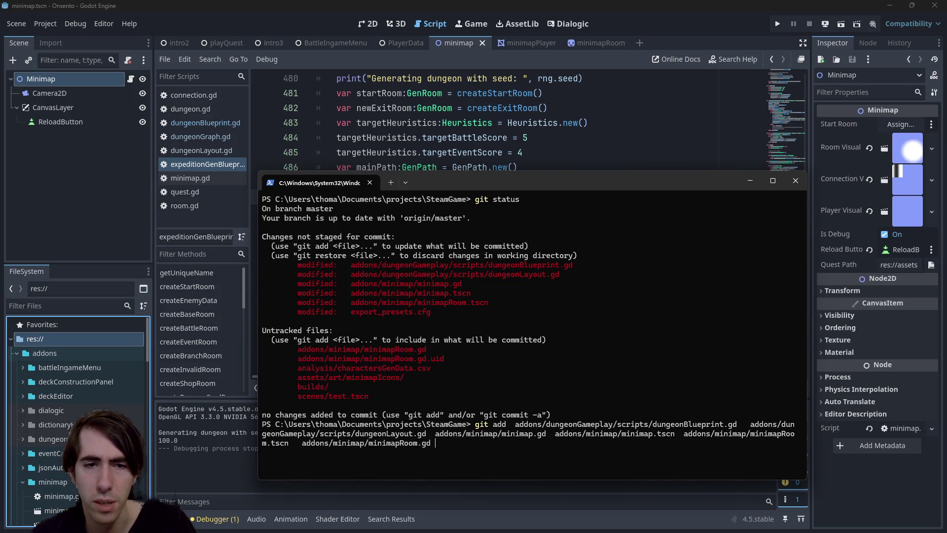
right_click(483, 333)
mouse_move(298, 377)
mouse_down()
mouse_move(378, 368)
mouse_move(405, 378)
mouse_up()
right_click(406, 378)
right_click(318, 389)
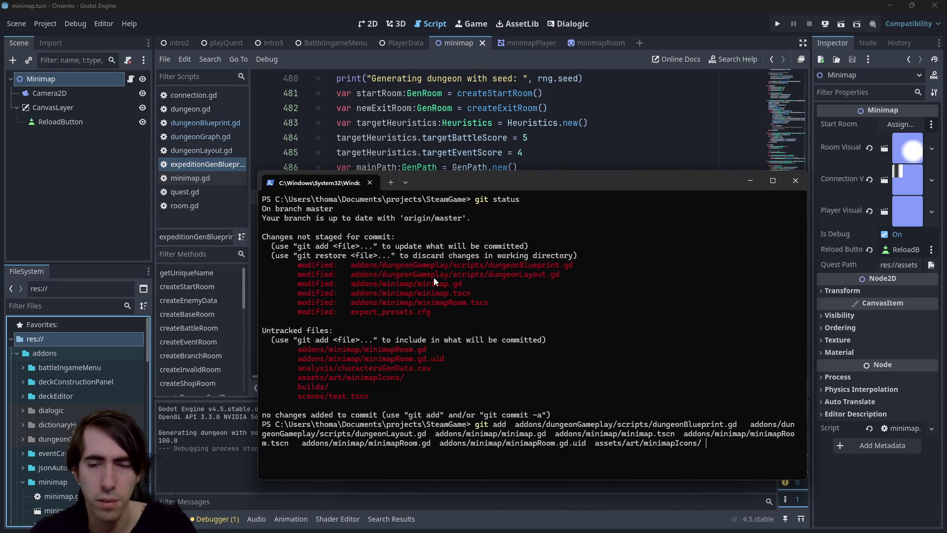
key(Return)
- Commit as "[MAD-213] Minimap icons added, minimap bugs fixed" and run git push
text(git commit -m "[MAD-]")
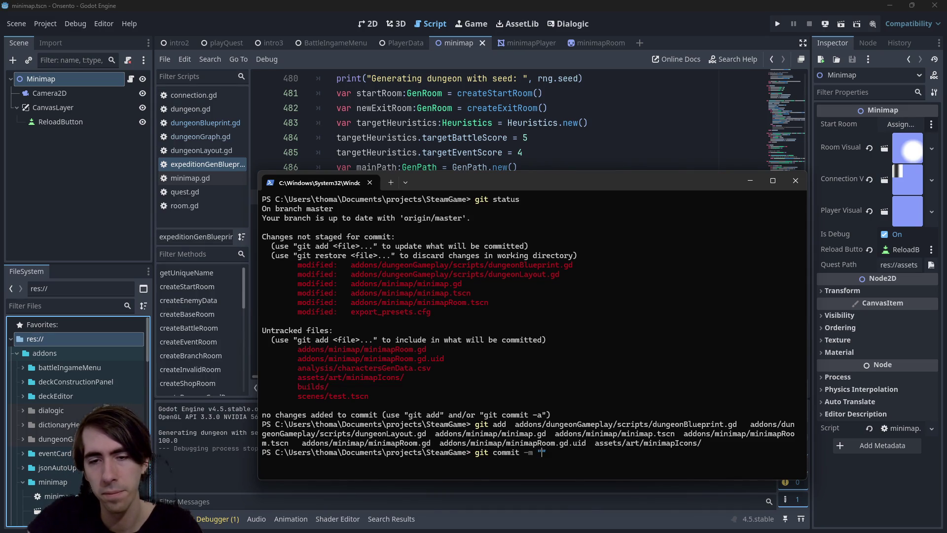
key(Left)
key(Left)
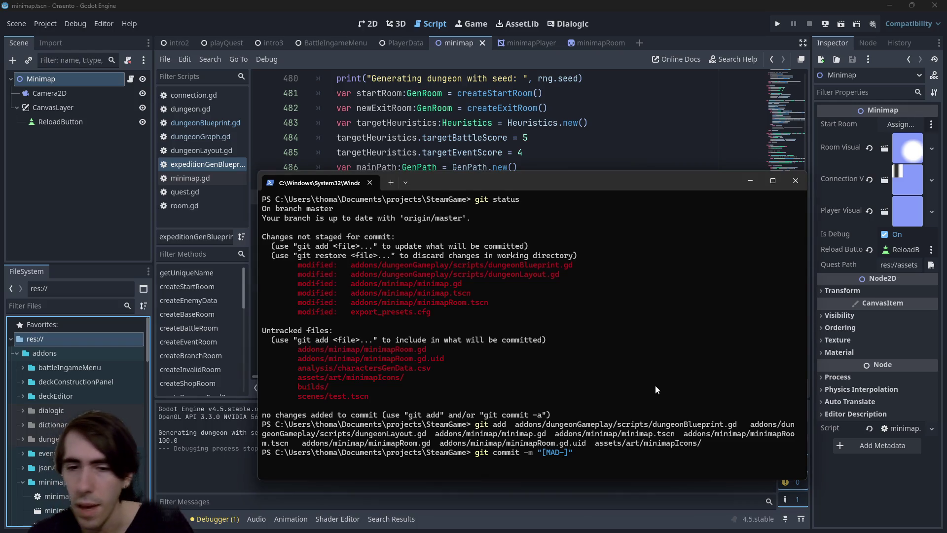
text(213] Min)
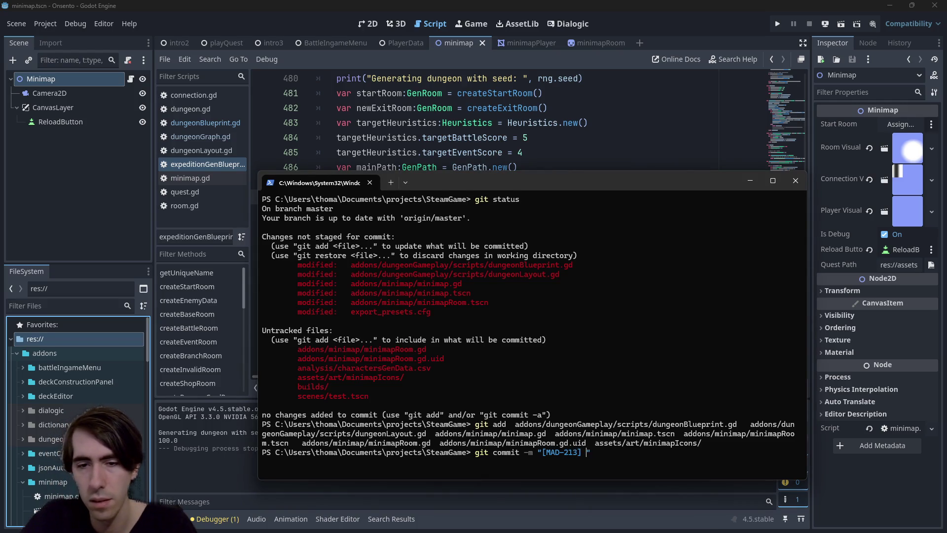
text(imap added, )
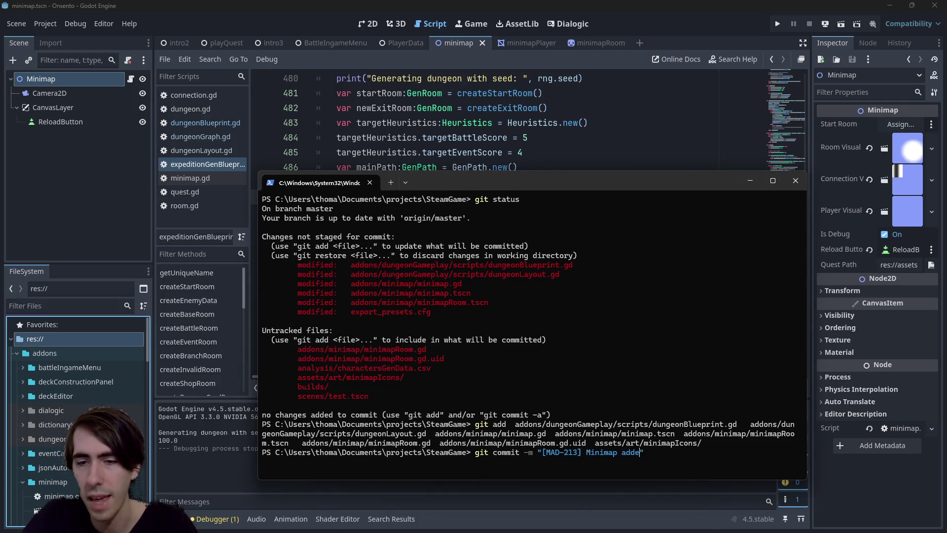
text(icons added)
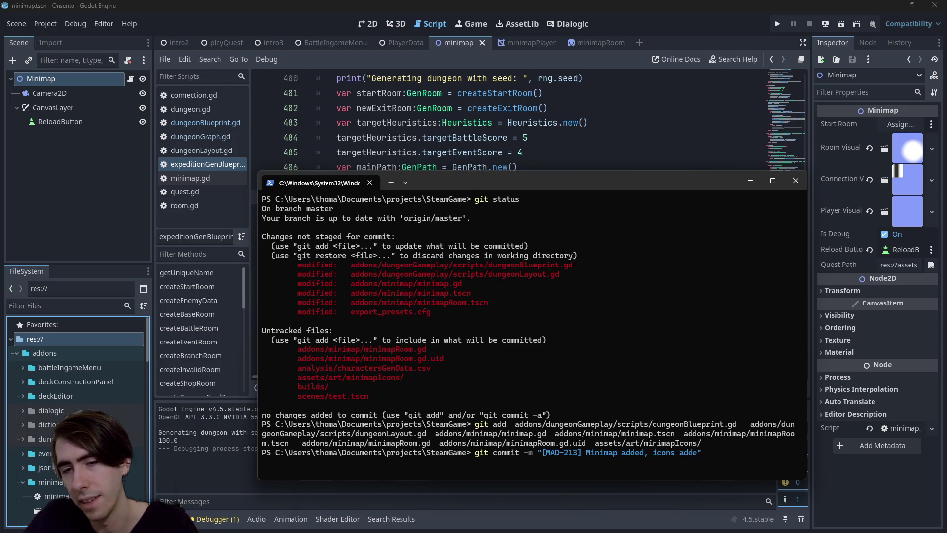
key(ctrl+Left)
key(ctrl+Left)
key(ctrl+BackSpace)
key(Left)
text(, )
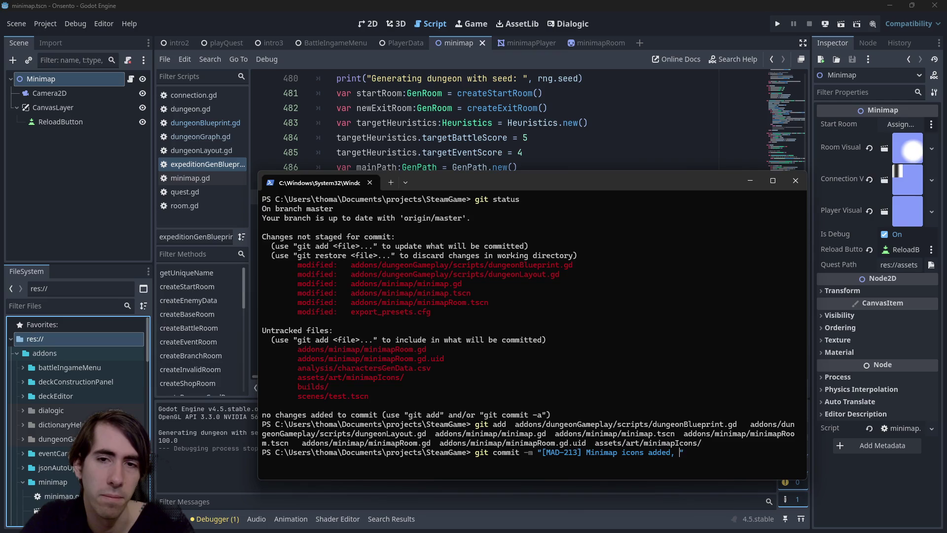
text(minimap bugs fixed)
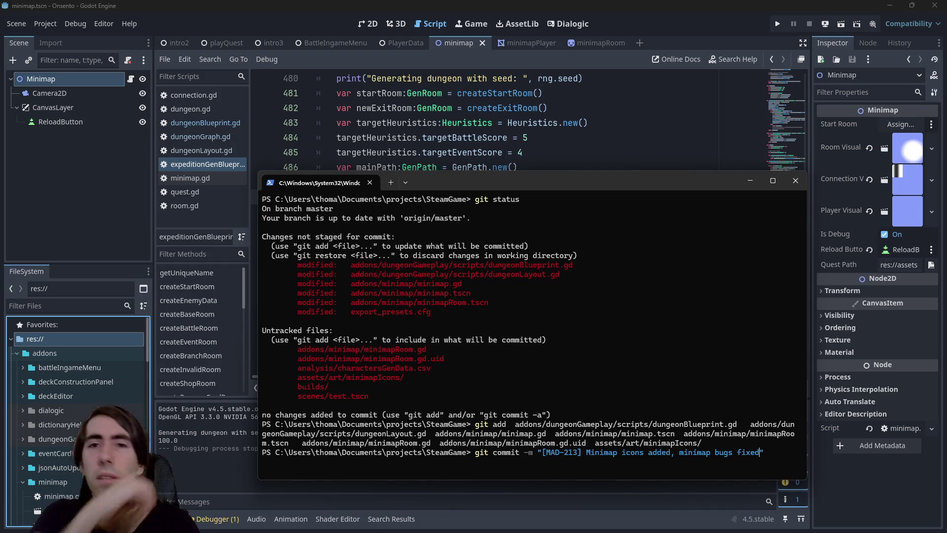
key(Return)
text(git push)
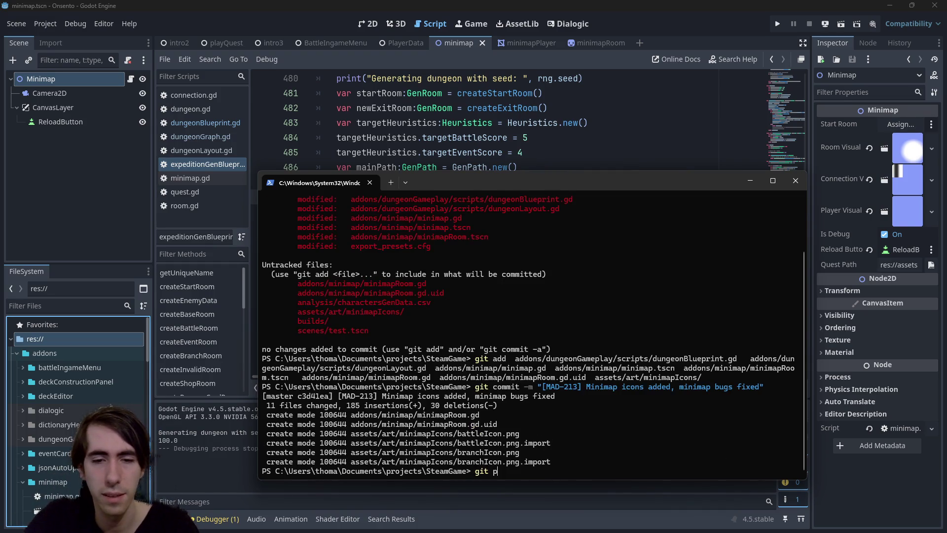
key(Return)
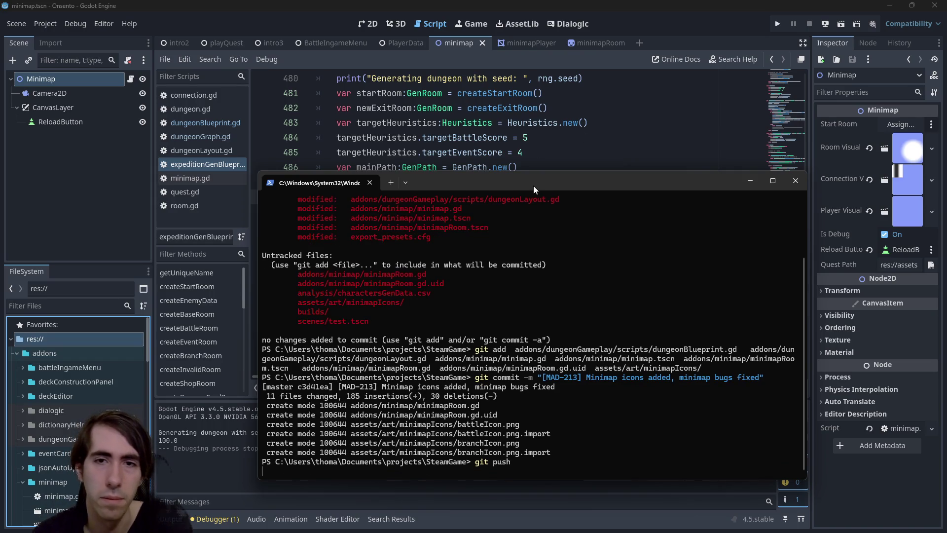
key(alt+Tab)
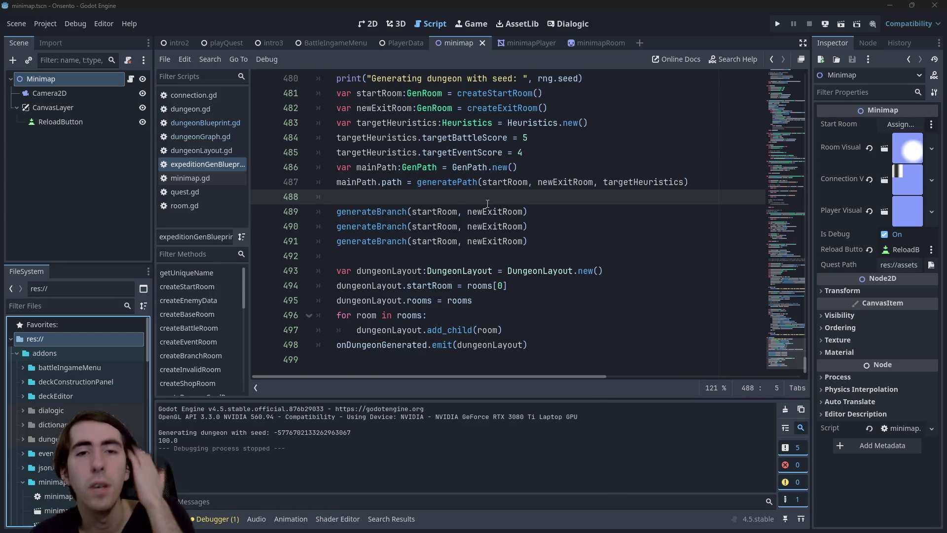
- Run the minimap scene on its own with F6 to view the generated dungeon graph
key(F6)
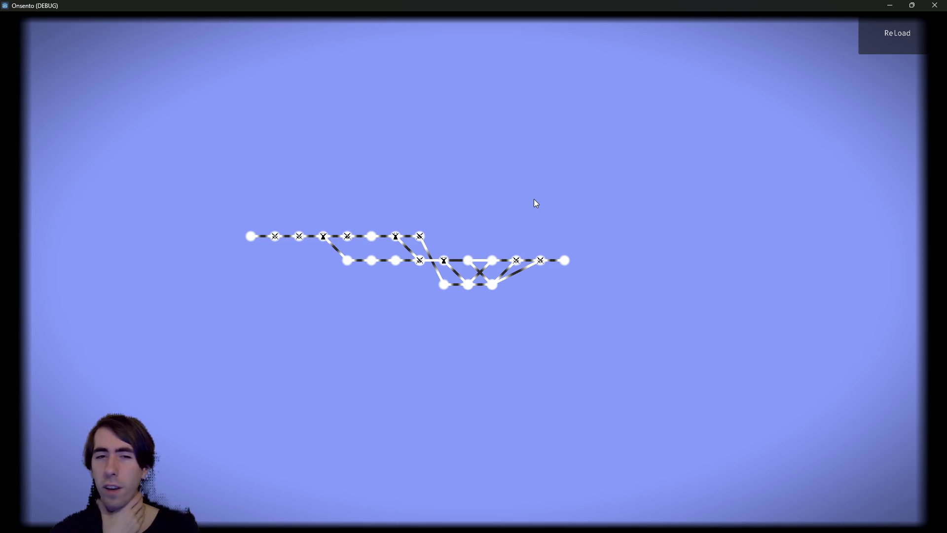
- Minimize the game window, bring it back to inspect the dungeon layout, then close it
click(890, 5)
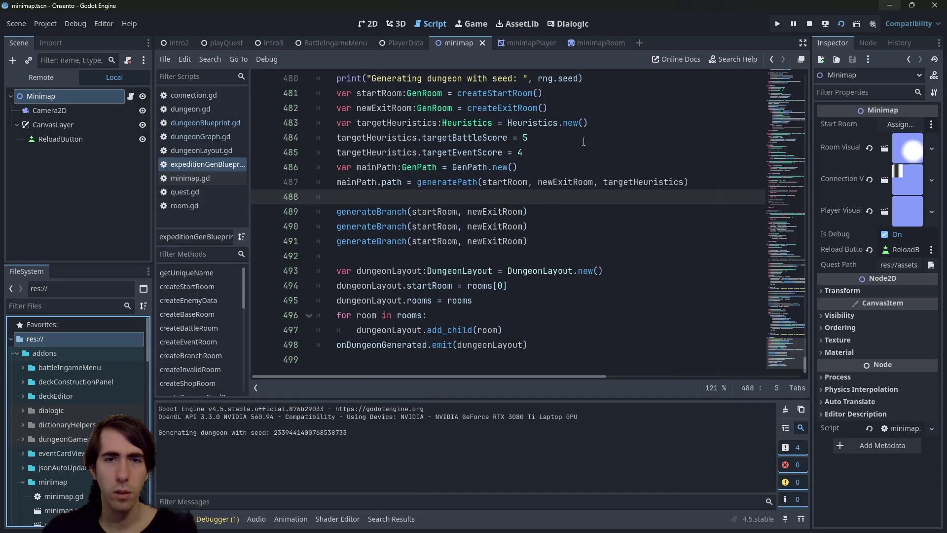
key(alt+Tab)
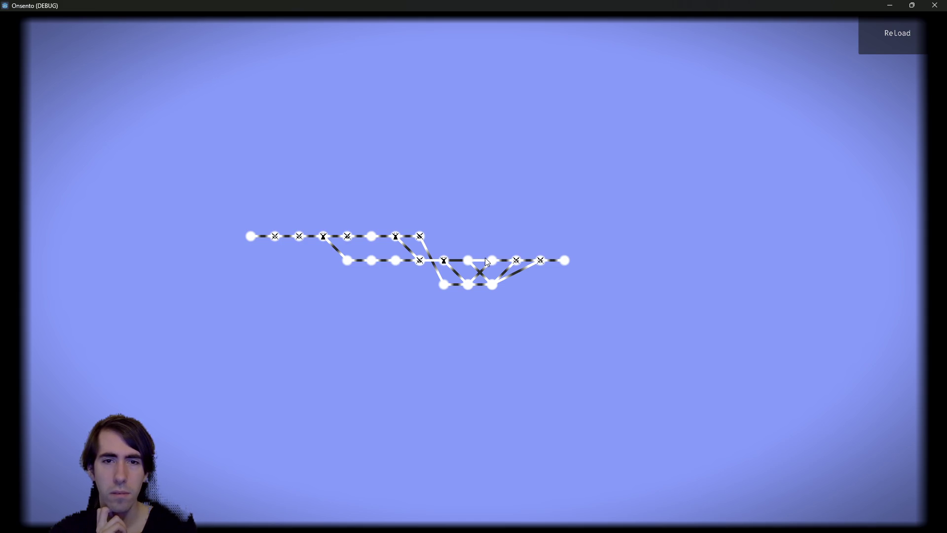
click(935, 5)
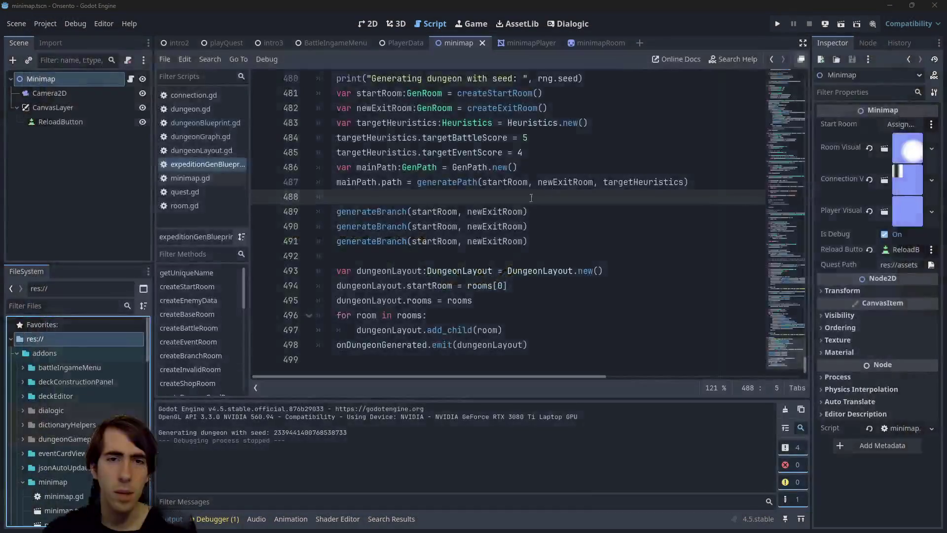
- Comment out the generateBranch calls on lines 490–491, save, and test-run the game
drag(492, 241, 232, 242)
drag(529, 241, 292, 232)
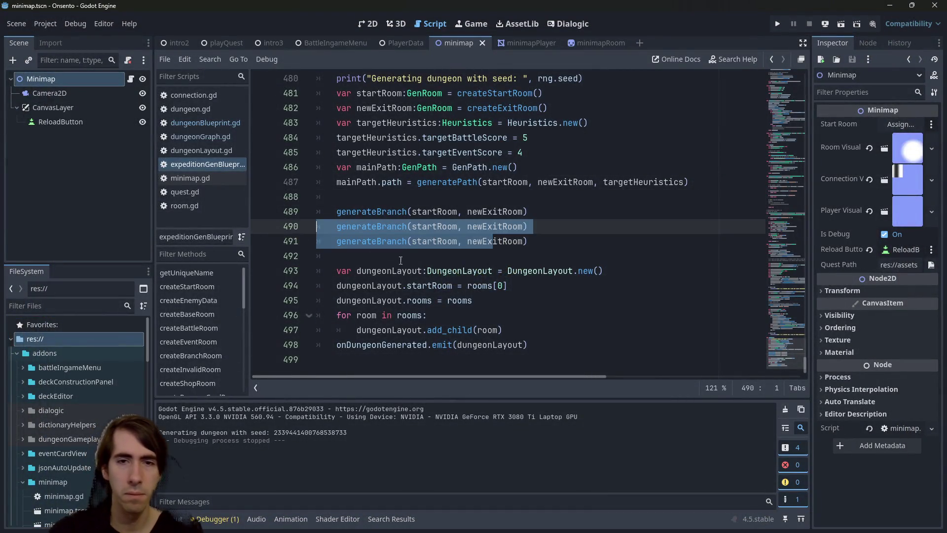
key(ctrl+k)
key(ctrl+s)
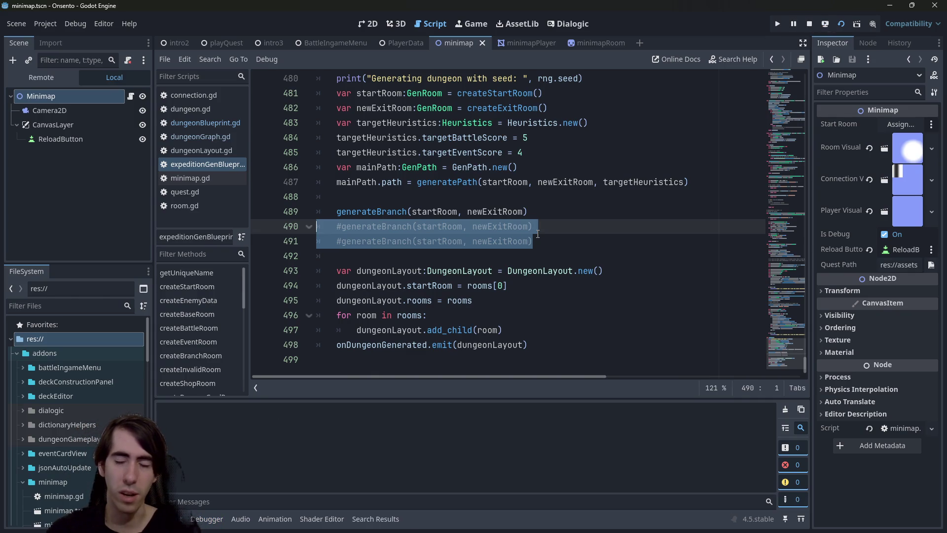
key(F6)
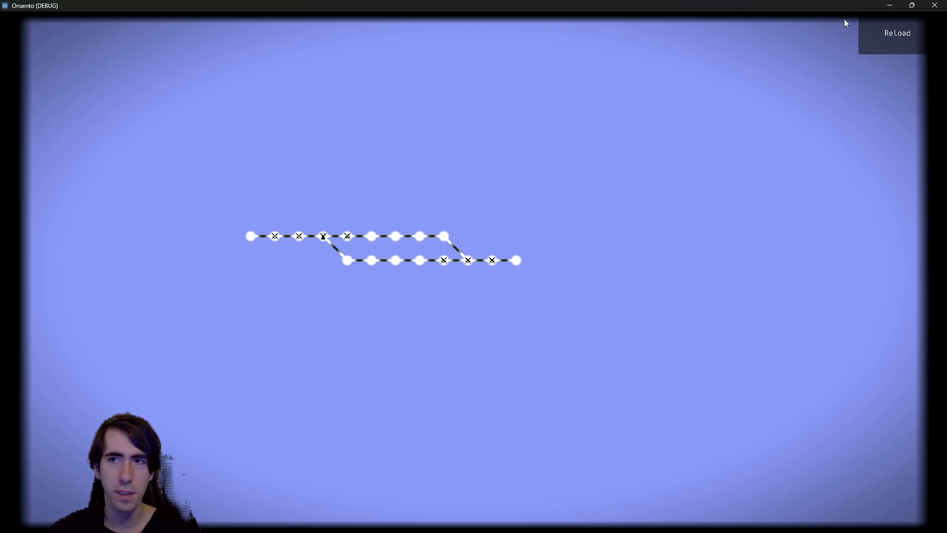
click(935, 5)
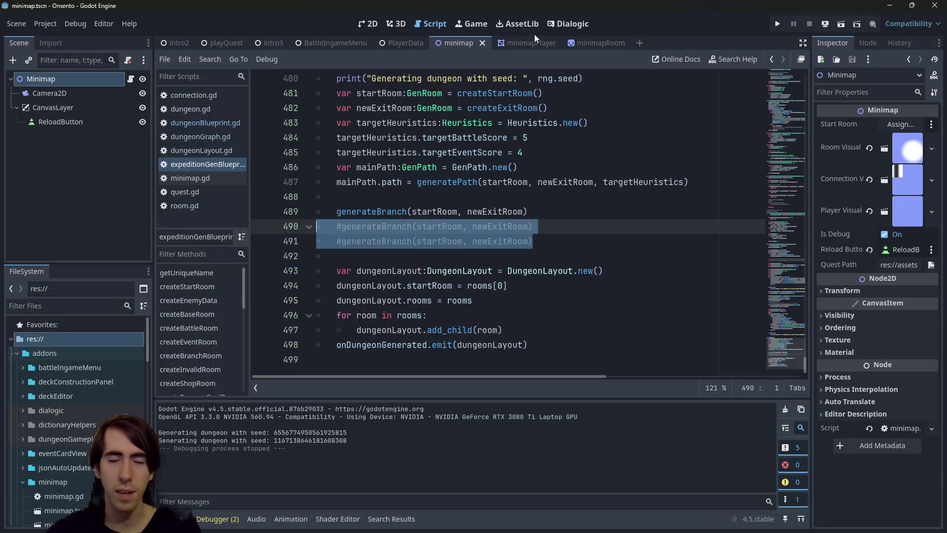
- Switch between the minimapPlayer and minimap scenes in 2D view, then run the minimap scene
click(519, 42)
click(462, 42)
click(515, 42)
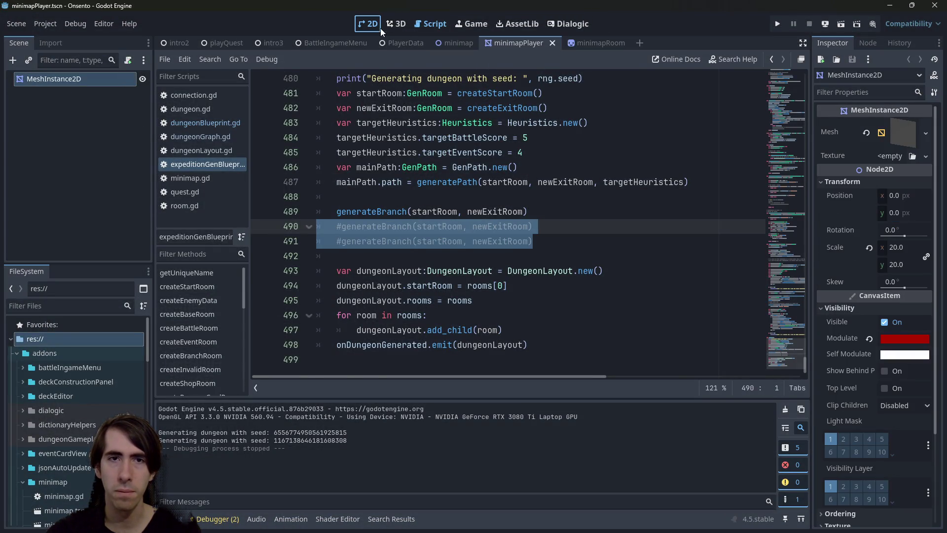
click(377, 27)
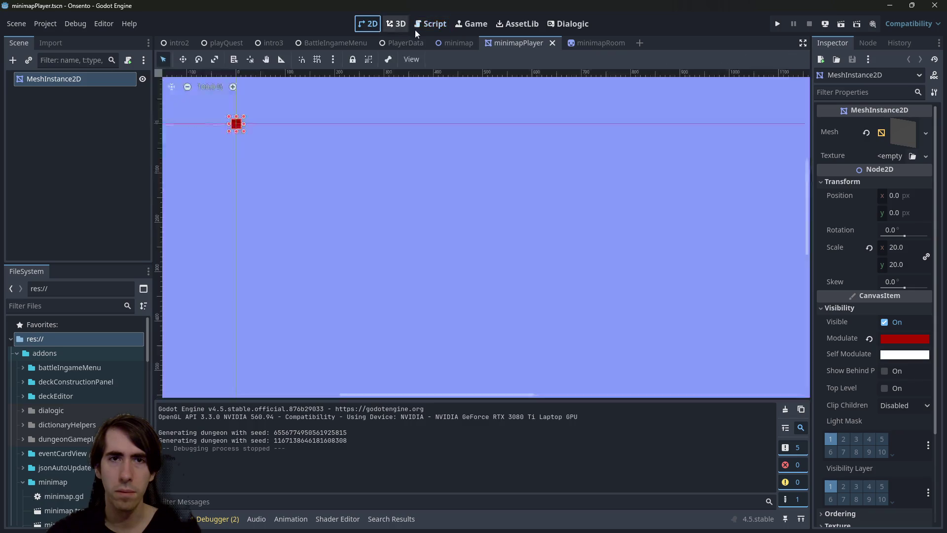
click(459, 43)
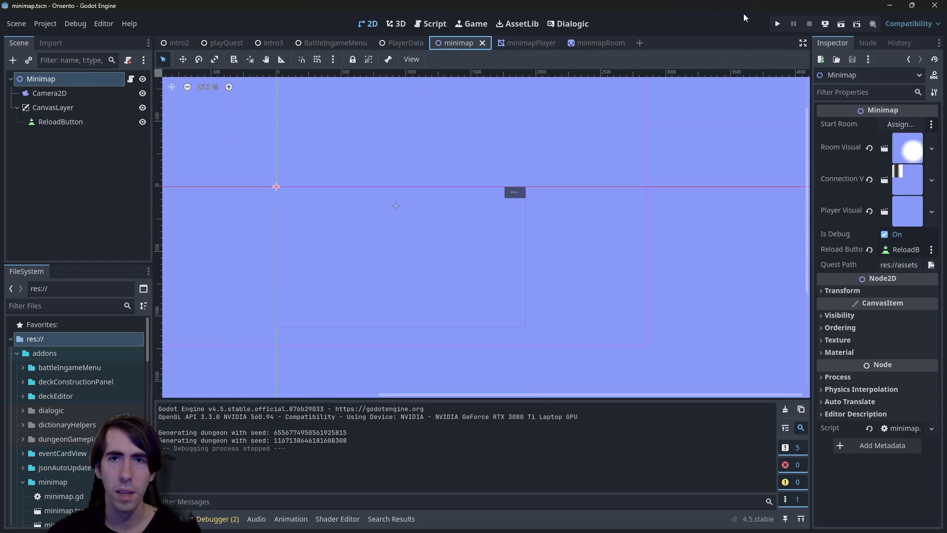
key(F5)
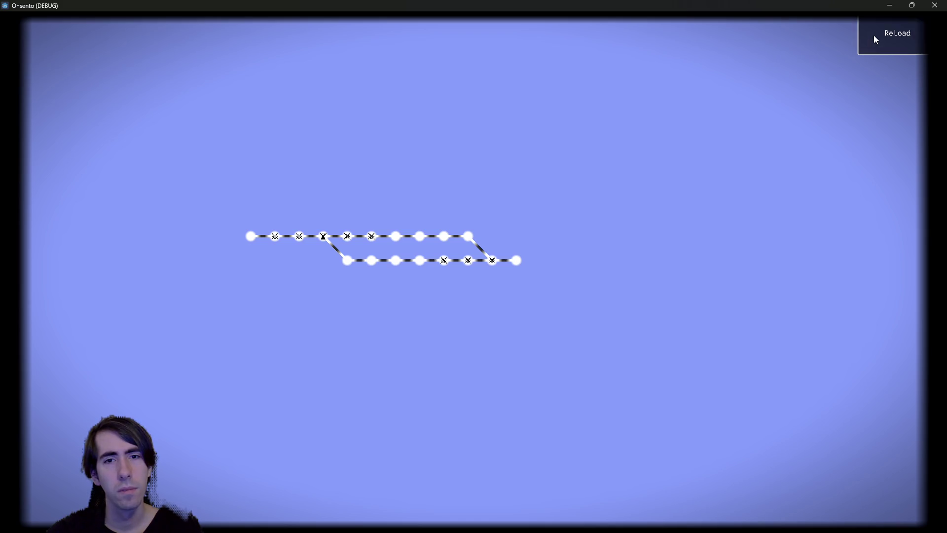
- Regenerate the single-branch dungeon dozens of times with the ReLoad button to log seeds
click(874, 35)
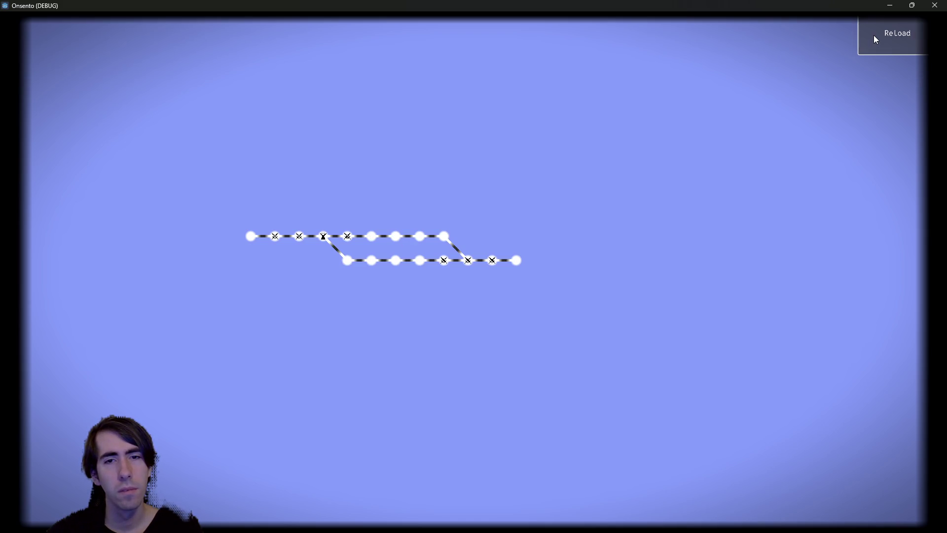
click(874, 35)
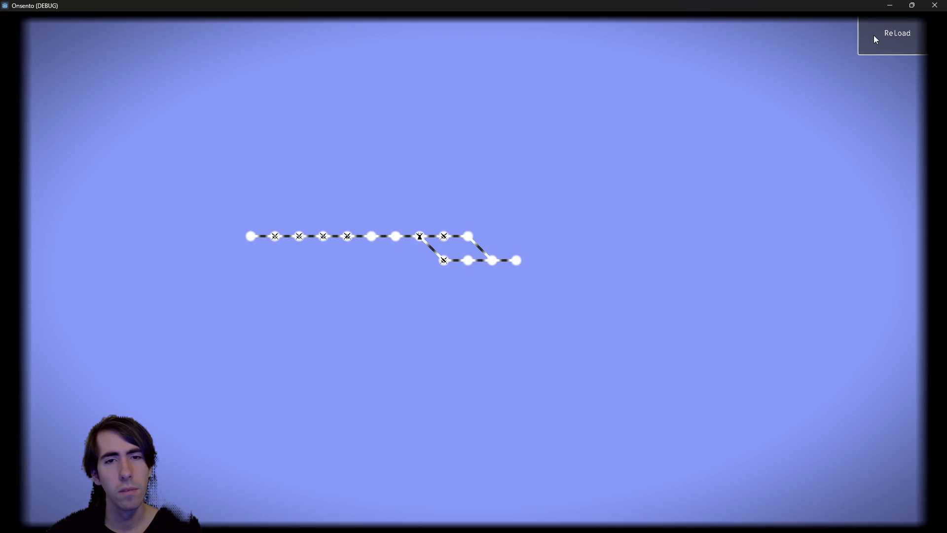
click(873, 35)
click(873, 36)
click(873, 36)
click(873, 36)
click(872, 36)
click(873, 36)
click(872, 36)
click(872, 35)
click(871, 35)
click(872, 36)
click(871, 35)
click(871, 36)
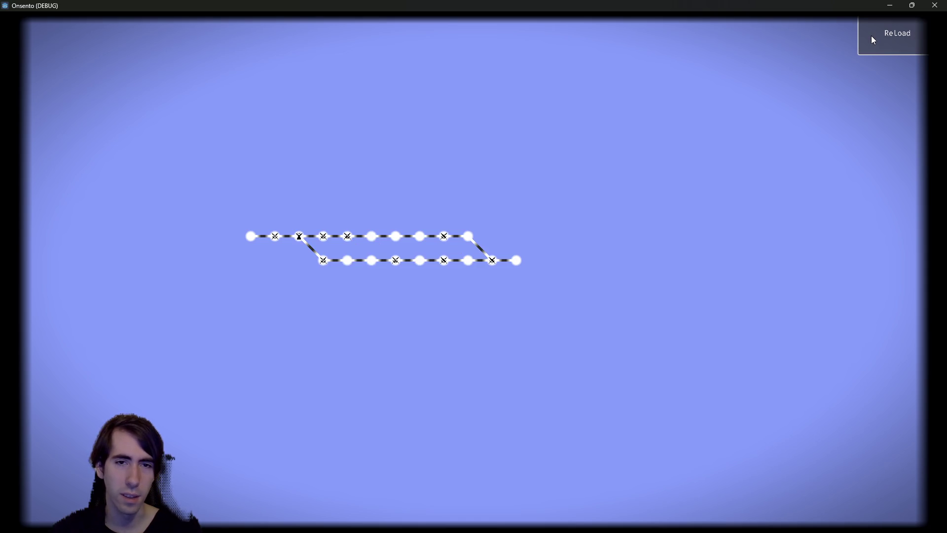
click(871, 36)
click(871, 36)
click(871, 35)
click(872, 35)
click(871, 36)
click(871, 36)
click(871, 36)
click(871, 36)
click(871, 36)
click(871, 35)
click(872, 35)
click(871, 35)
click(872, 36)
click(871, 36)
click(871, 37)
click(871, 36)
click(872, 35)
click(872, 36)
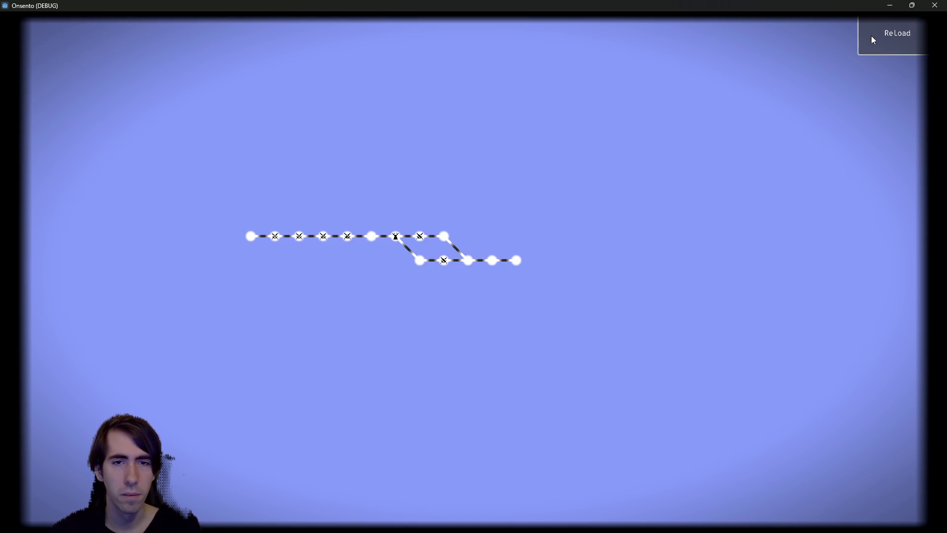
click(871, 35)
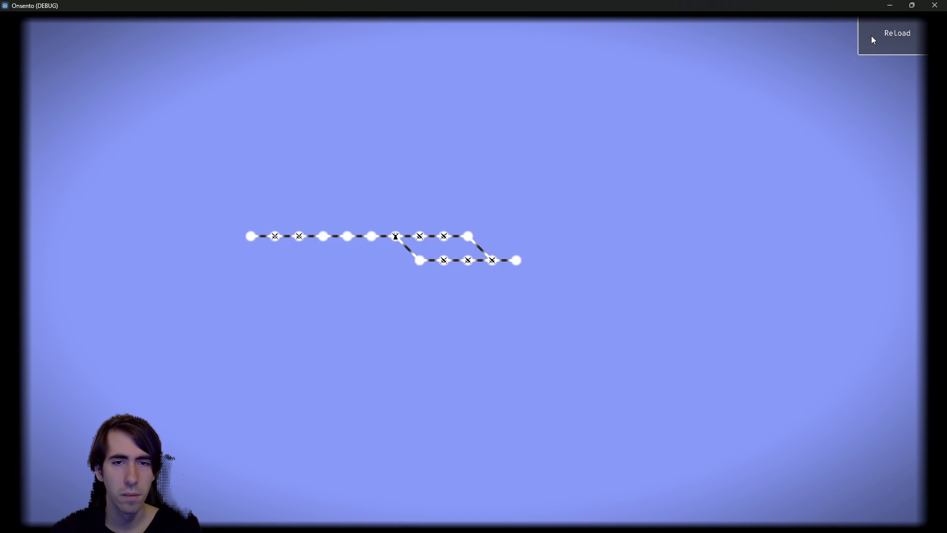
click(872, 36)
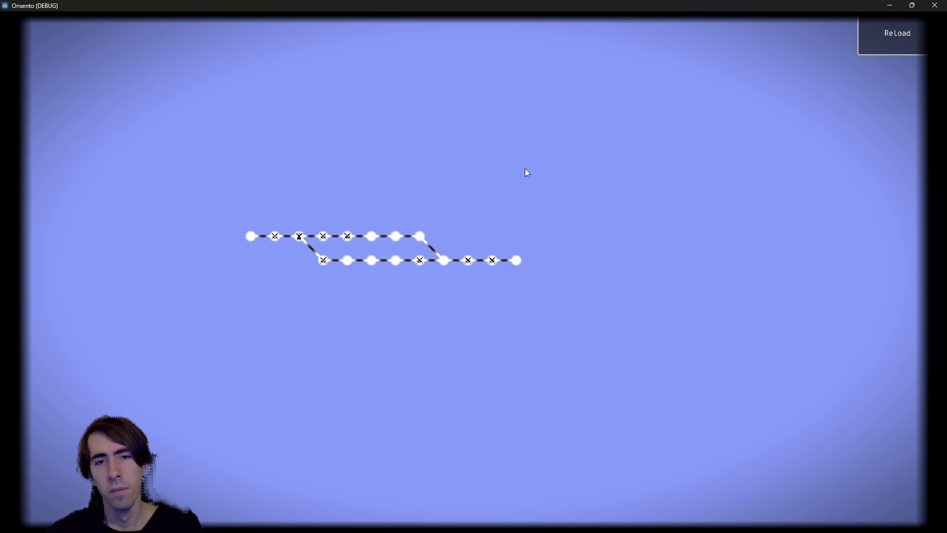
- Generate a few final dungeon layouts, then close the Onsento (DEBUG) game window
click(891, 32)
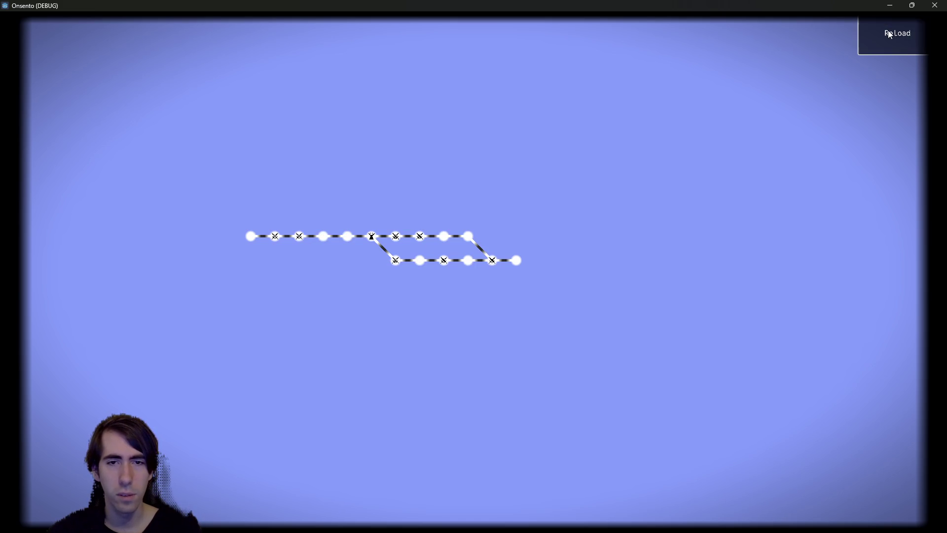
click(890, 34)
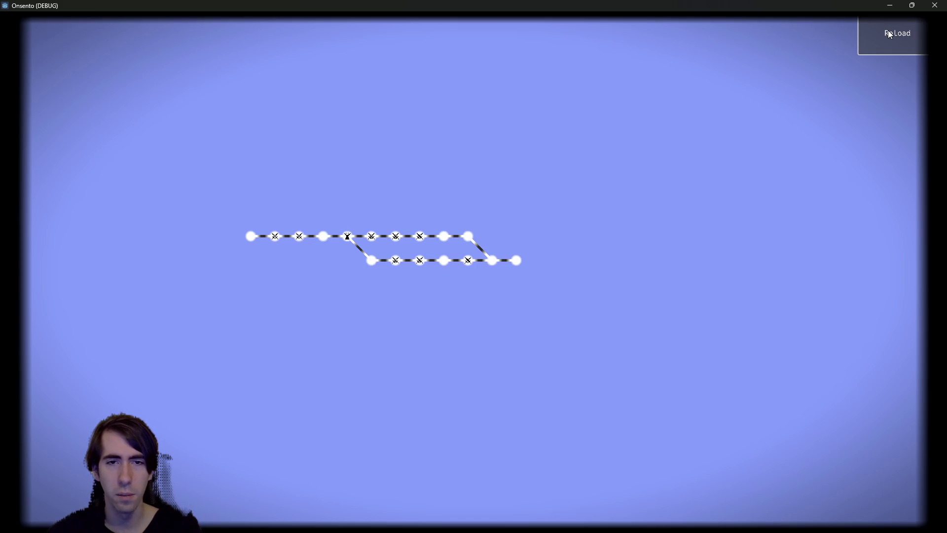
click(889, 33)
click(890, 33)
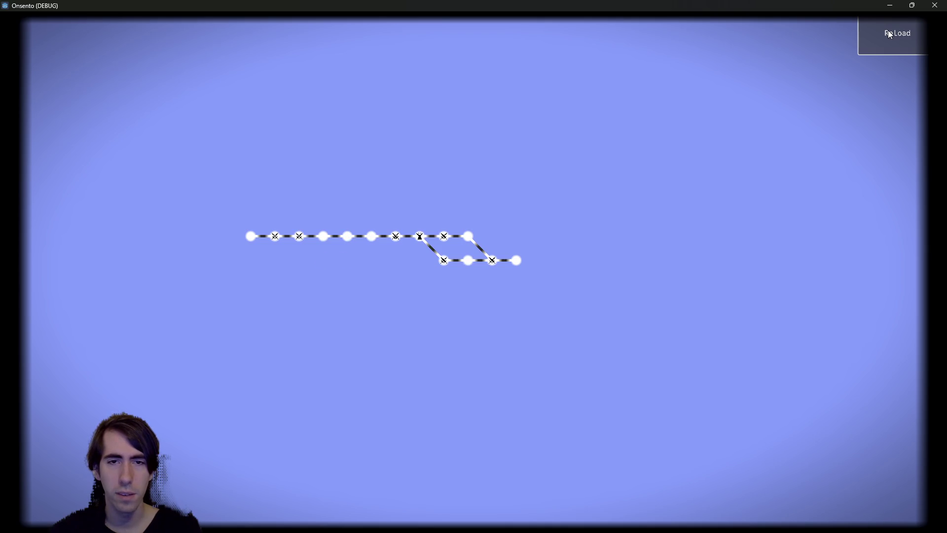
click(892, 35)
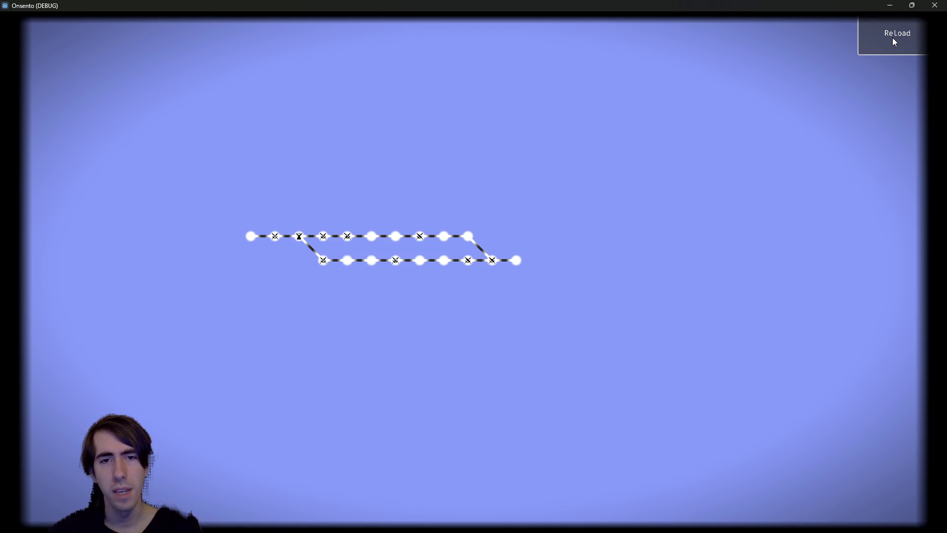
click(934, 5)
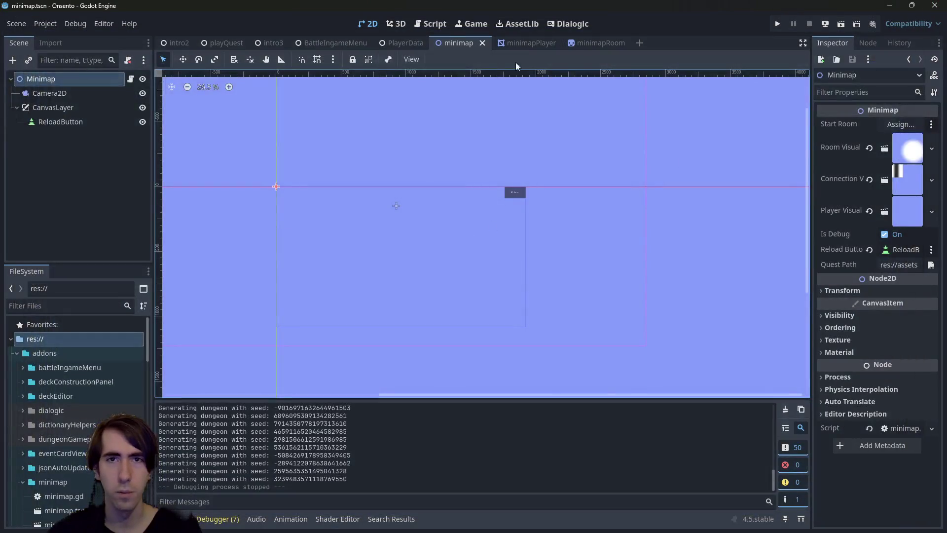
- Uncomment line 490's generateBranch call in expeditionGenBlueprint.gd, save, and run the current scene
click(435, 25)
click(449, 237)
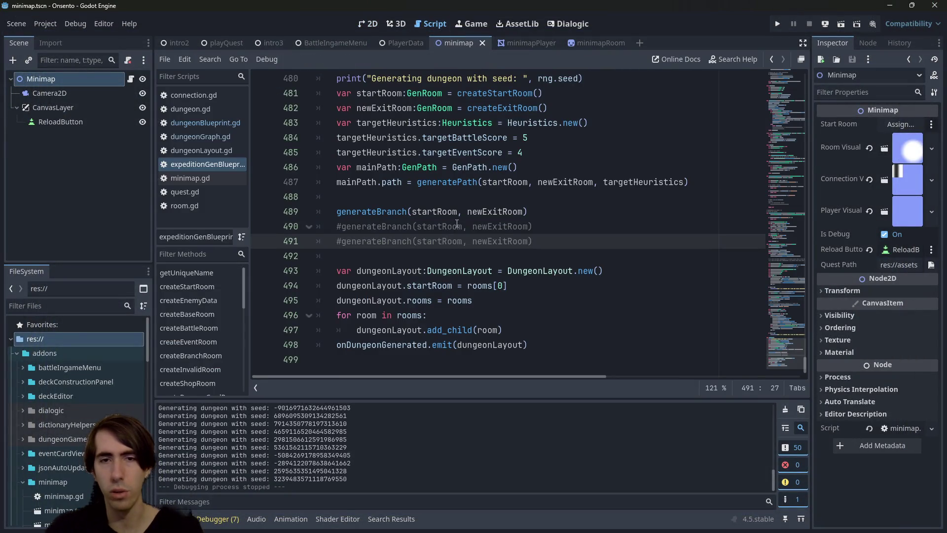
key(Up)
key(ctrl+k)
key(ctrl+s)
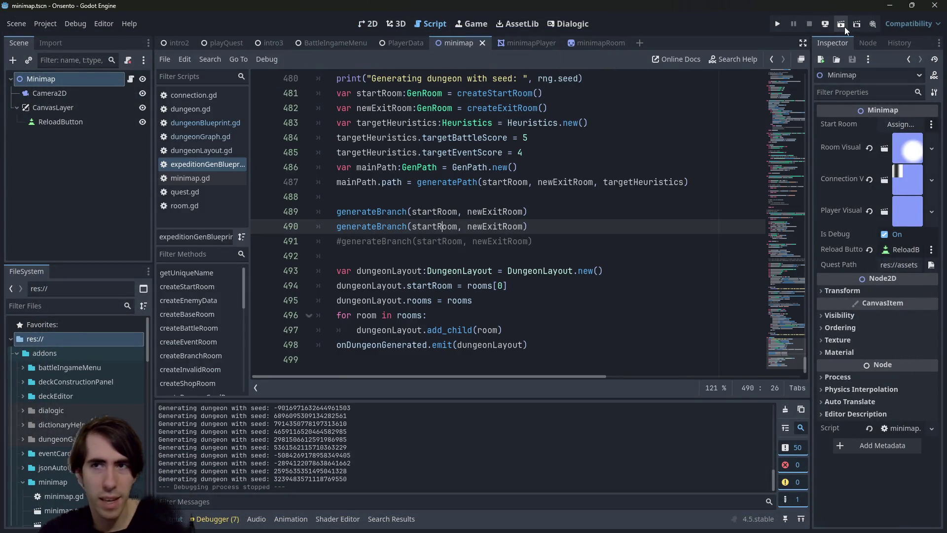
click(844, 26)
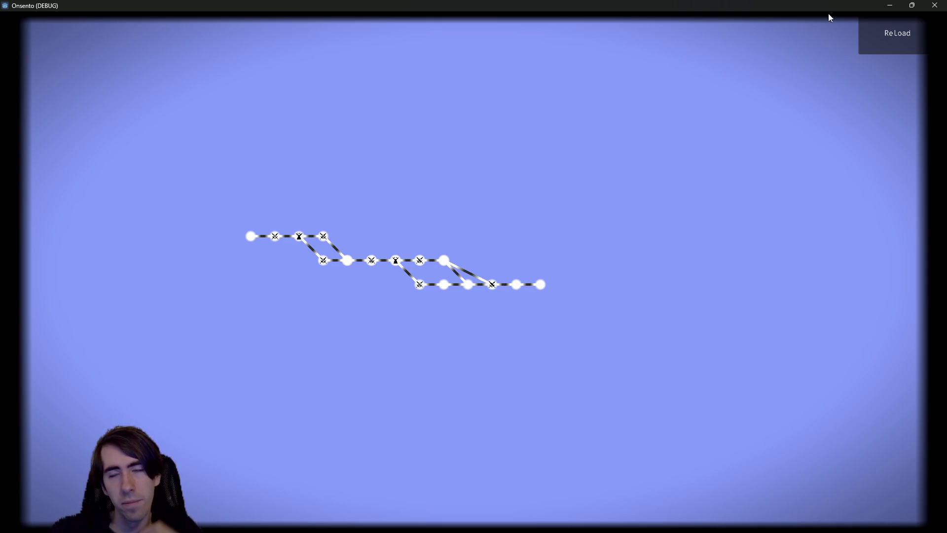
- Regenerate the two-branch dungeon six times in the Onsento debug window
click(910, 42)
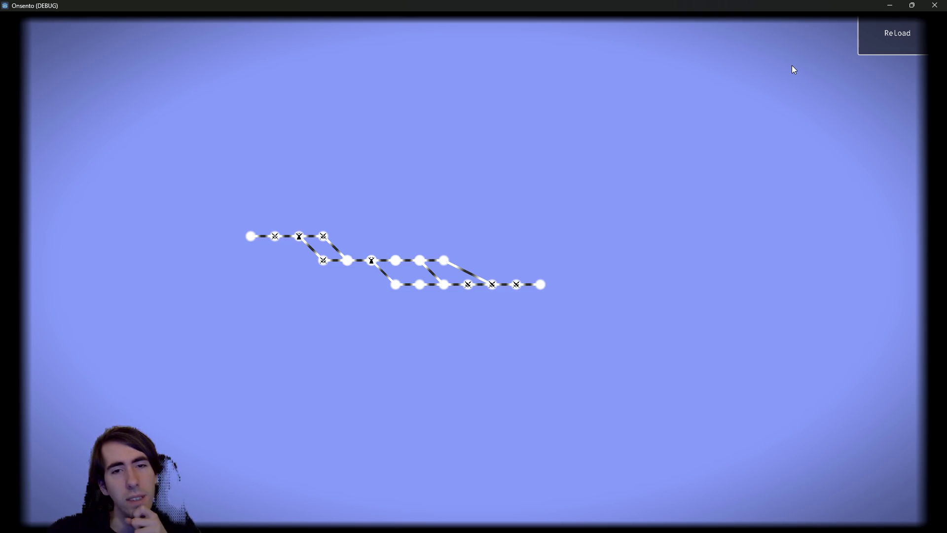
click(886, 52)
click(884, 53)
click(884, 54)
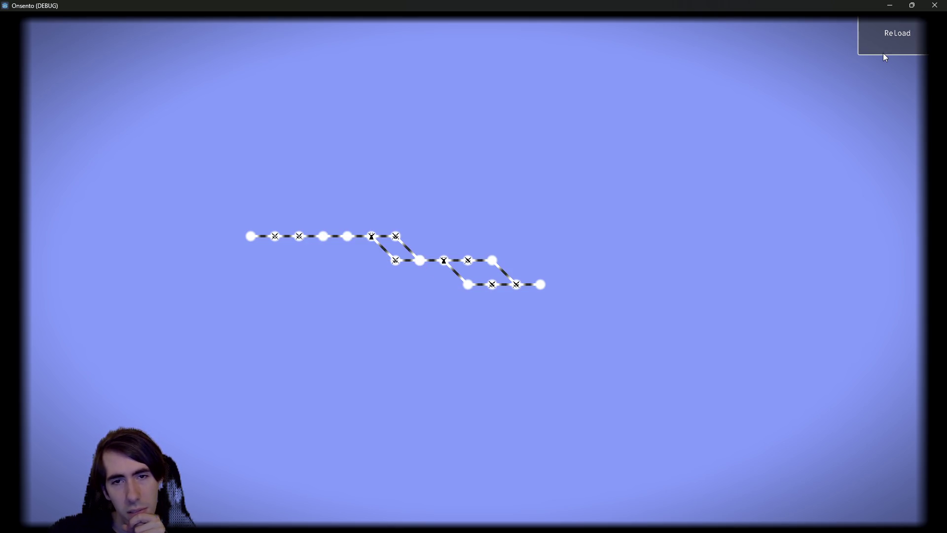
click(881, 54)
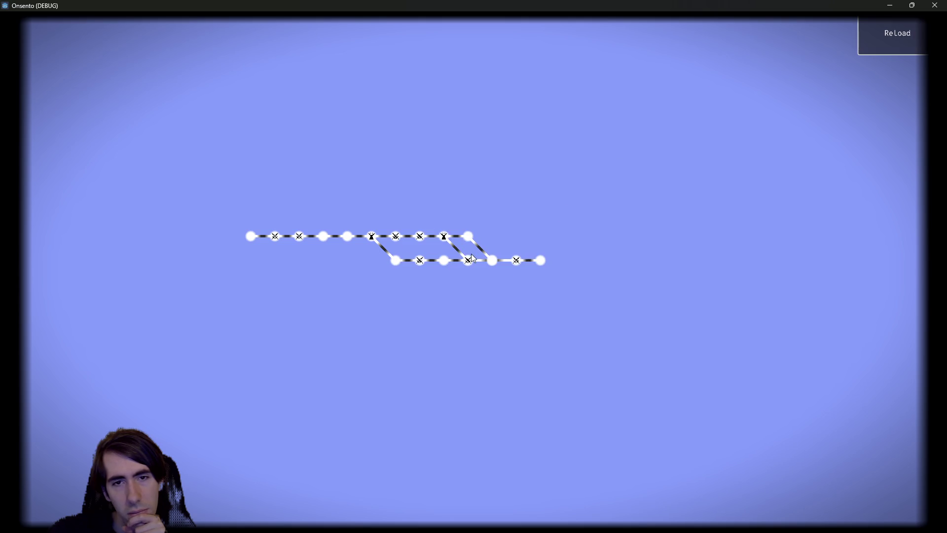
click(898, 37)
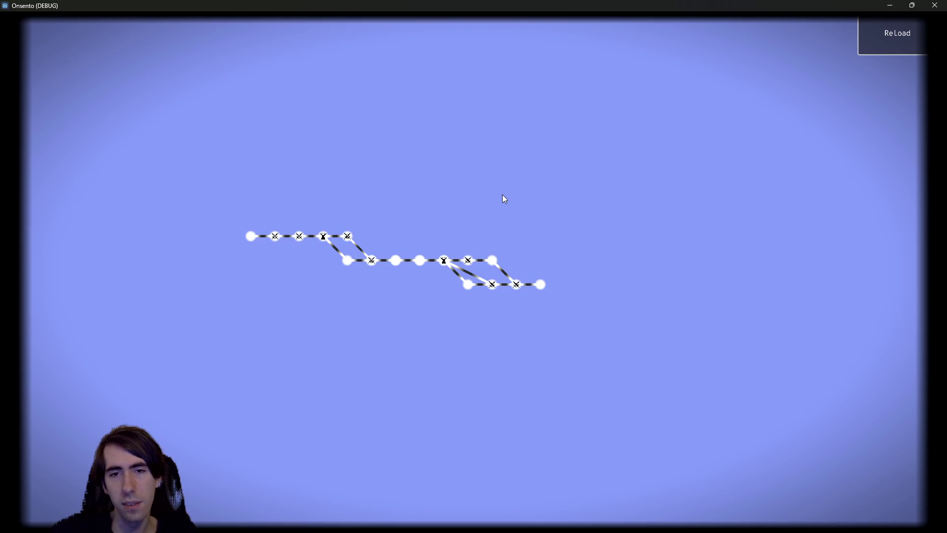
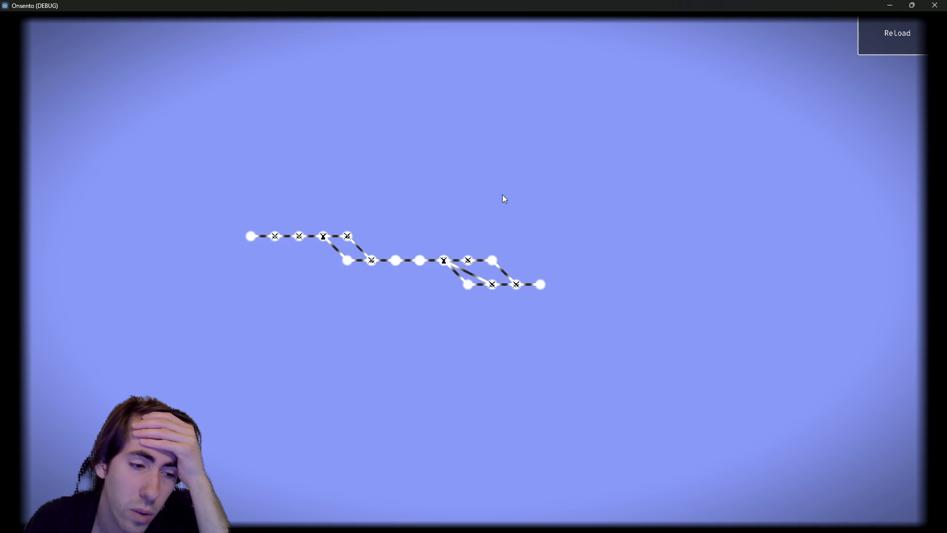
- Look back over the code, then close the running game
click(890, 5)
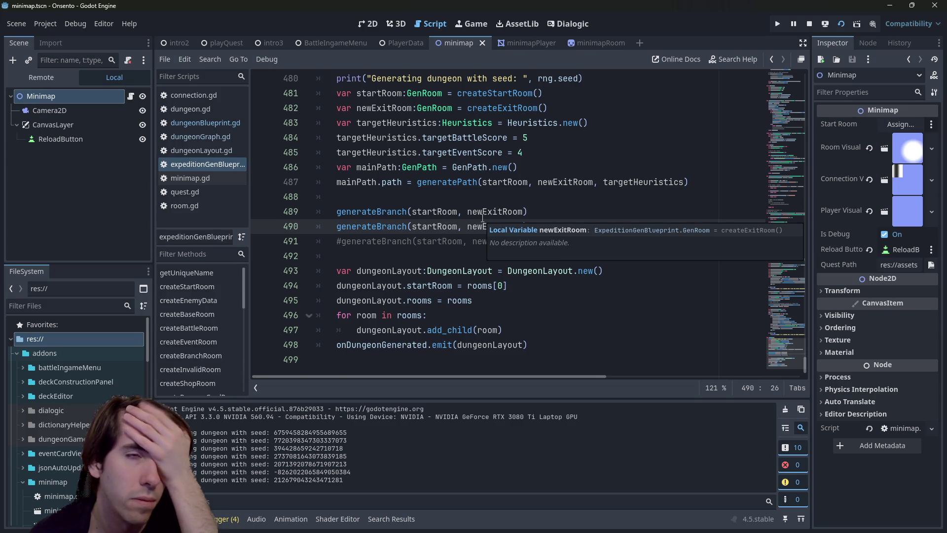
scroll(424, 229, up, 5)
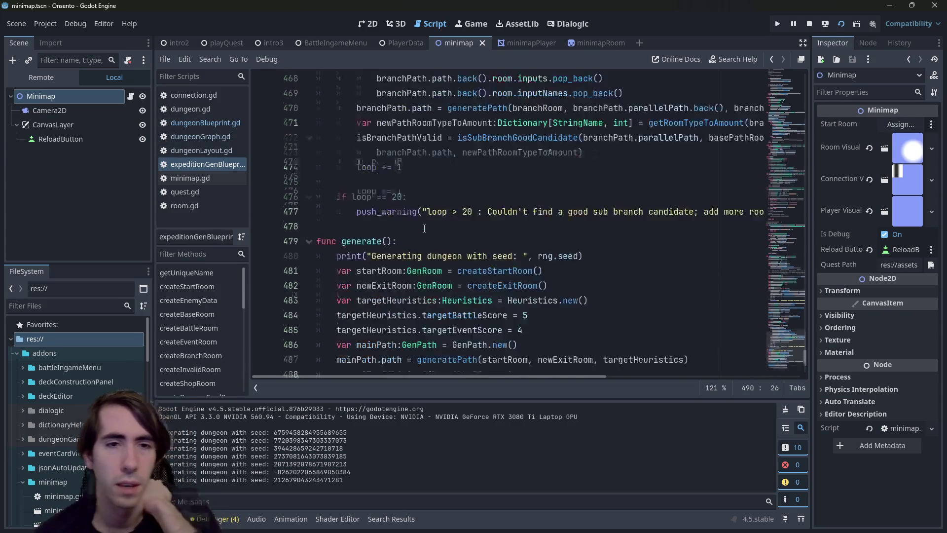
scroll(403, 210, up, 9)
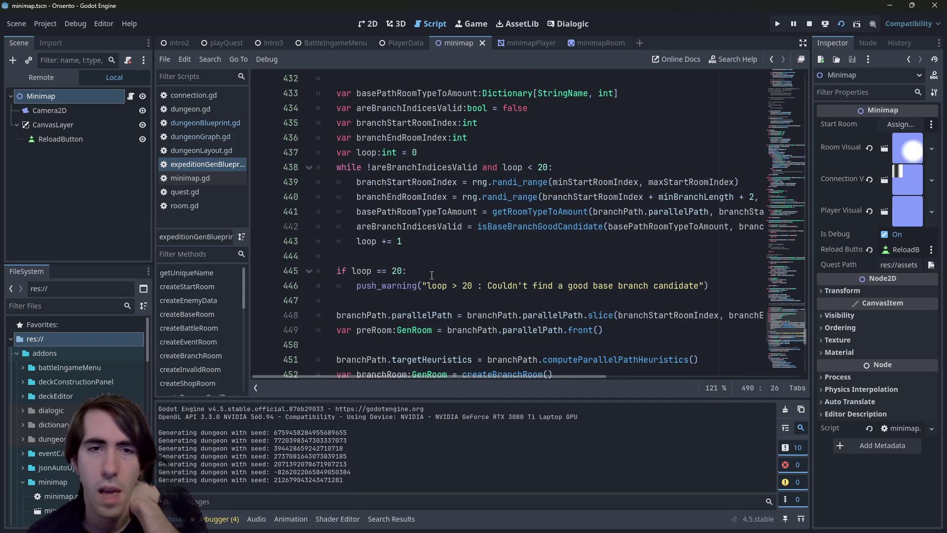
scroll(433, 274, up, 13)
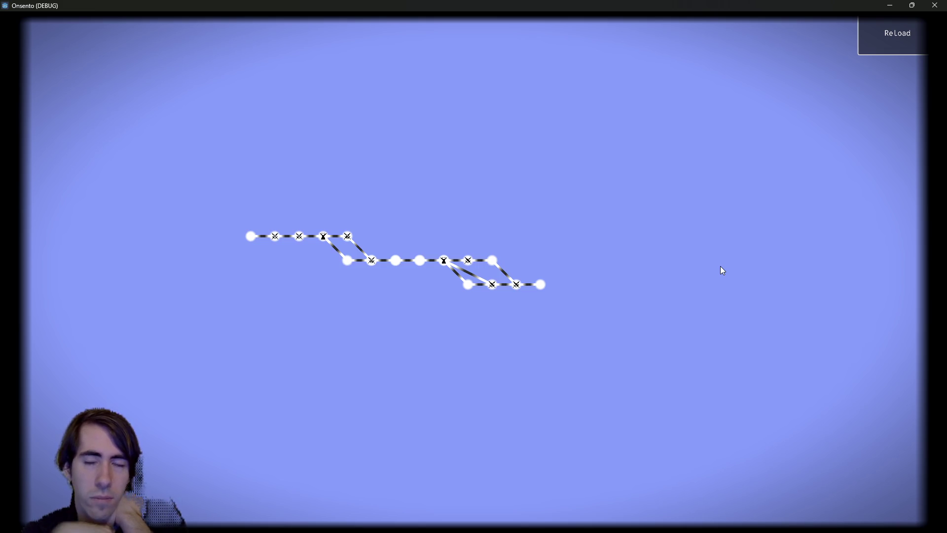
click(935, 5)
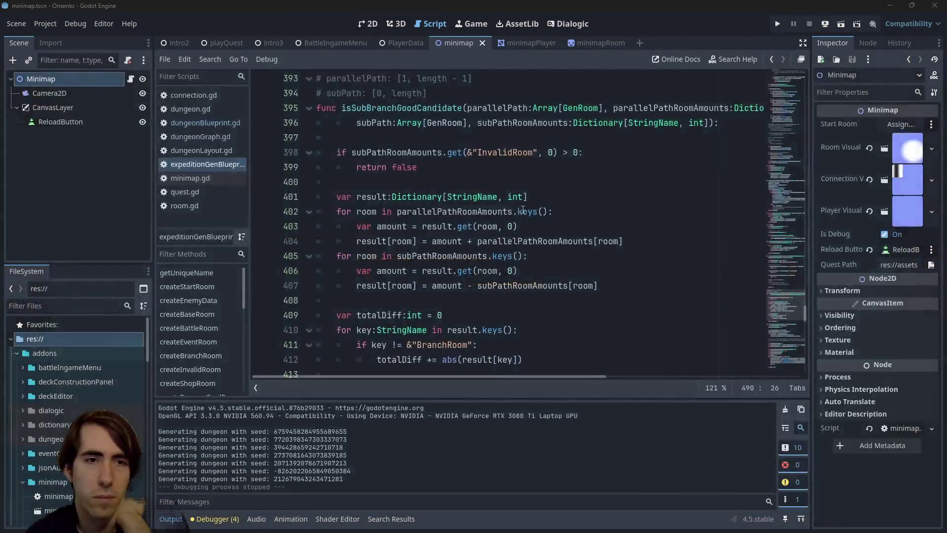
- Browse the dungeonBlueprint.gd and dungeonLayout.gd scripts
click(201, 127)
click(193, 159)
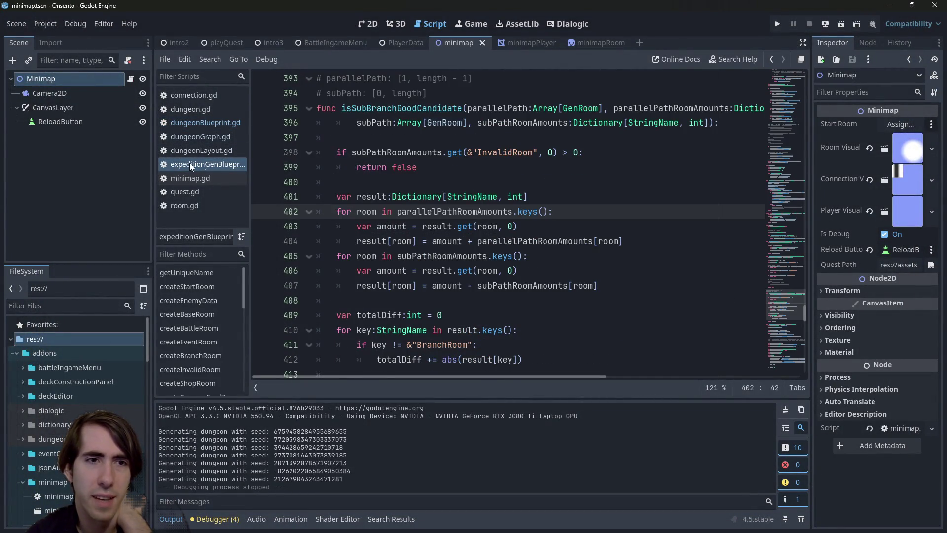
click(194, 154)
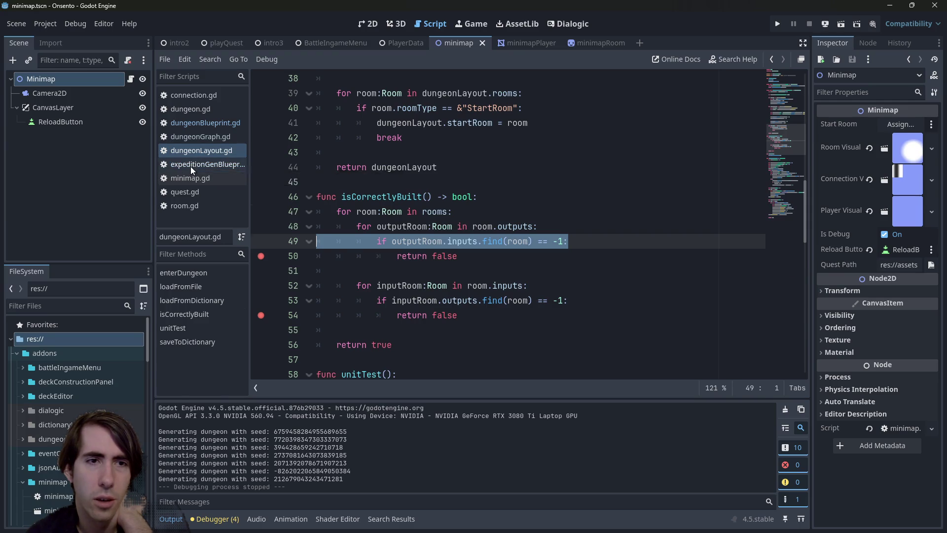
click(200, 122)
- Return to generate() in expeditionGenBlueprint.gd and run the current scene
click(202, 168)
scroll(406, 265, down, 20)
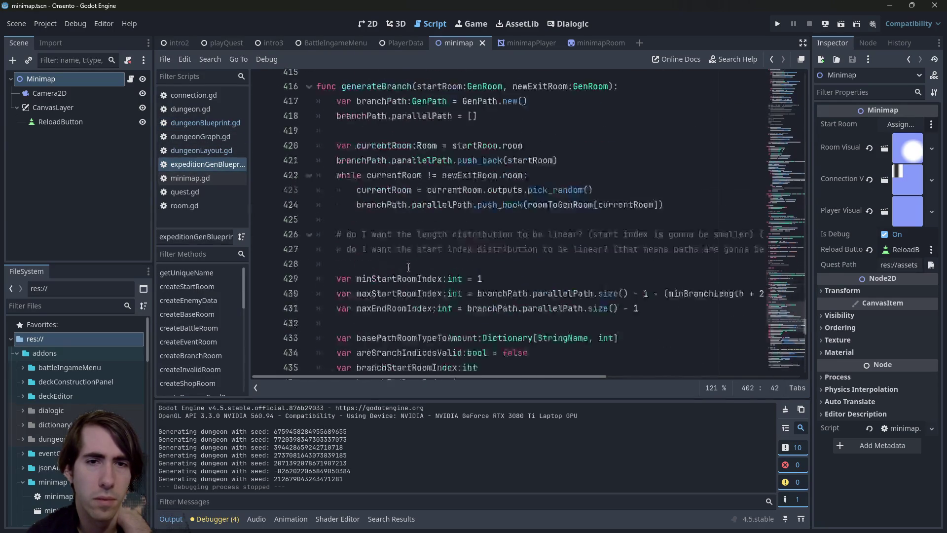
scroll(406, 265, down, 3)
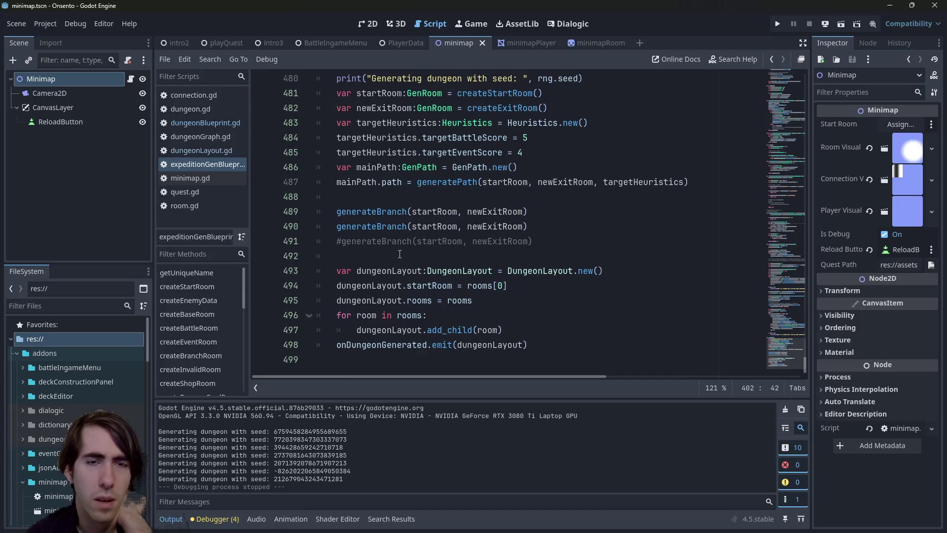
click(434, 196)
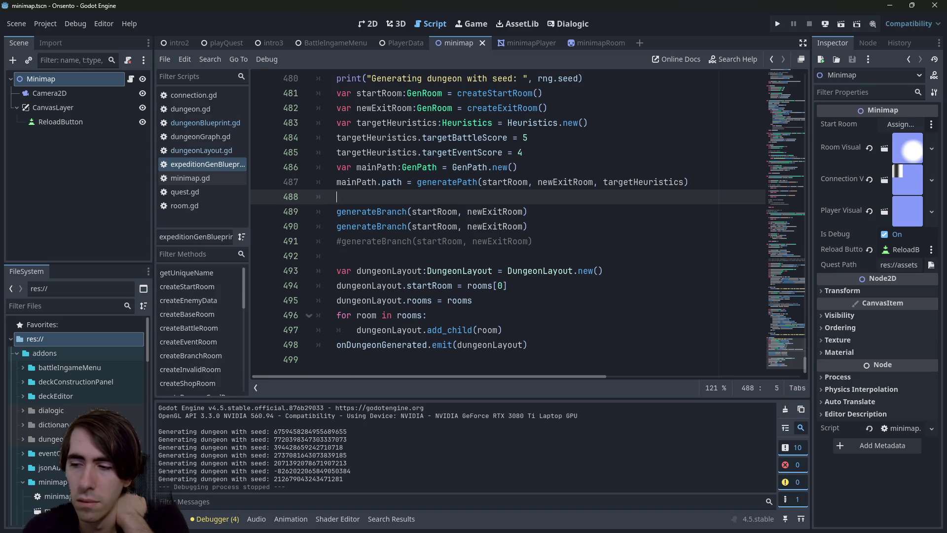
click(842, 24)
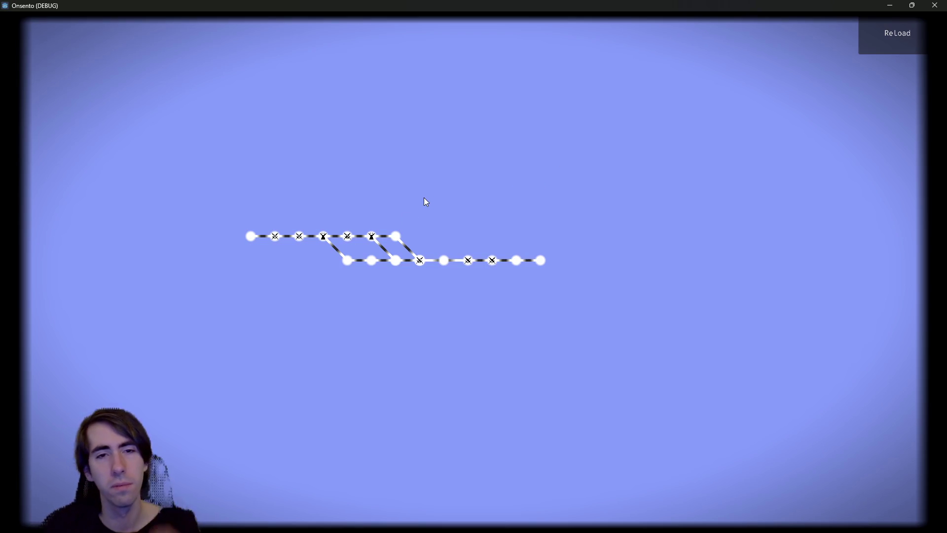
- Reload the minimap once more, close the game, and go back to expeditionGenBlueprint.gd
click(873, 33)
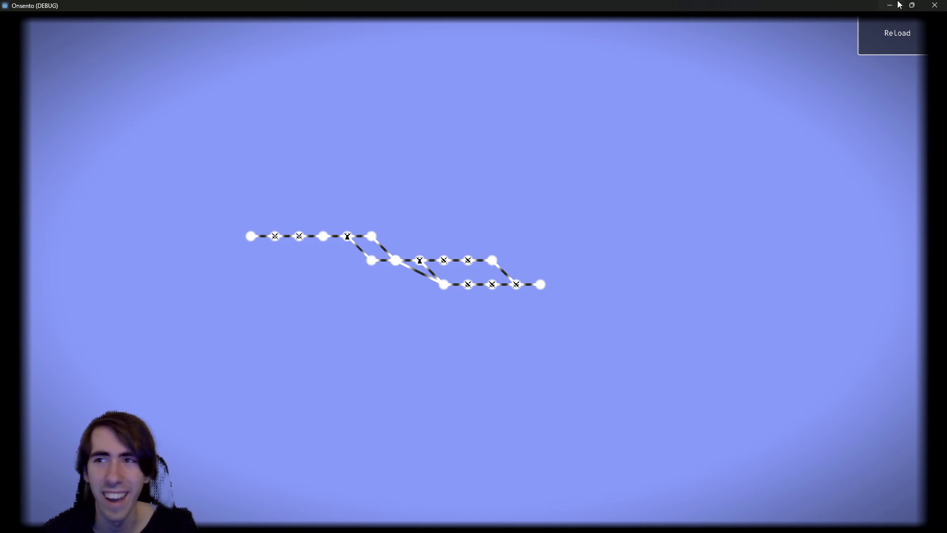
click(927, 5)
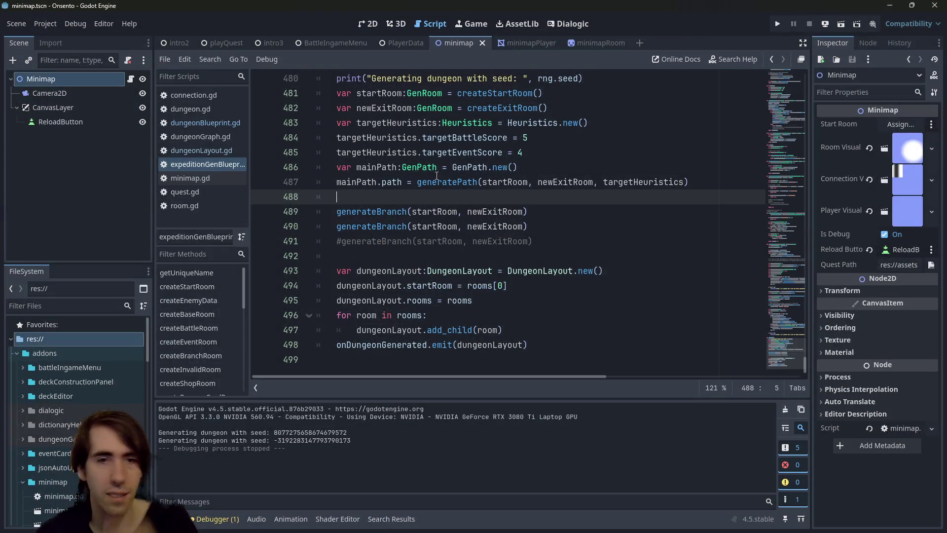
click(191, 156)
click(217, 164)
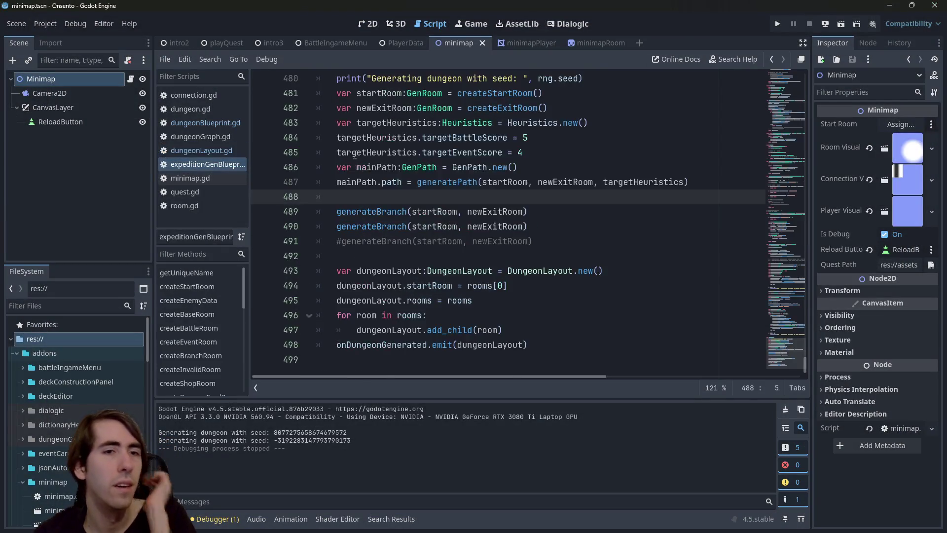
- Open dungeonBlueprint.gd from DungeonBlueprint and jump to the addConnection2 definition
scroll(471, 167, up, 10)
drag(771, 295, 799, 51)
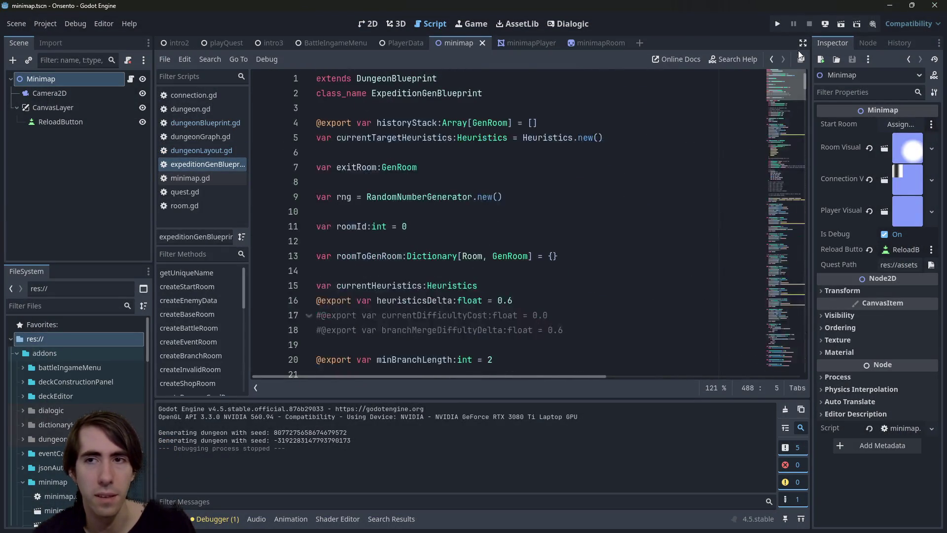
ctrl+click(388, 82)
scroll(419, 218, up, 6)
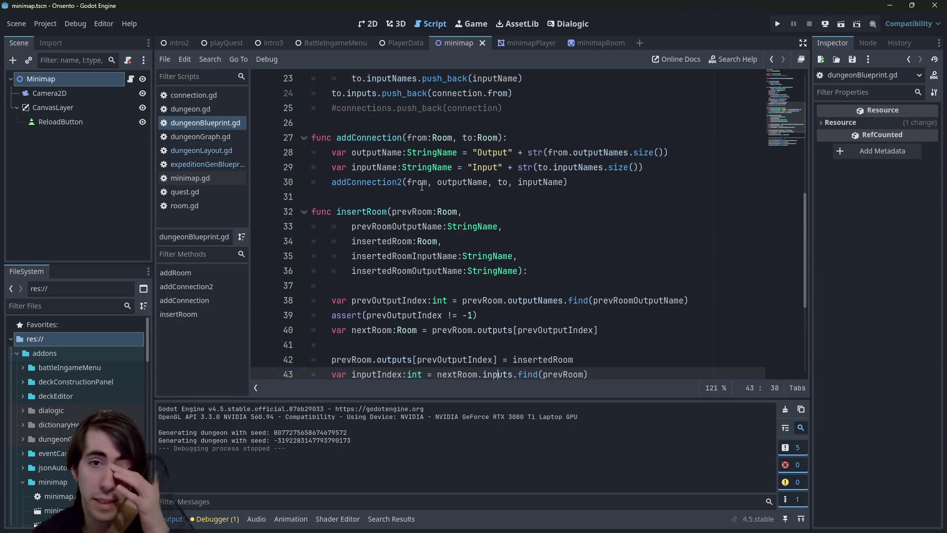
ctrl+click(409, 315)
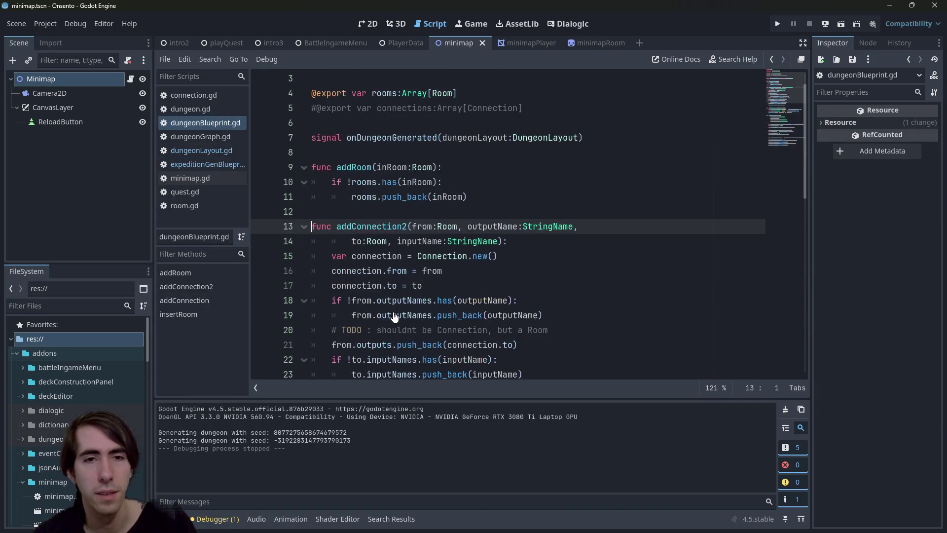
- Add and remove blank lines after the addConnection2 signature, leaving the code unchanged
scroll(493, 222, down, 3)
click(544, 147)
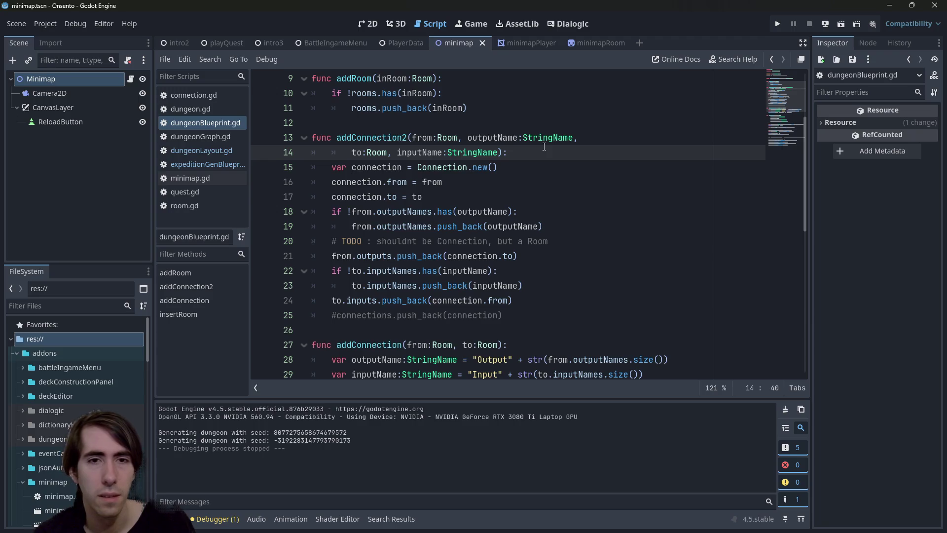
key(Return)
key(Return)
key(Up)
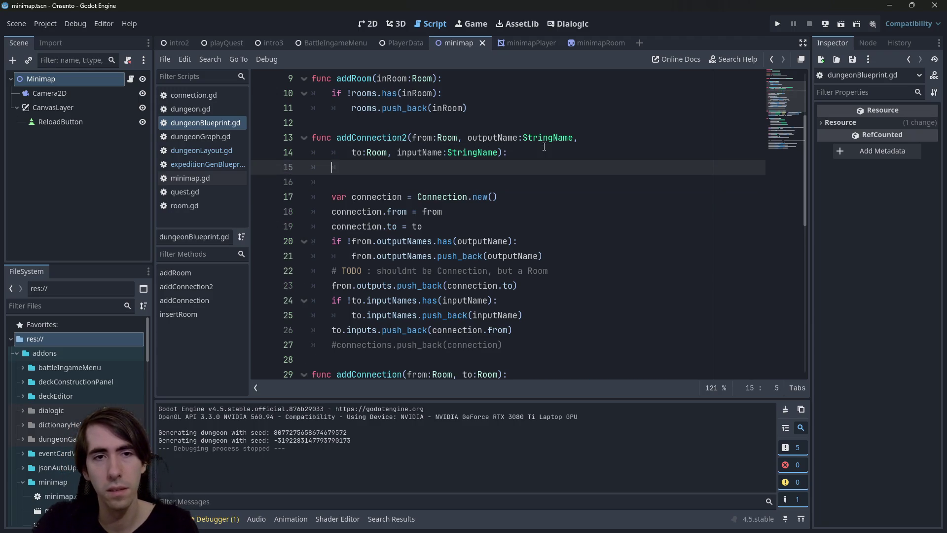
key(Return)
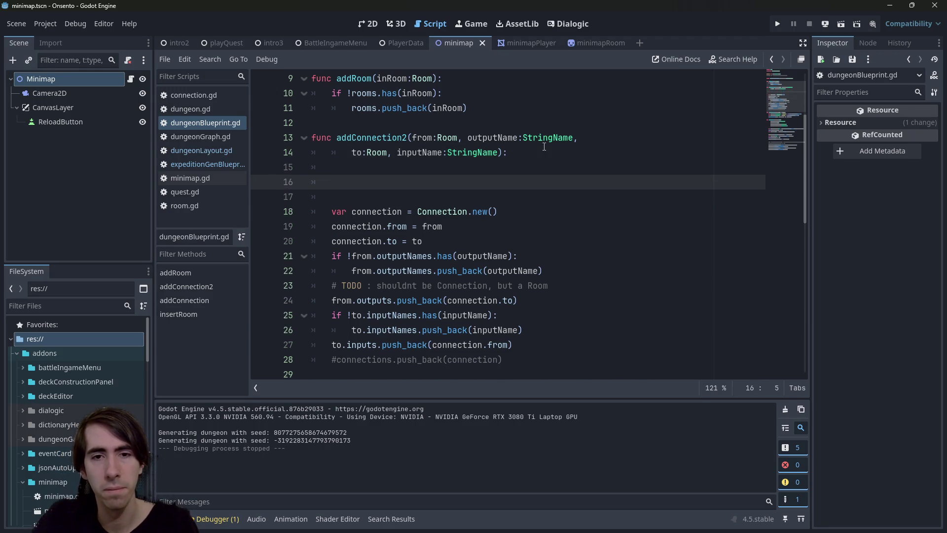
key(BackSpace)
key(BackSpace)
key(Tab)
key(Tab)
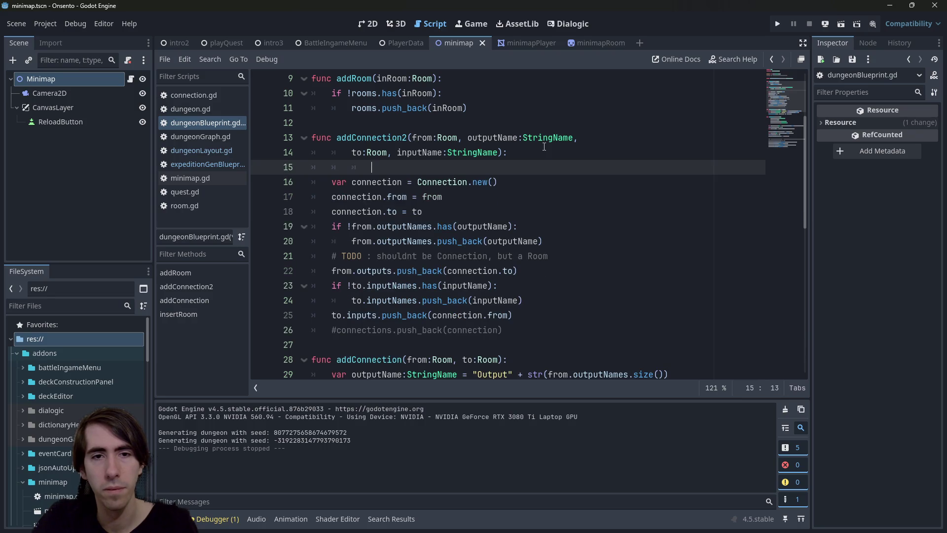
key(ctrl+shift+k)
- Inspect the outputName and outputNames checks on lines 18 to 25
double_click(475, 211)
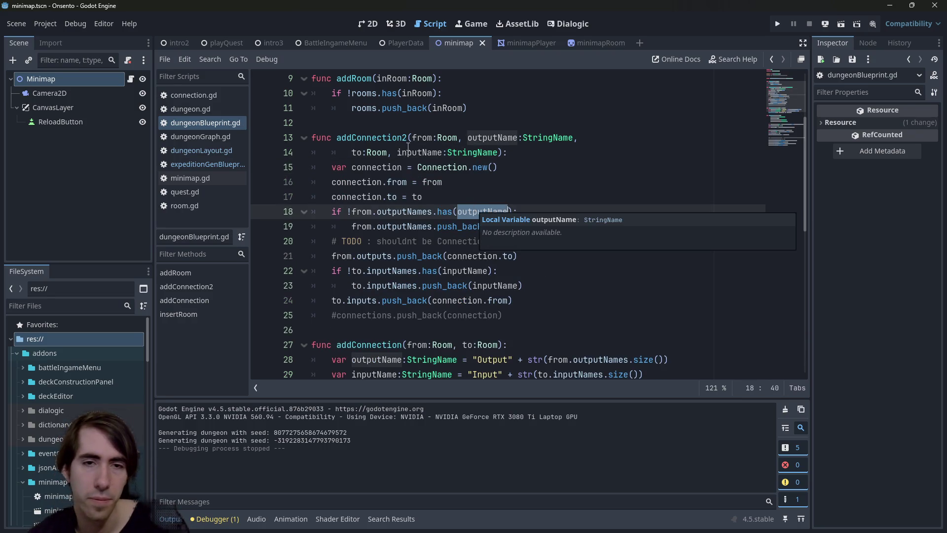
double_click(396, 212)
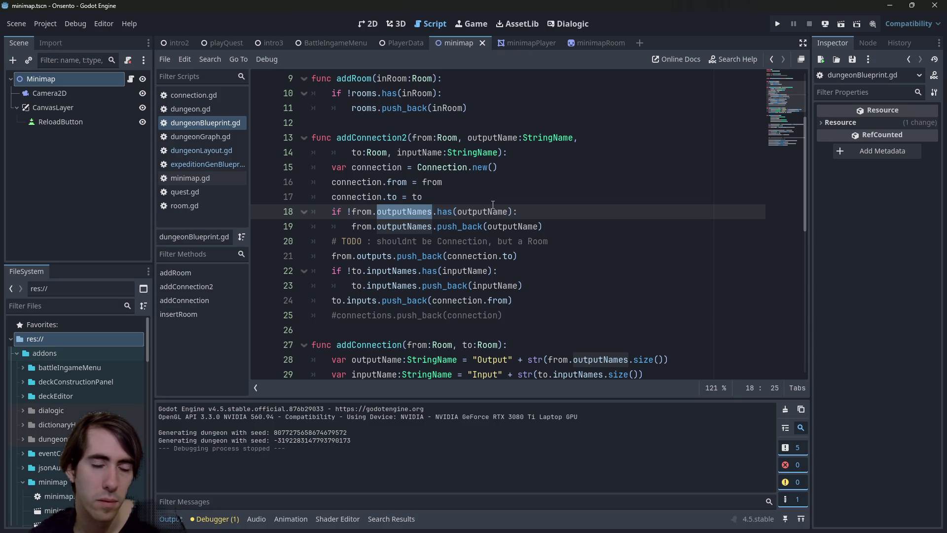
click(517, 300)
click(523, 308)
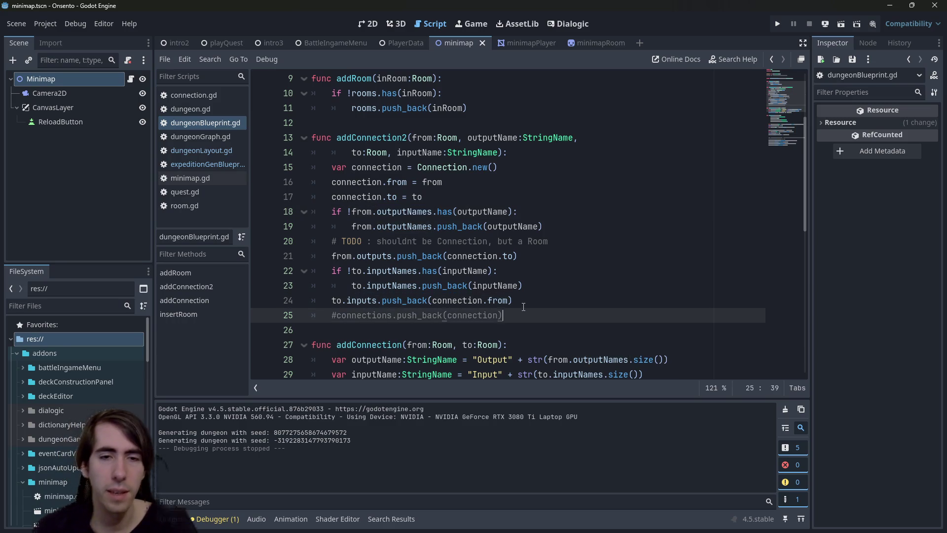
- Add line 27: if from.roomType == &"BranchRoom":
key(Return)
key(Return)
text(if from.)
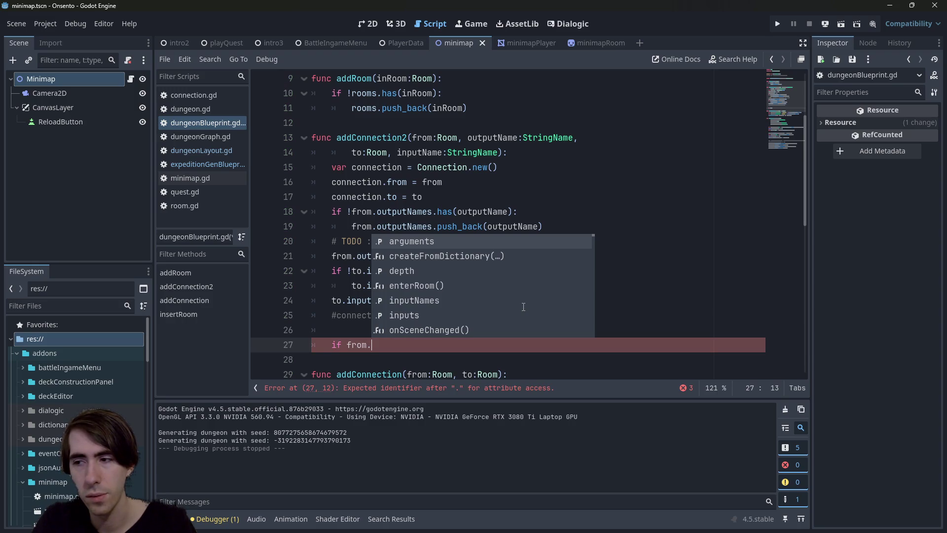
text(type)
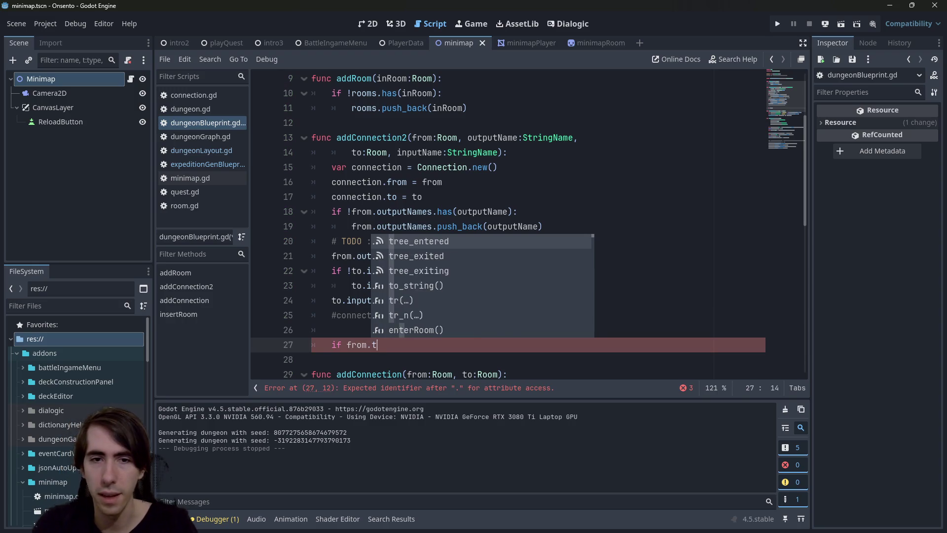
key(Return)
text(== )
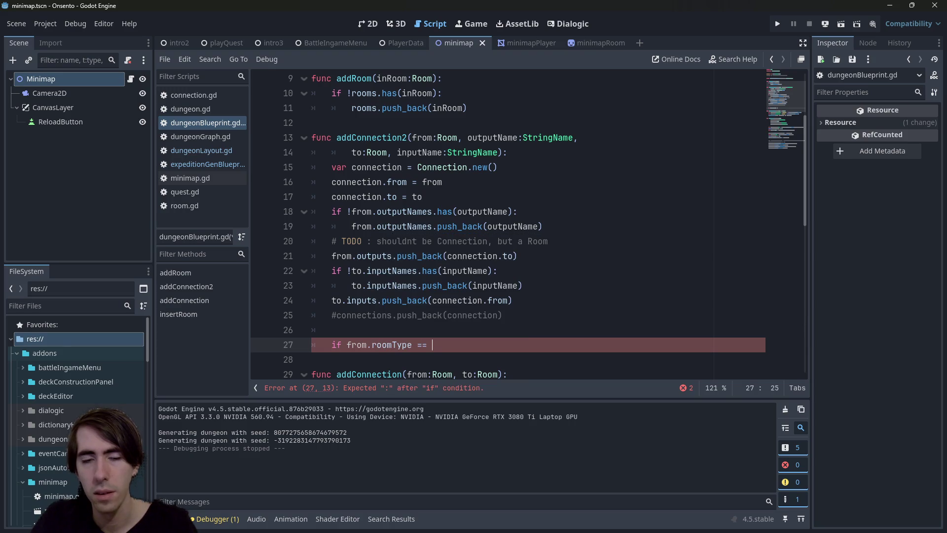
text("BranchRoom)
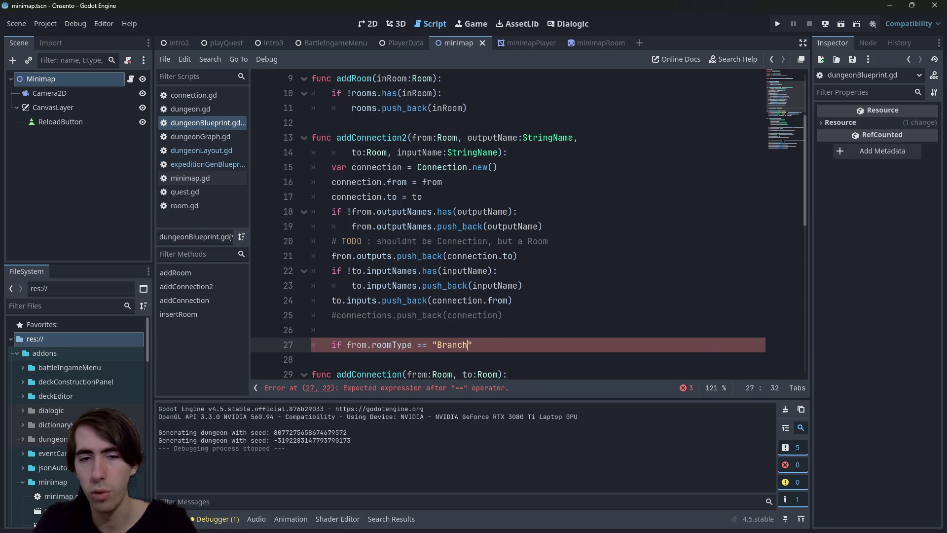
key(Return)
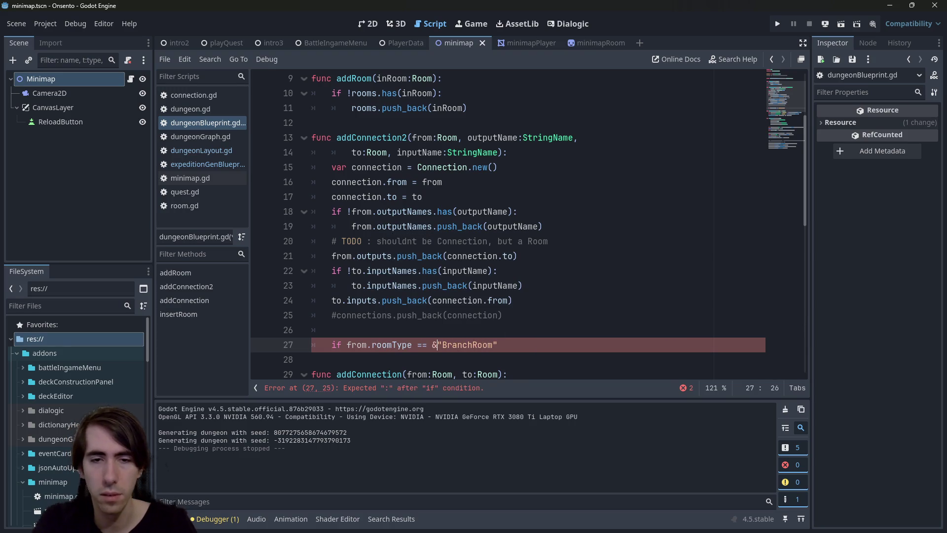
text(:)
key(Return)
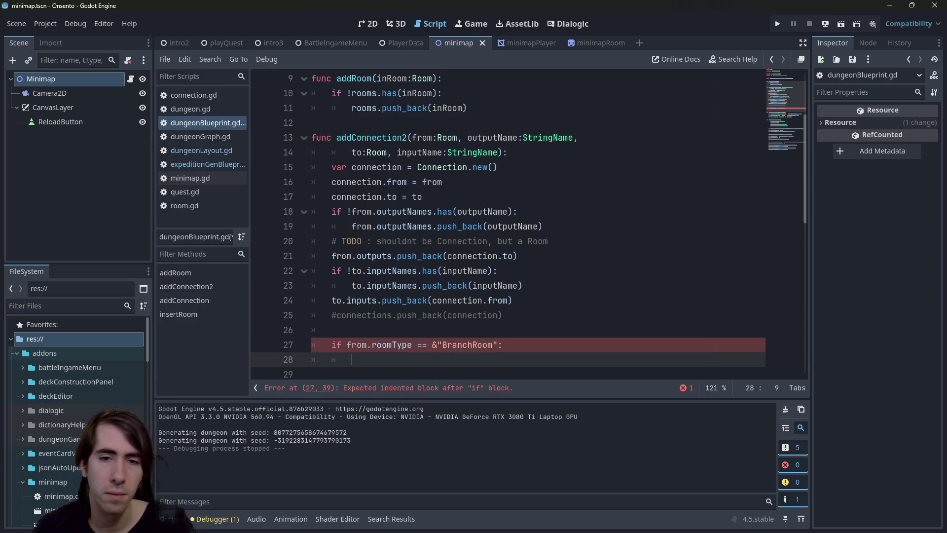
- Append 'and' to the line 27 condition and change == to !=
scroll(517, 247, down, 2)
click(500, 256)
text(and)
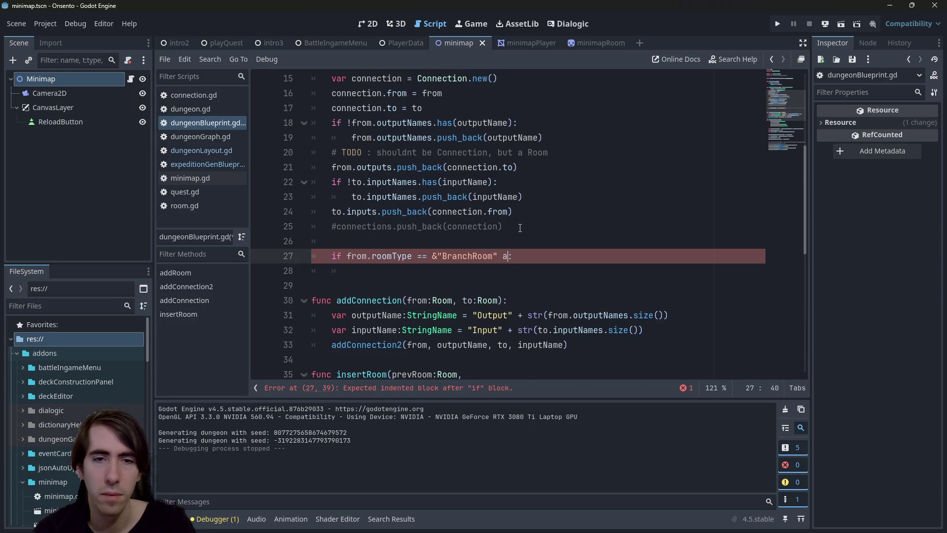
click(423, 256)
key(BackSpace)
text(!)
- Add the from.outputs.size() == 1 check and drop the trailing colon
scroll(432, 236, up, 1)
double_click(356, 300)
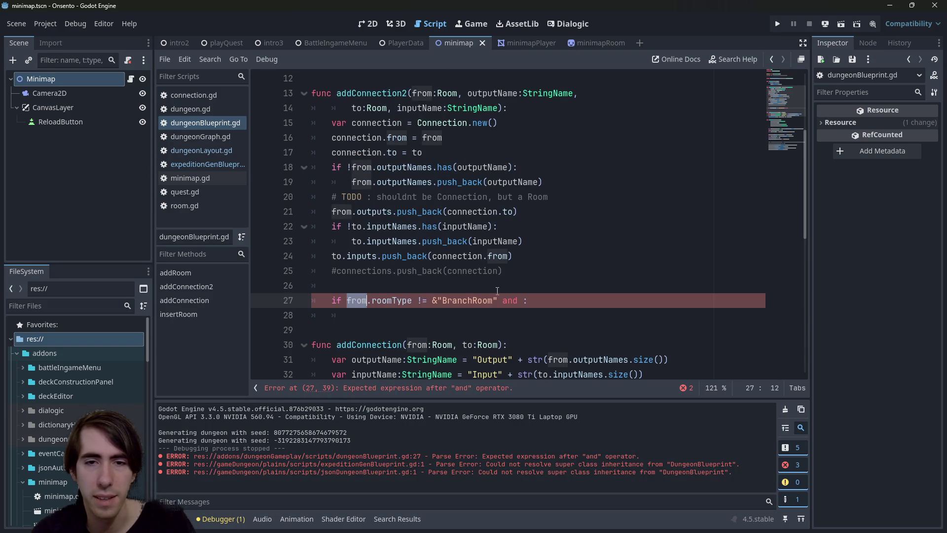
click(523, 302)
text(from.outputs.)
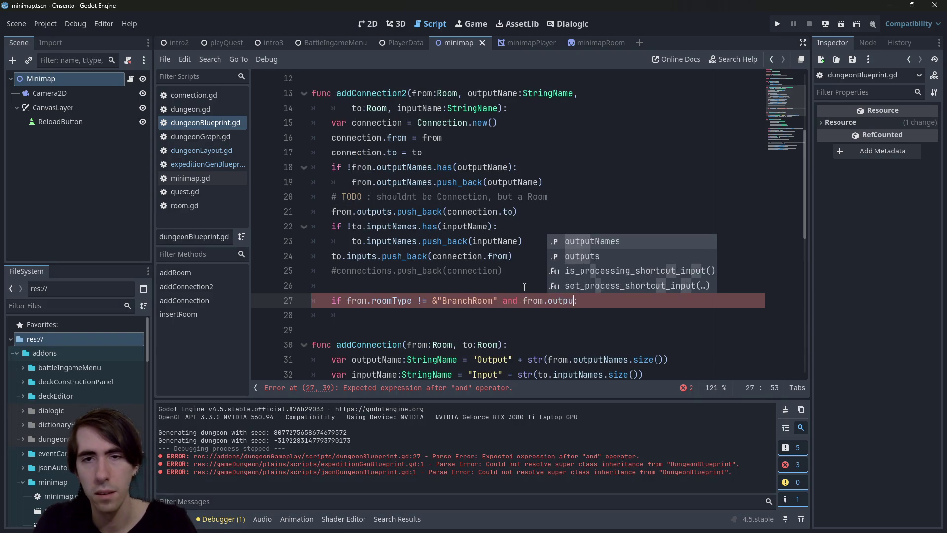
text(size() > 2)
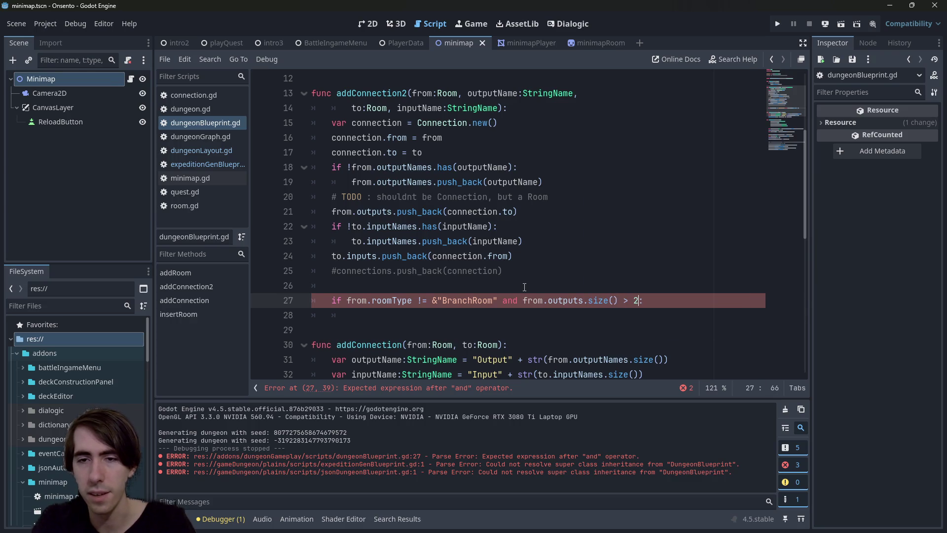
key(BackSpace)
text(1)
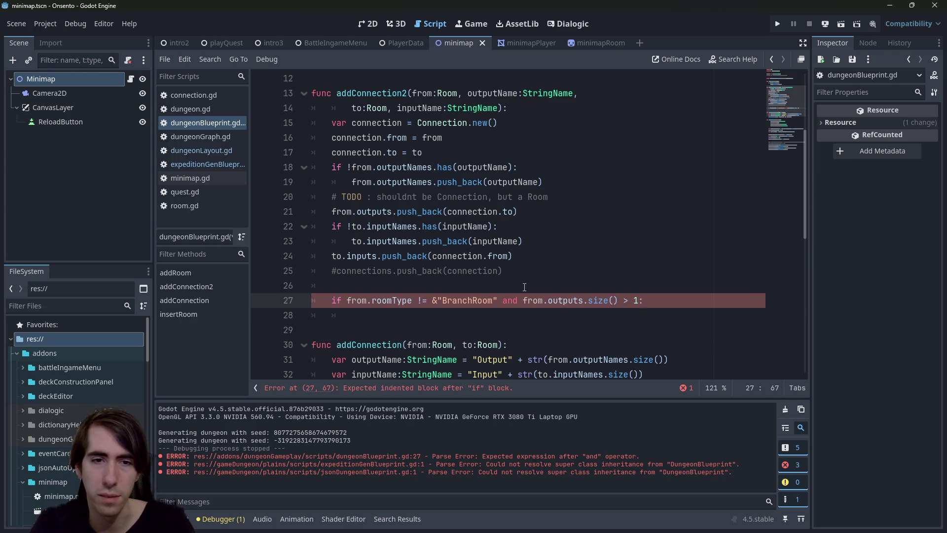
key(BackSpace)
key(BackSpace)
text(==)
- Replace 'and' with 'or' and turn the if into an assert(...) statement
key(ctrl+Left)
key(ctrl+Left)
key(ctrl+Left)
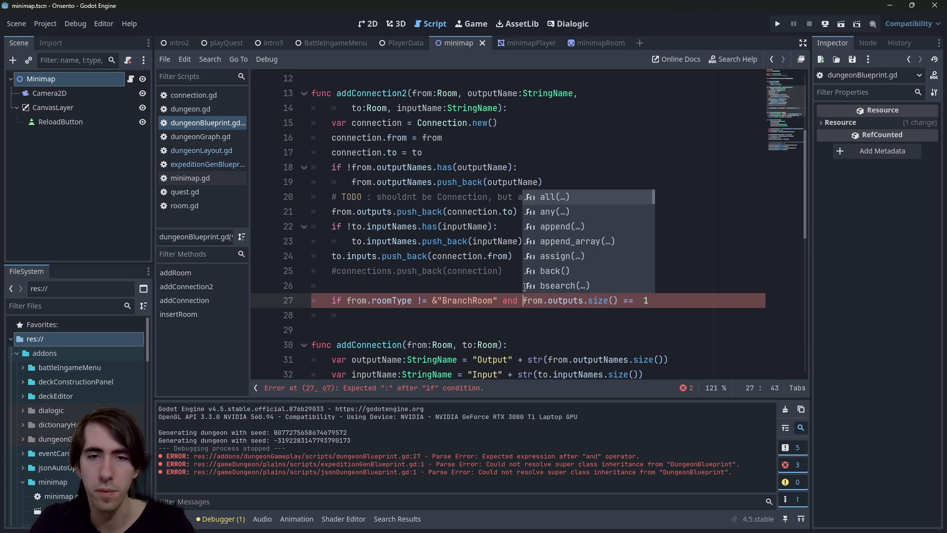
key(ctrl+Left)
key(ctrl+Left)
key(ctrl+Left)
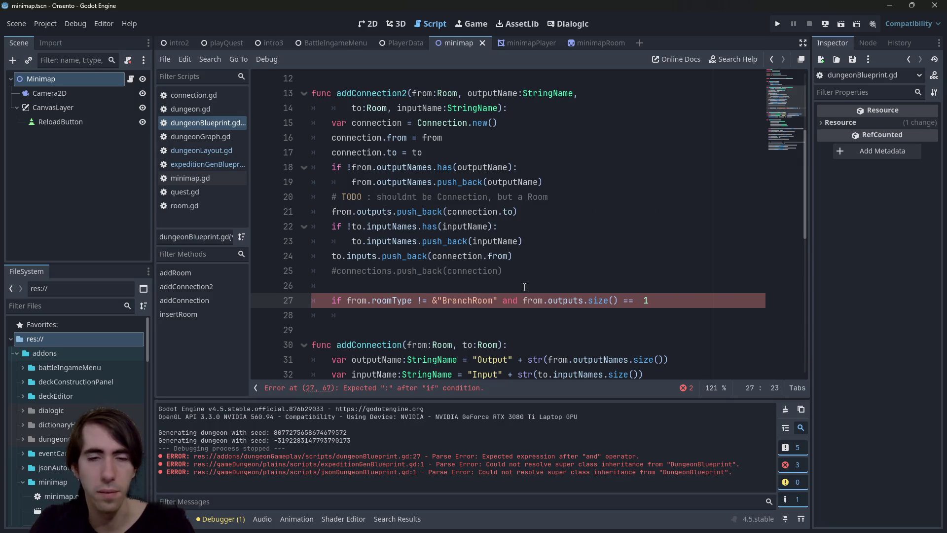
key(BackSpace)
text(!)
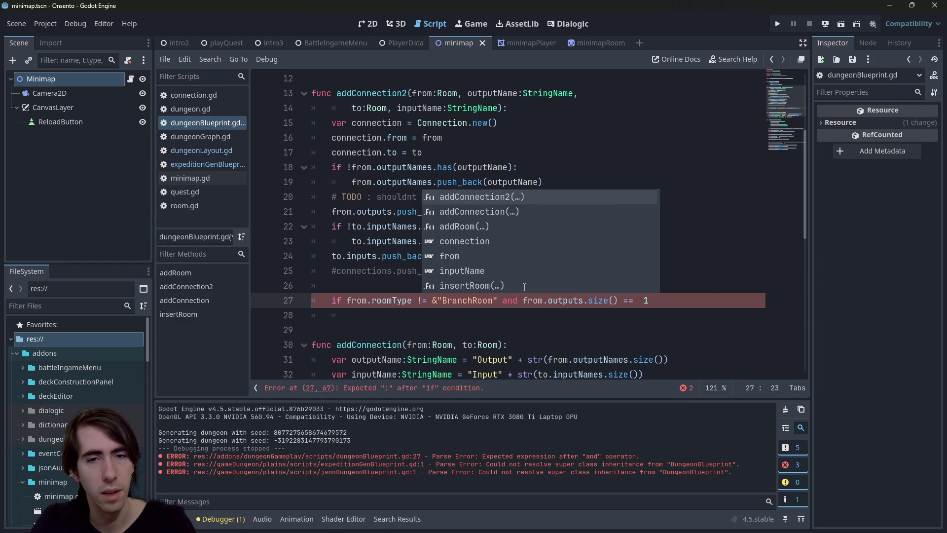
key(ctrl+Right)
key(ctrl+Right)
key(ctrl+Right)
key(BackSpace)
key(BackSpace)
key(BackSpace)
text(or)
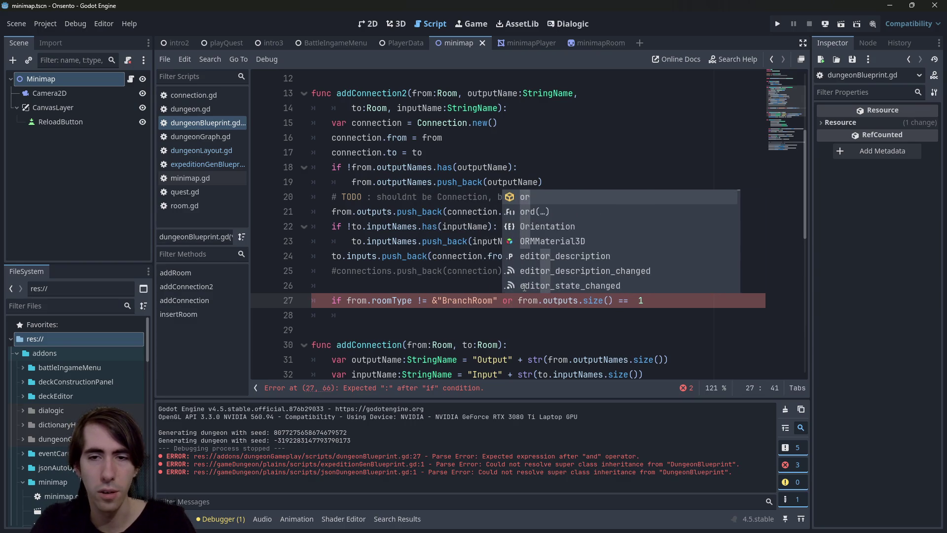
key(End)
text())
key(Left)
key(Left)
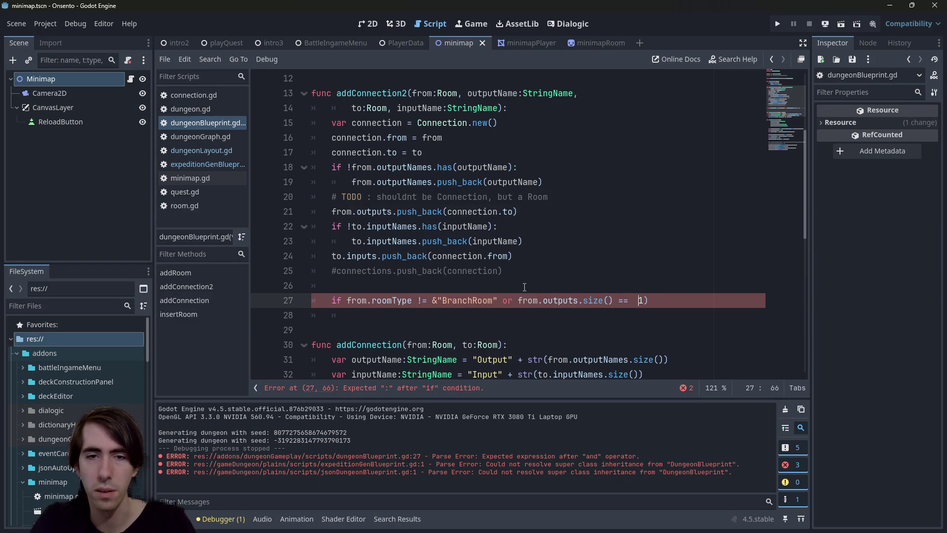
key(Home)
key(ctrl+shift+Right)
text(assert()
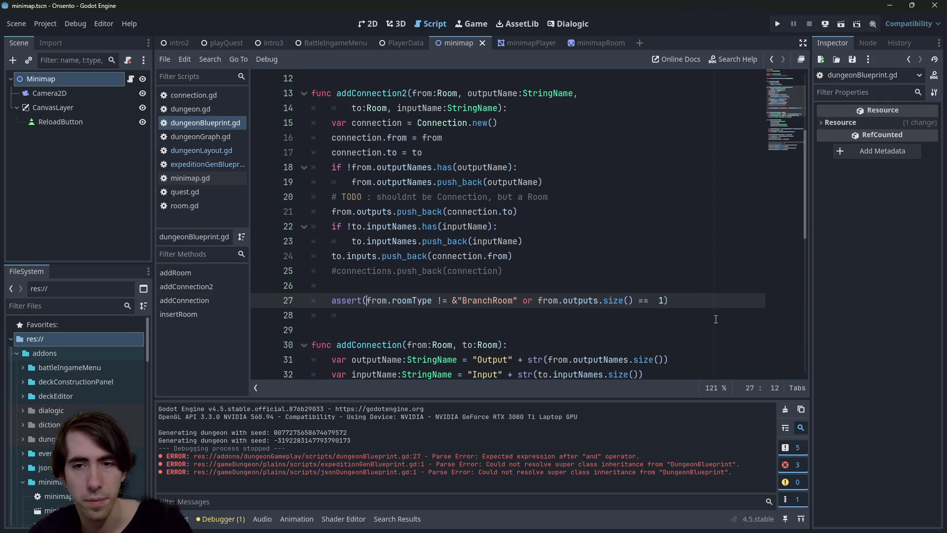
- Change the assert's output check to from.outputs.size() < 2
triple_click(714, 299)
click(373, 310)
key(shift+Home)
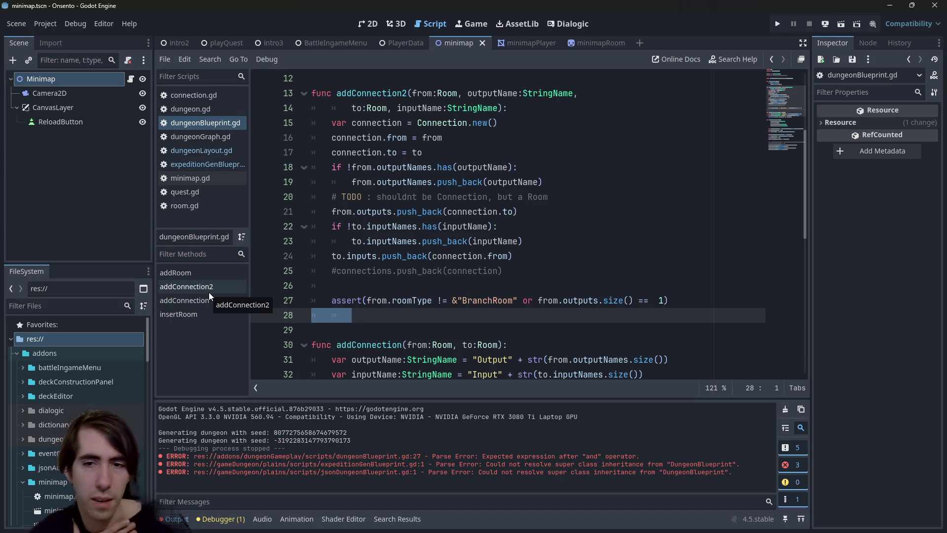
click(644, 301)
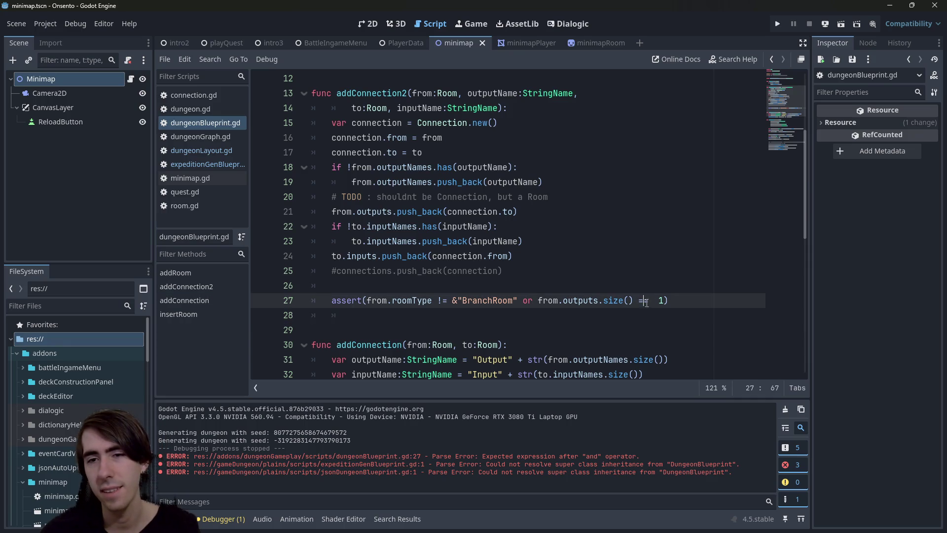
key(BackSpace)
key(BackSpace)
text(<)
key(BackSpace)
text(2)
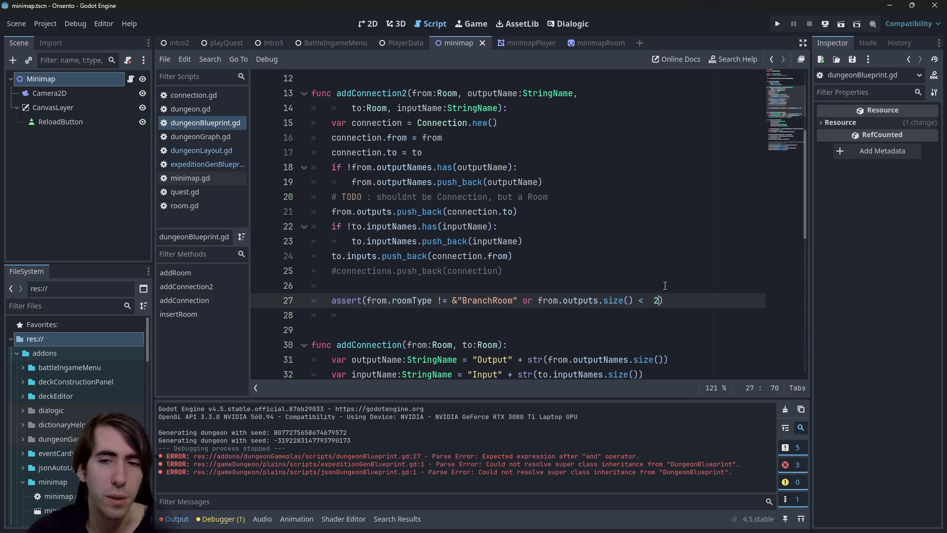
- Duplicate the assert line onto line 28
triple_click(681, 303)
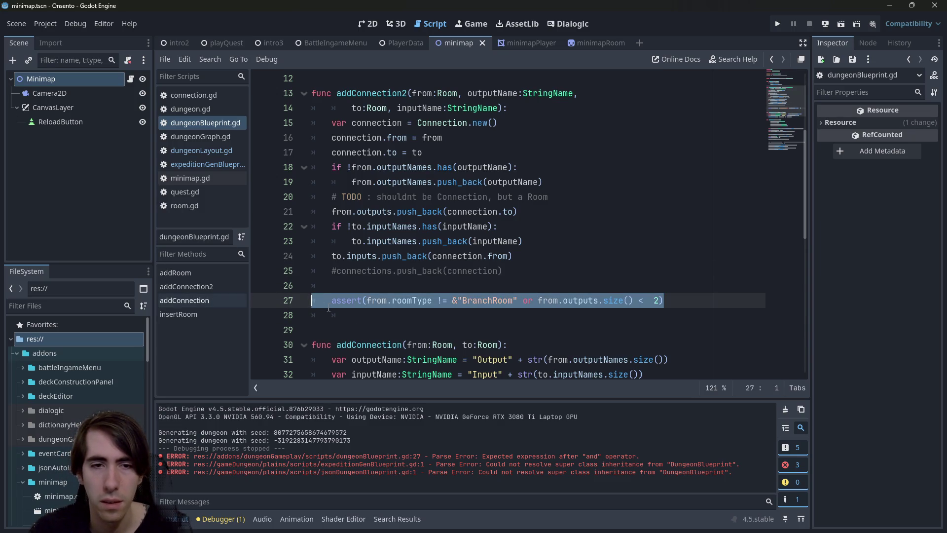
key(ctrl+shift+d)
click(442, 314)
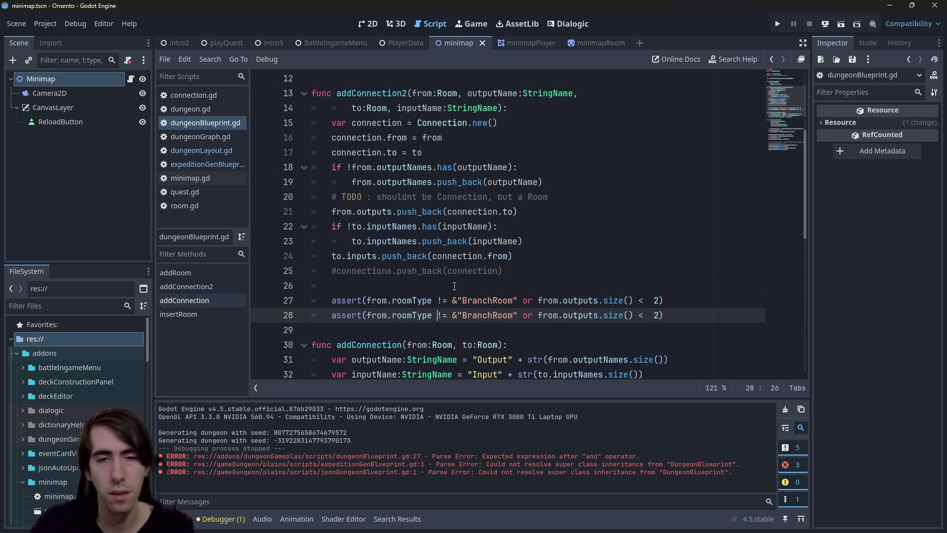
key(BackSpace)
key(ctrl+z)
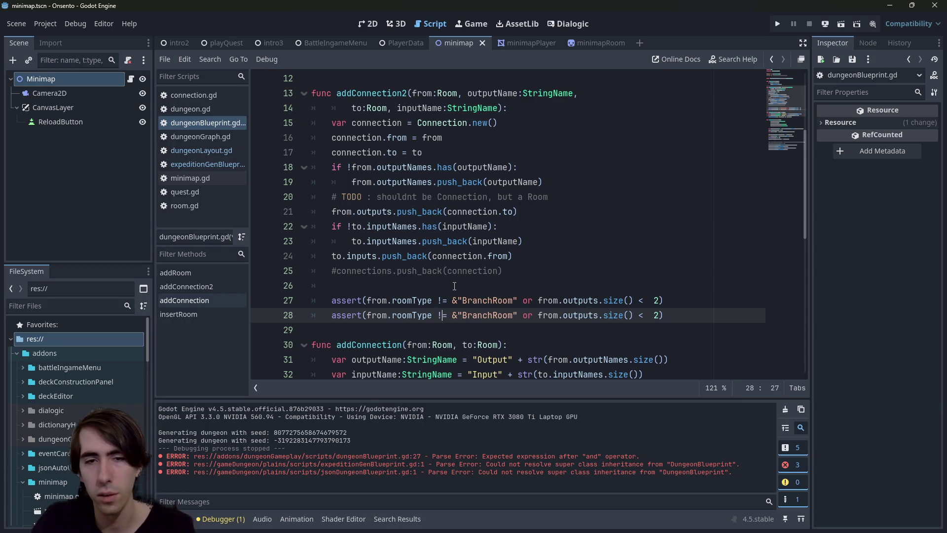
key(Right)
key(Right)
key(Right)
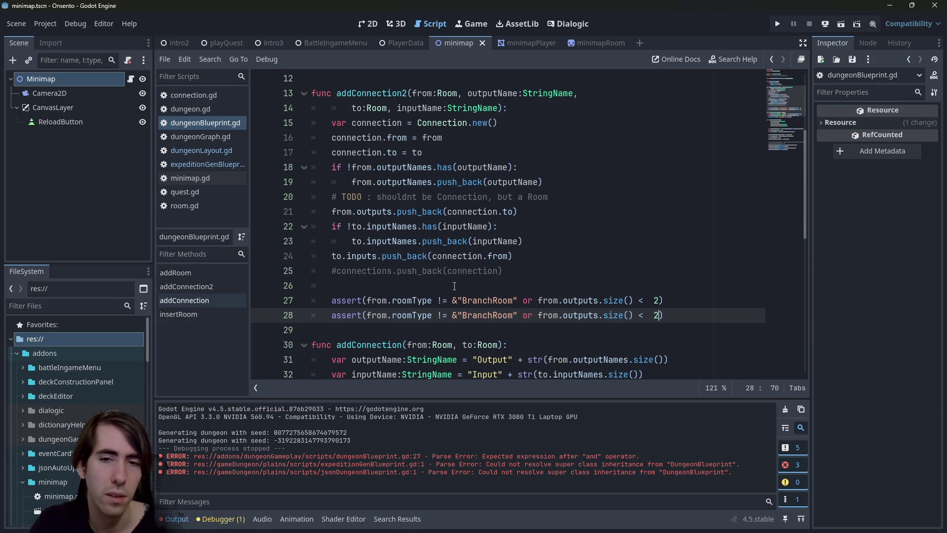
- Make line 27 check roomType == &"BranchRoom" instead of !=
key(Up)
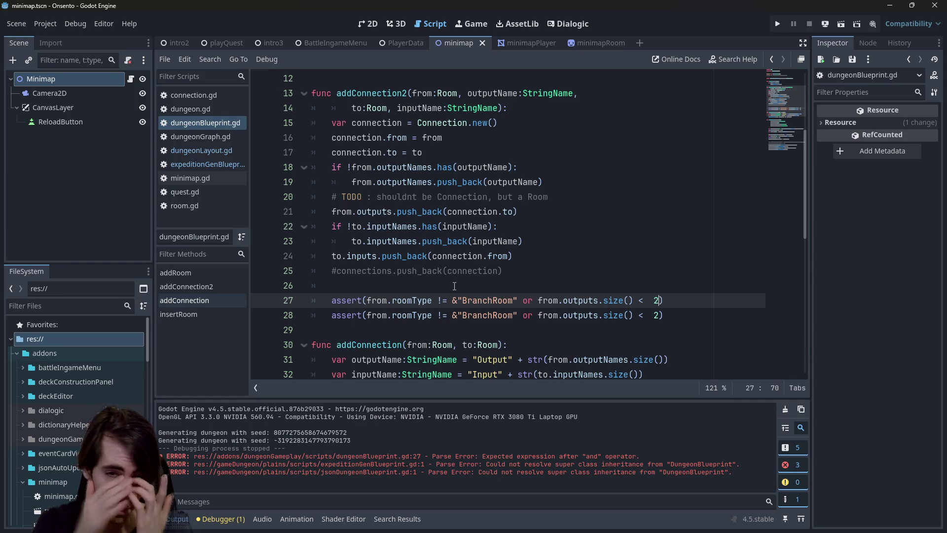
key(Down)
key(Down)
key(Up)
key(Up)
key(Left)
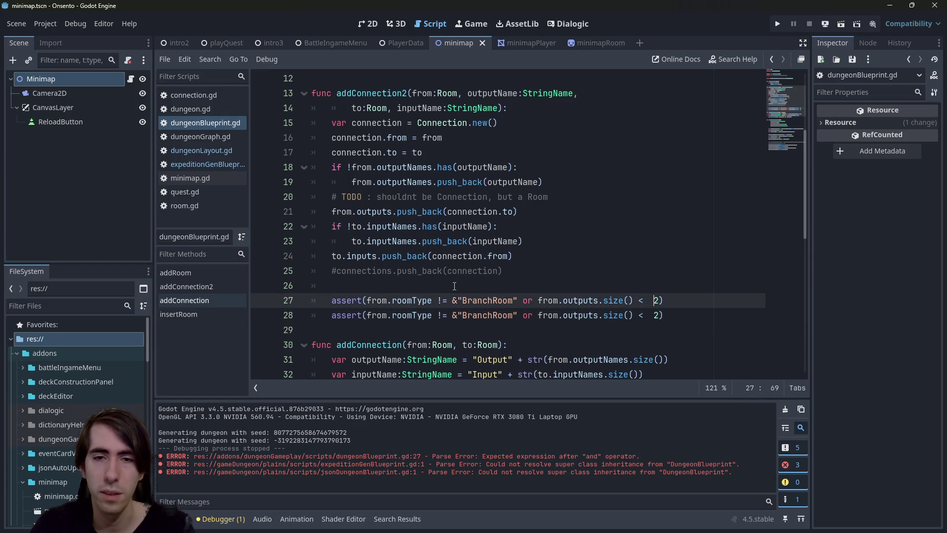
key(Left)
key(Left)
key(Left)
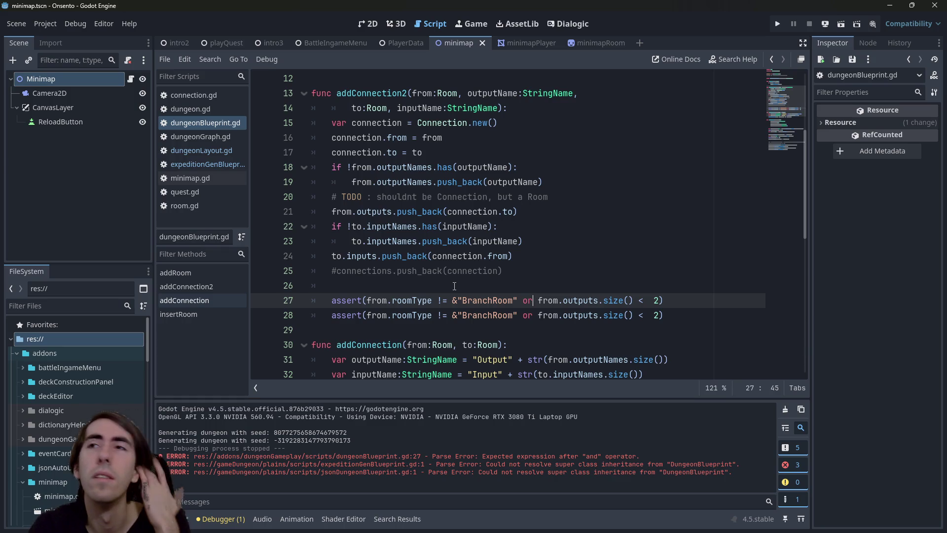
key(Left)
key(Left)
key(Left)
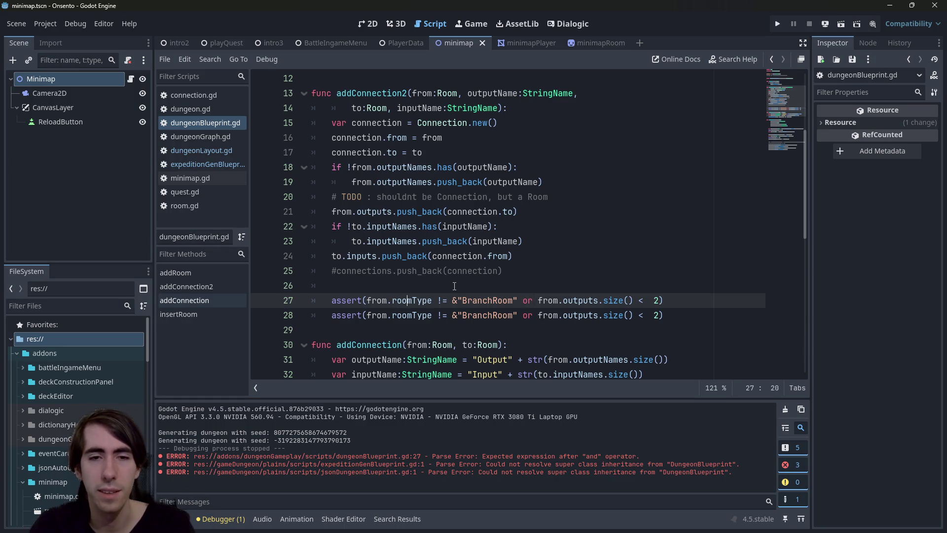
key(Delete)
text(=)
key(Right)
key(Right)
key(Right)
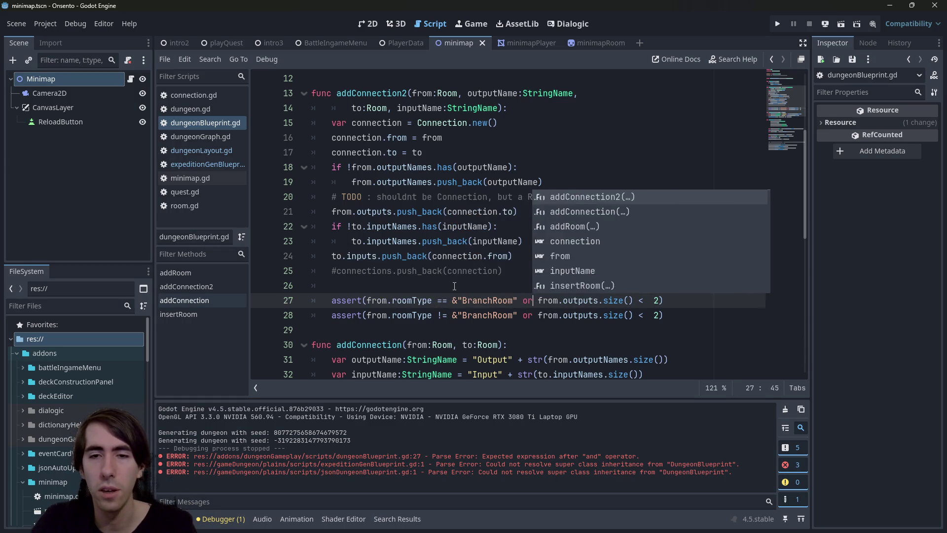
key(Escape)
- Set line 28's limit to outputs.size() < 3, save the script, and run the project
key(Down)
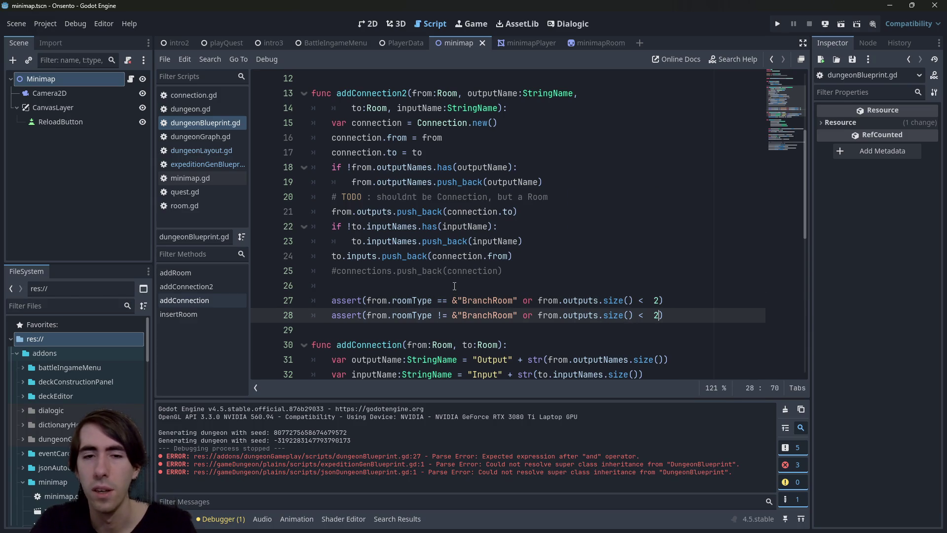
key(Left)
key(Left)
key(Left)
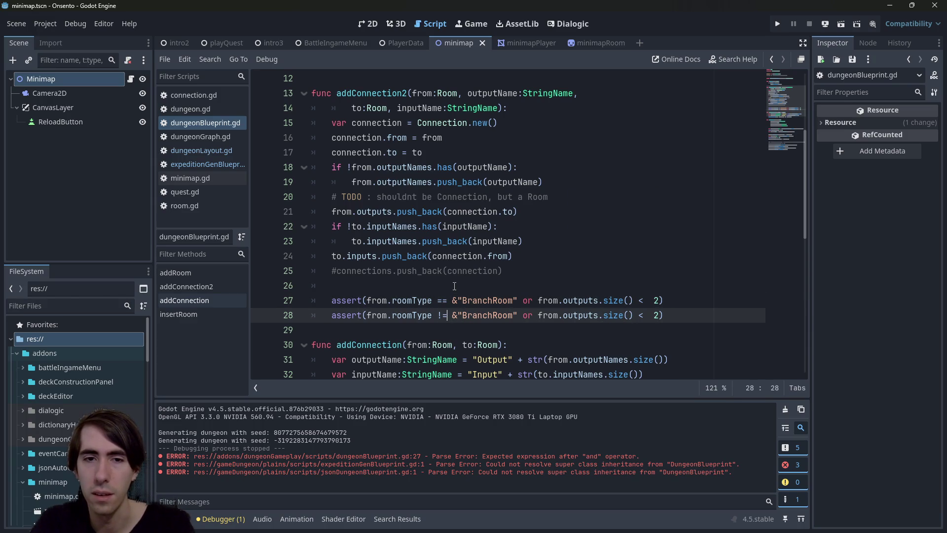
key(ctrl+Right)
key(ctrl+Right)
key(ctrl+Right)
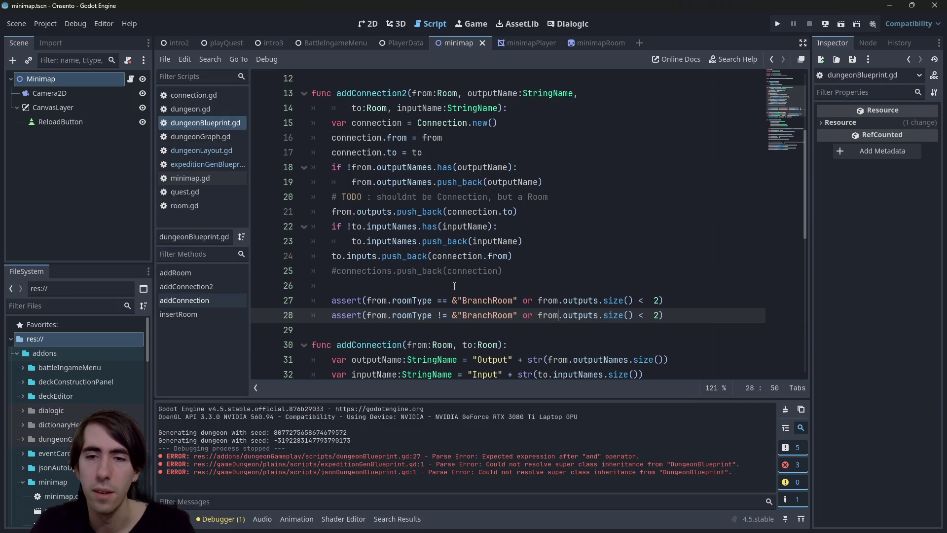
key(BackSpace)
key(BackSpace)
key(BackSpace)
text(== 1)
key(ctrl+s)
key(BackSpace)
text(2)
key(ctrl+s)
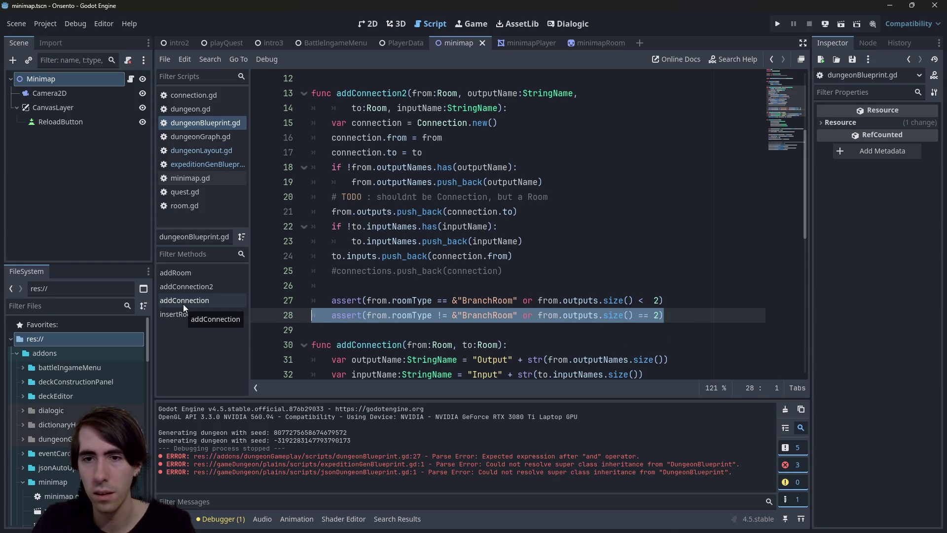
key(BackSpace)
key(BackSpace)
key(BackSpace)
key(BackSpace)
text(< 3)
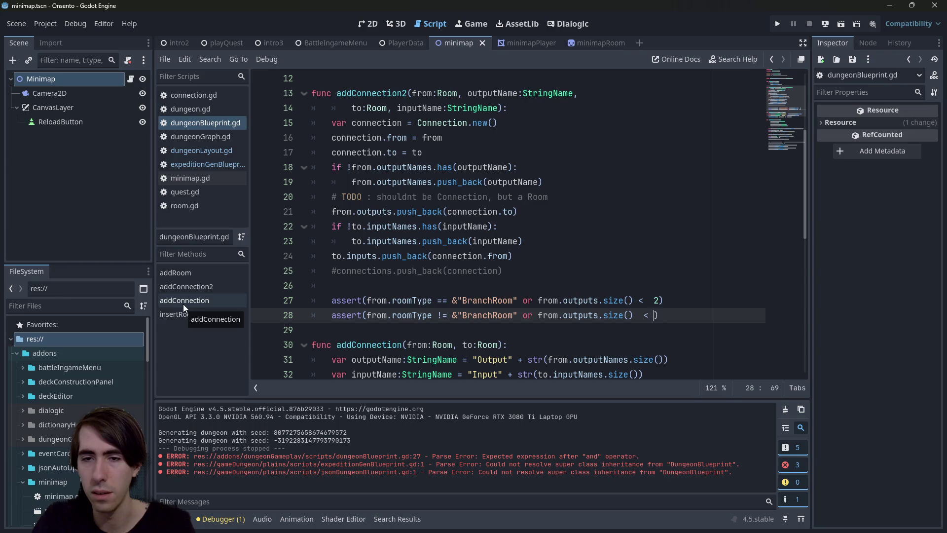
key(Left)
key(Left)
key(Left)
key(BackSpace)
key(ctrl+s)
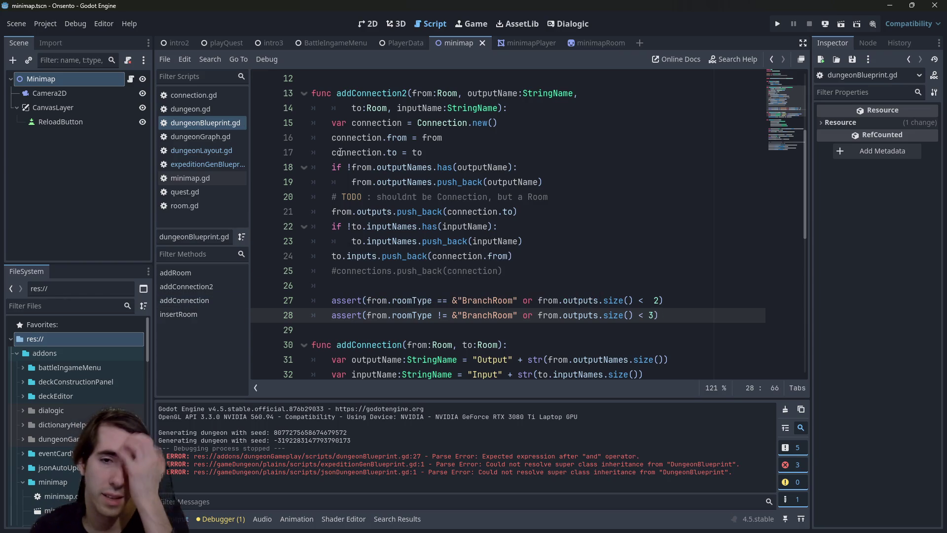
click(833, 20)
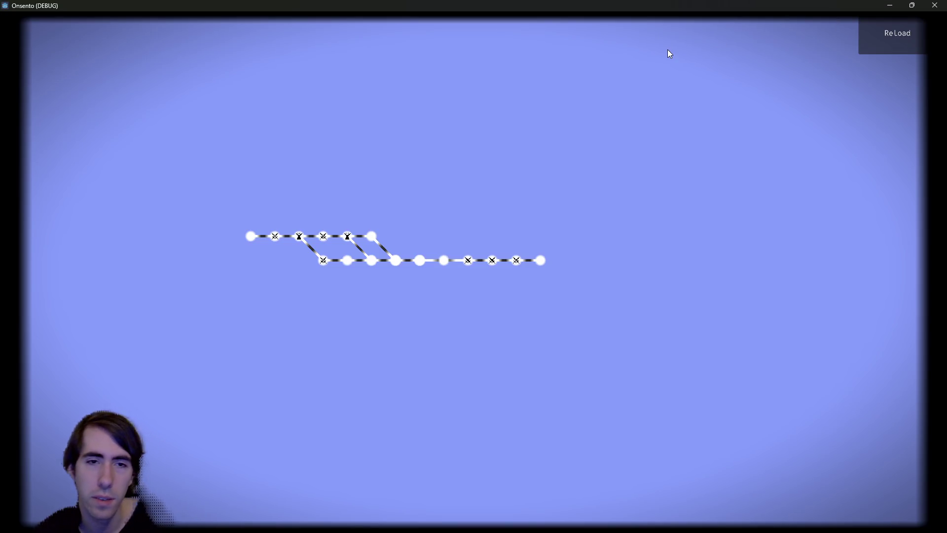
- Regenerate the minimap with ReLoad, then close the game window
click(871, 33)
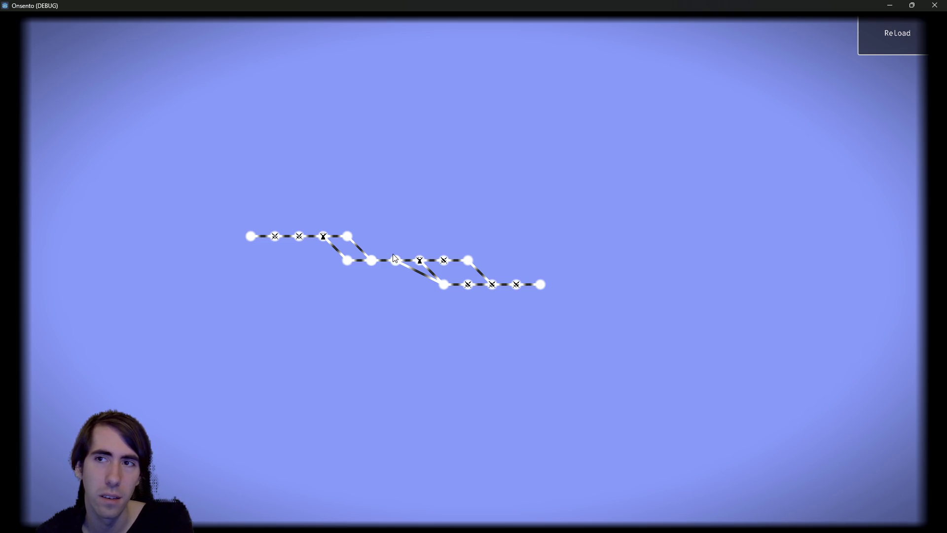
click(935, 6)
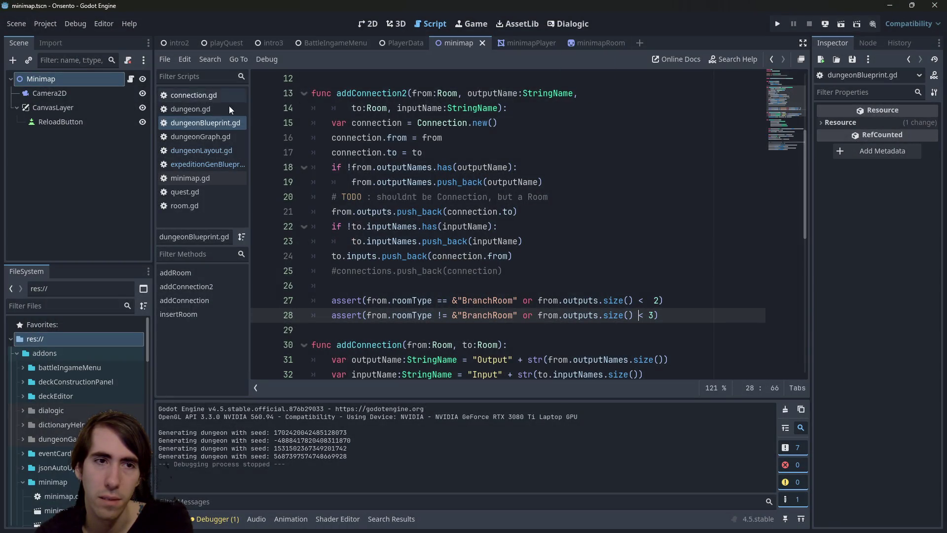
- Select both assert lines, then switch via dungeonLayout.gd to expeditionGenBlueprint.gd
mouse_move(663, 315)
mouse_down()
mouse_move(346, 257)
mouse_move(141, 301)
mouse_up()
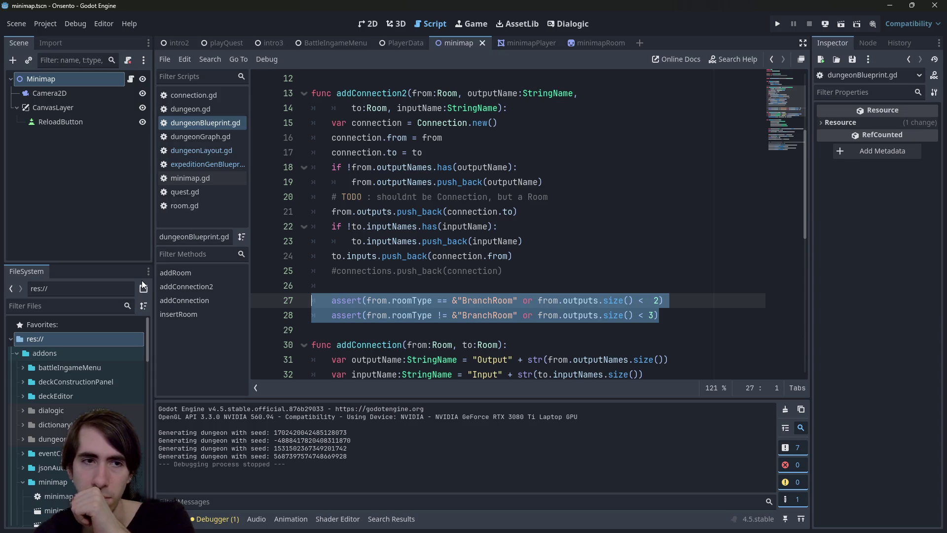
click(191, 164)
click(191, 151)
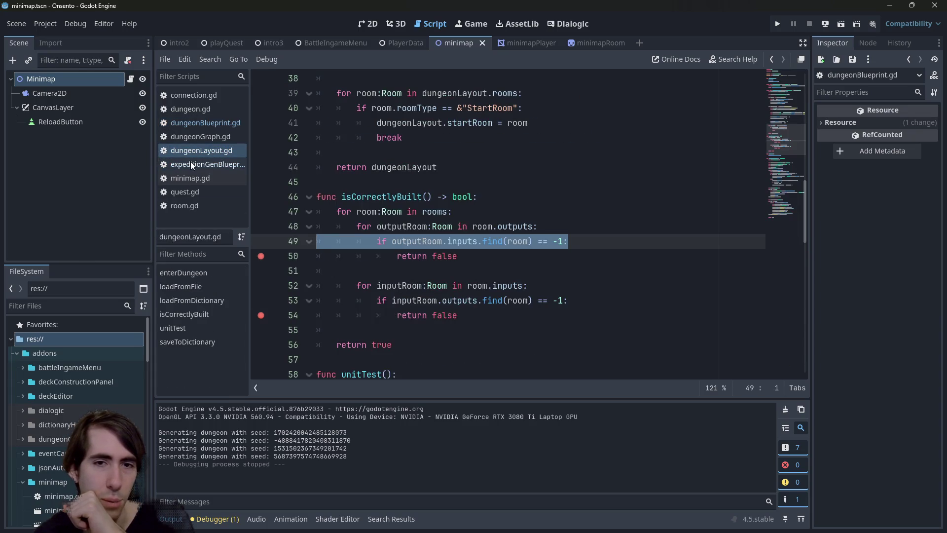
click(204, 164)
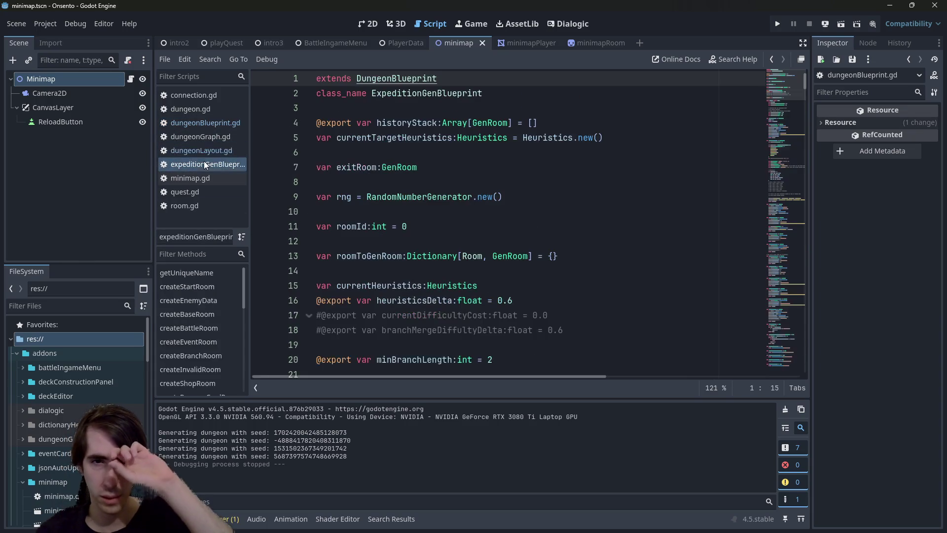
- Scroll up through expeditionGenBlueprint.gd to the createRoom function
mouse_move(770, 96)
mouse_down()
mouse_move(766, 369)
mouse_move(770, 342)
mouse_move(760, 373)
mouse_move(763, 295)
mouse_up()
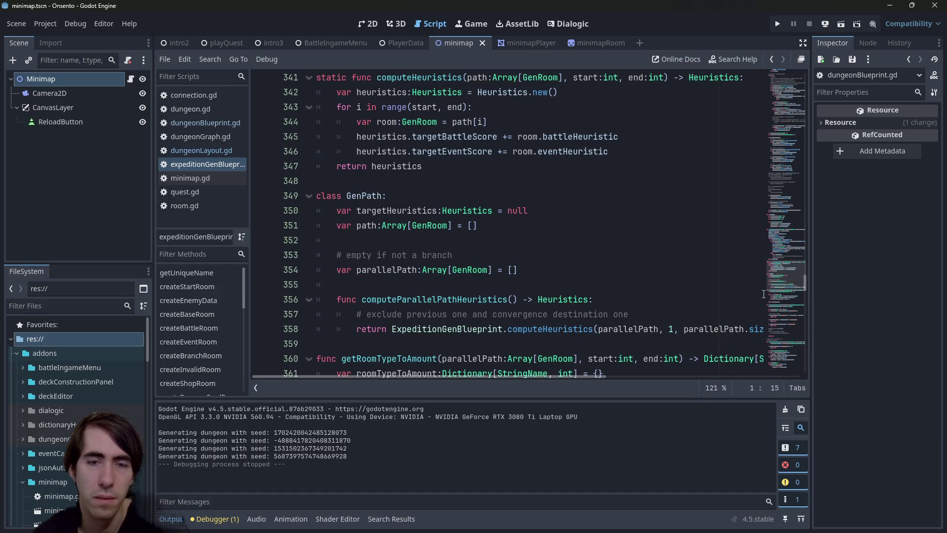
scroll(608, 263, up, 3)
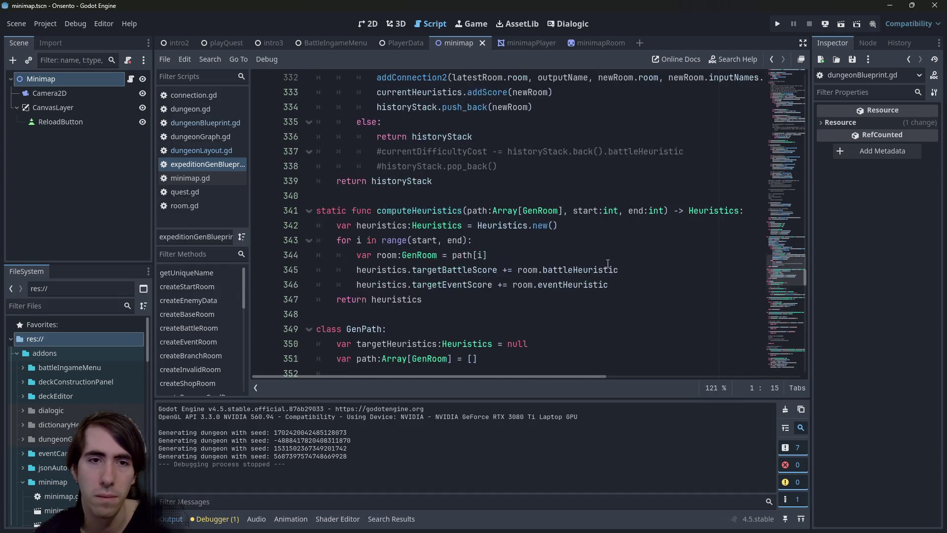
scroll(608, 262, up, 5)
scroll(608, 263, down, 1)
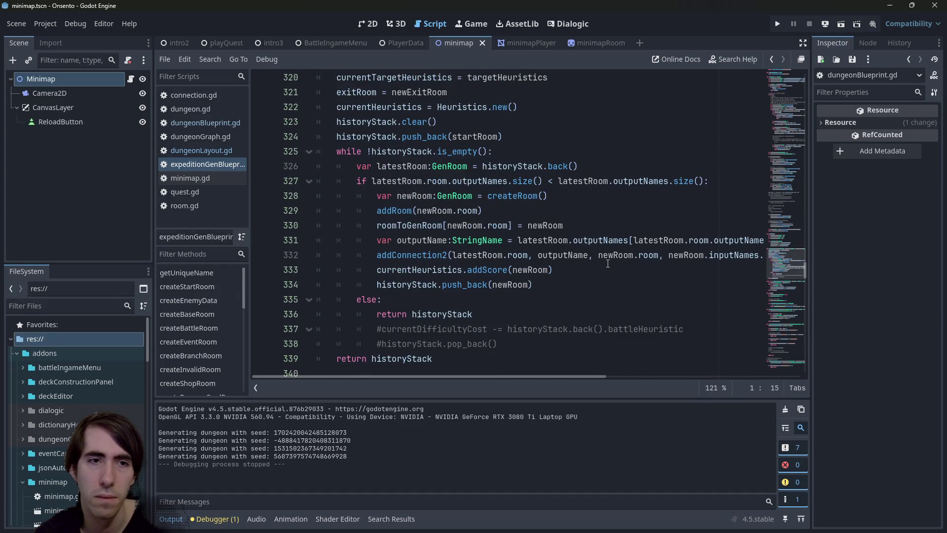
scroll(607, 263, up, 7)
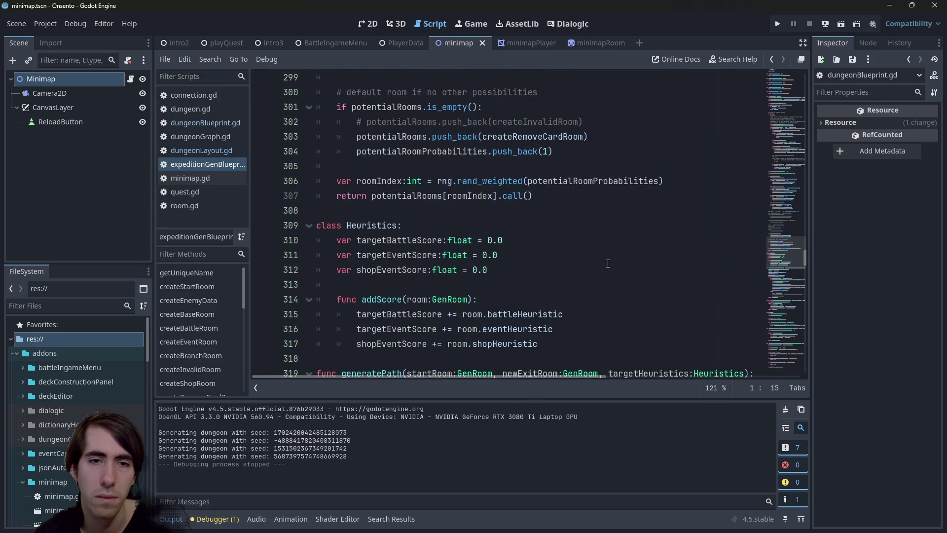
scroll(608, 263, up, 11)
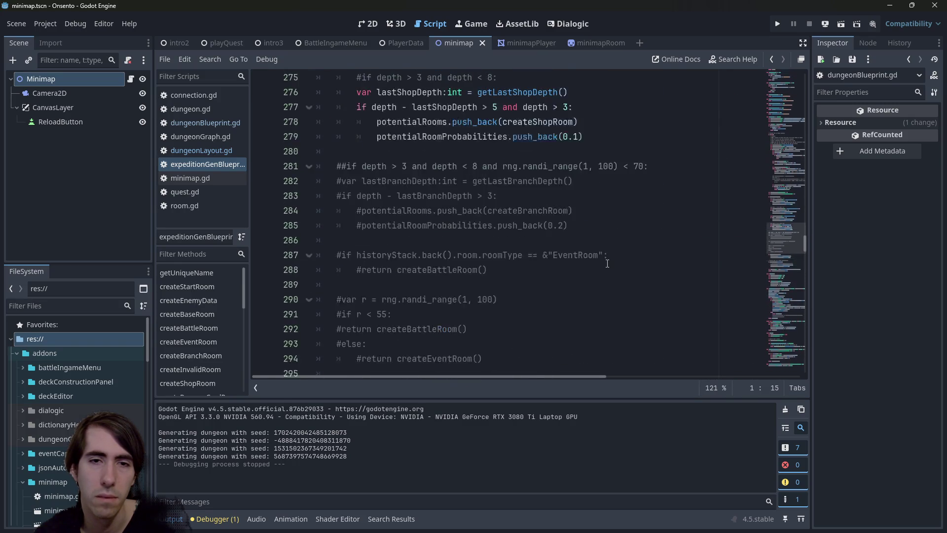
scroll(608, 263, up, 2)
scroll(608, 263, up, 7)
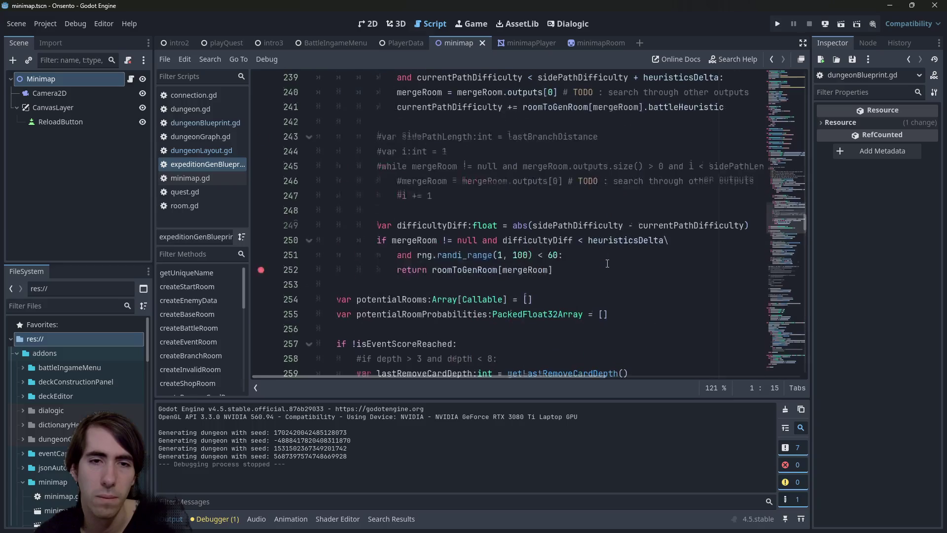
scroll(262, 274, up, 2)
scroll(307, 270, down, 2)
scroll(309, 275, up, 1)
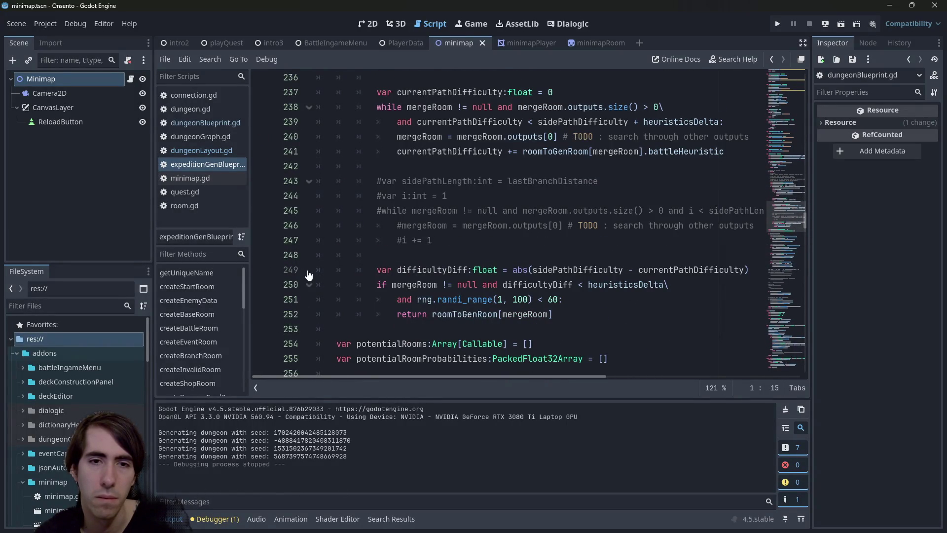
scroll(315, 266, up, 12)
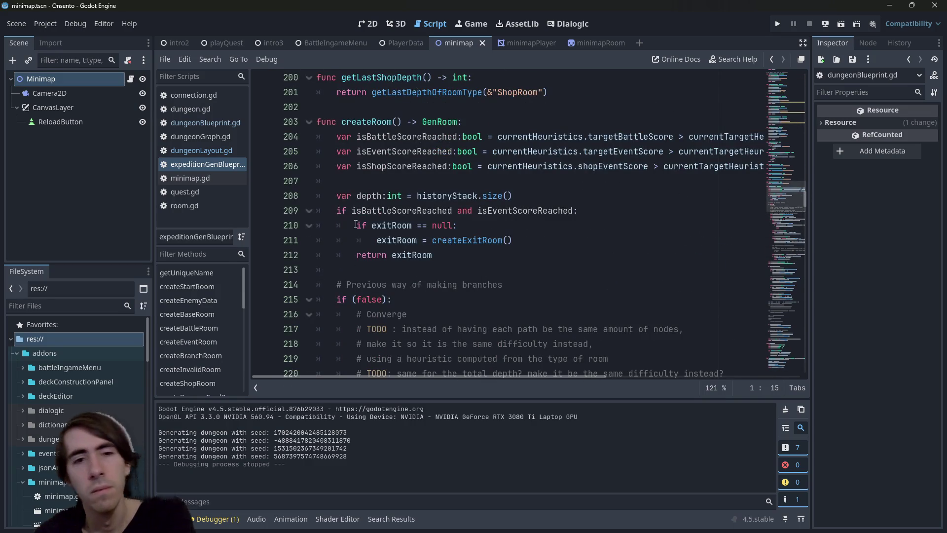
mouse_move(361, 217)
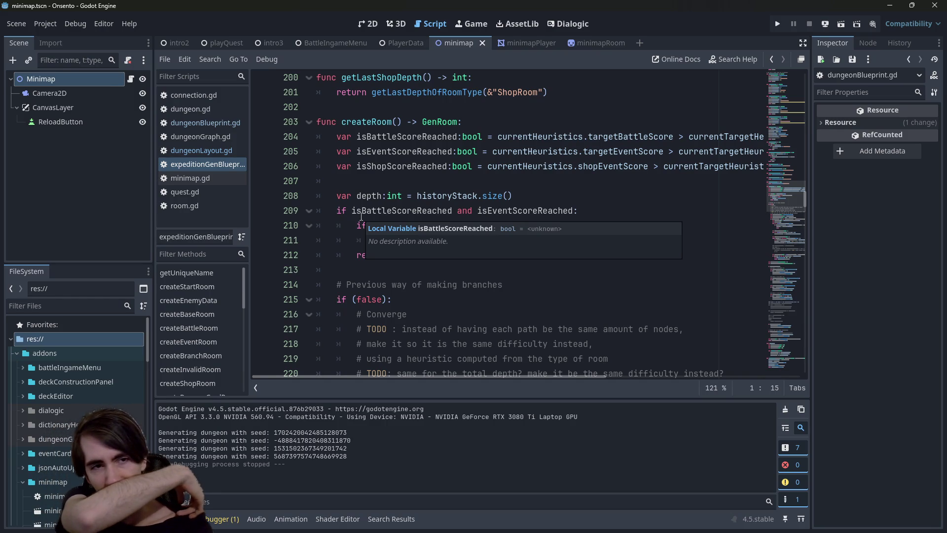
- In minimap.gd, comment out line 122 'depth -= 1.0' and save
click(190, 178)
scroll(613, 251, down, 5)
scroll(530, 217, down, 2)
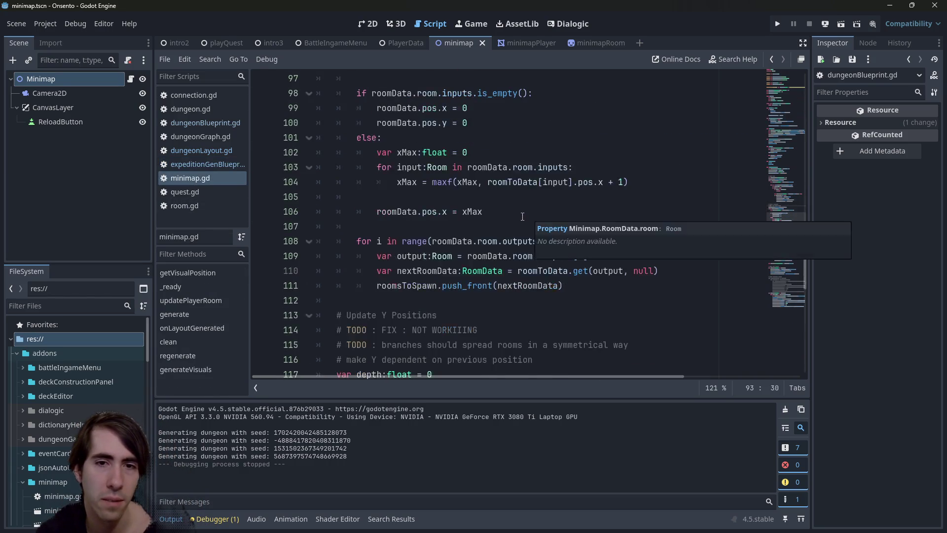
scroll(518, 217, up, 3)
scroll(594, 242, down, 1)
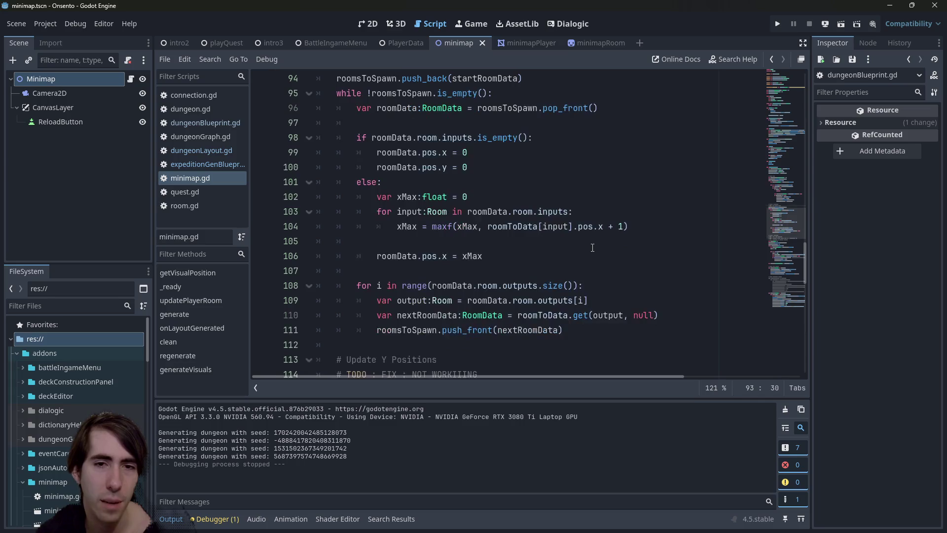
scroll(542, 226, down, 7)
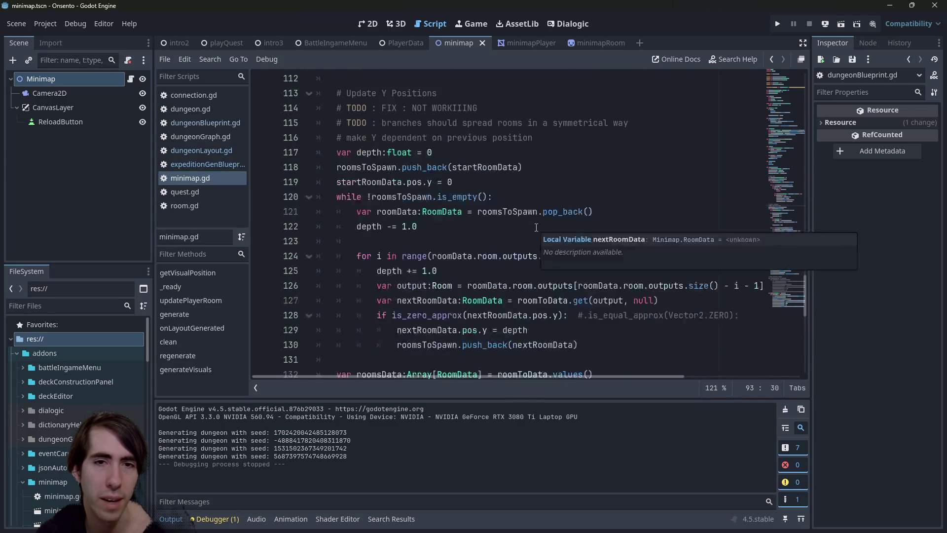
click(464, 179)
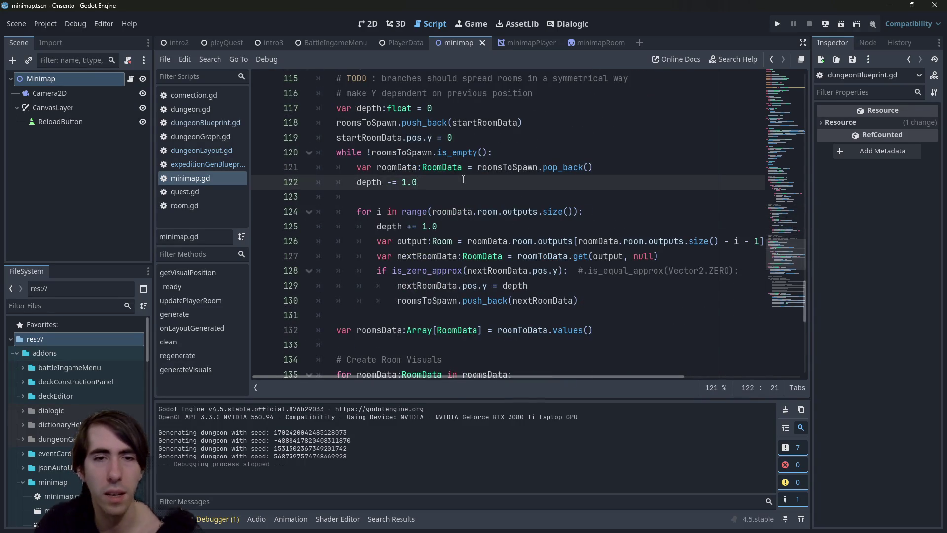
key(ctrl+l)
key(Escape)
key(ctrl+k)
key(ctrl+s)
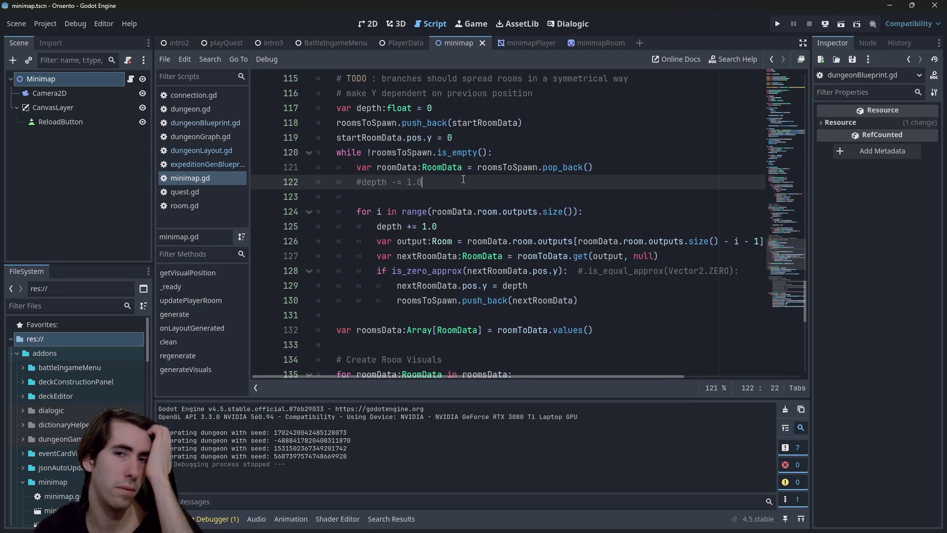
scroll(462, 180, up, 1)
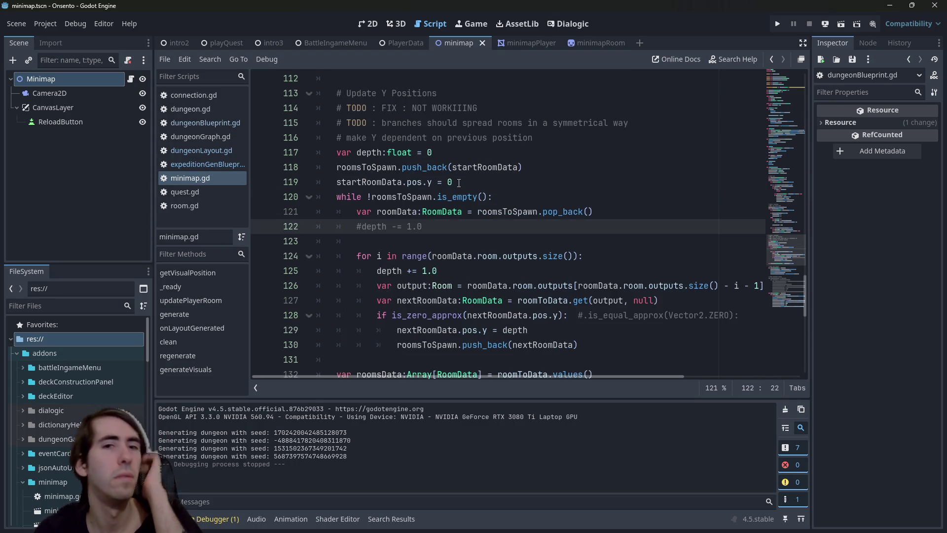
- Run the minimap scene to check the generated map, then close the game
click(841, 25)
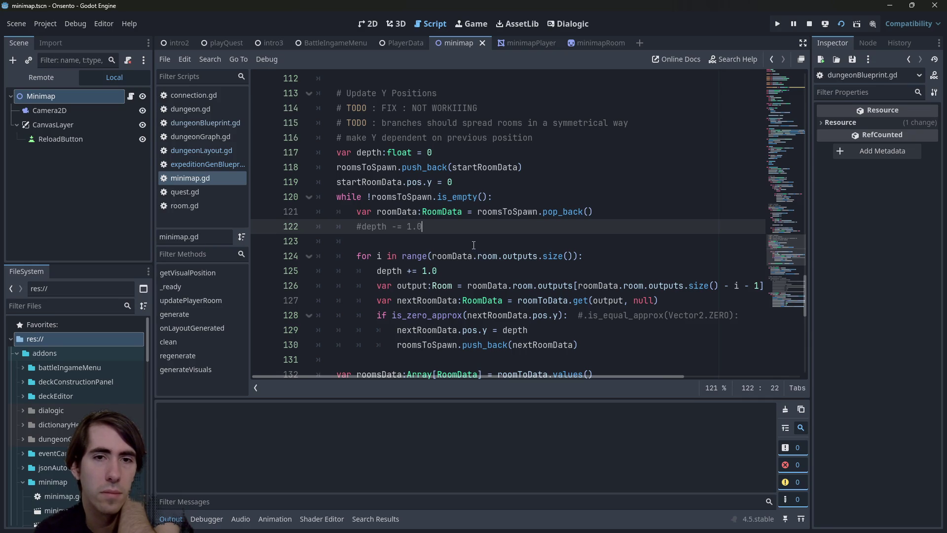
scroll(481, 249, down, 1)
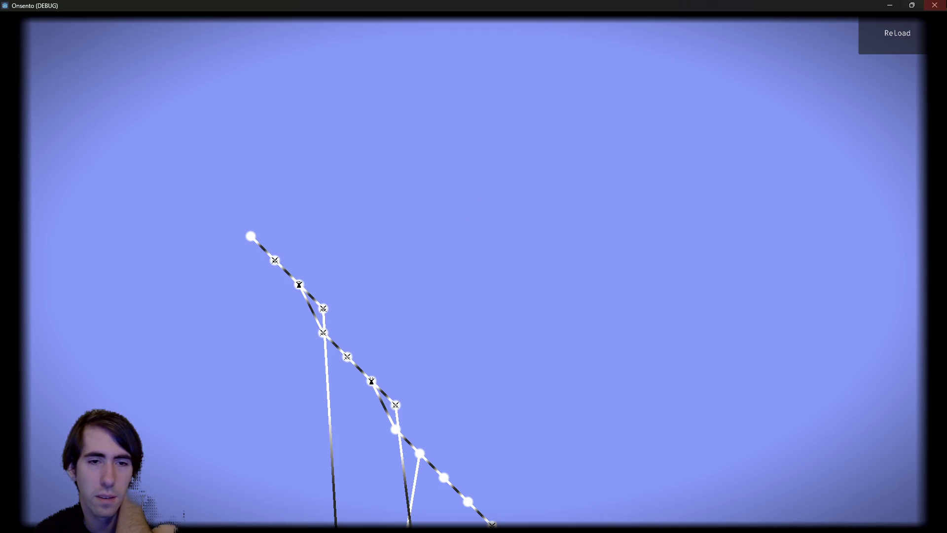
click(935, 6)
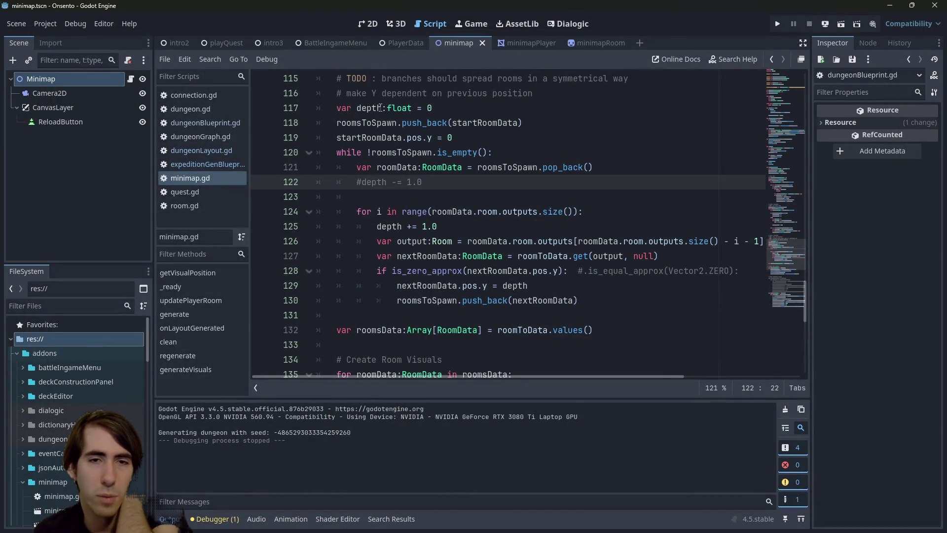
- In the 2D view, drag the Camera2D lower to position 935, 916
click(367, 24)
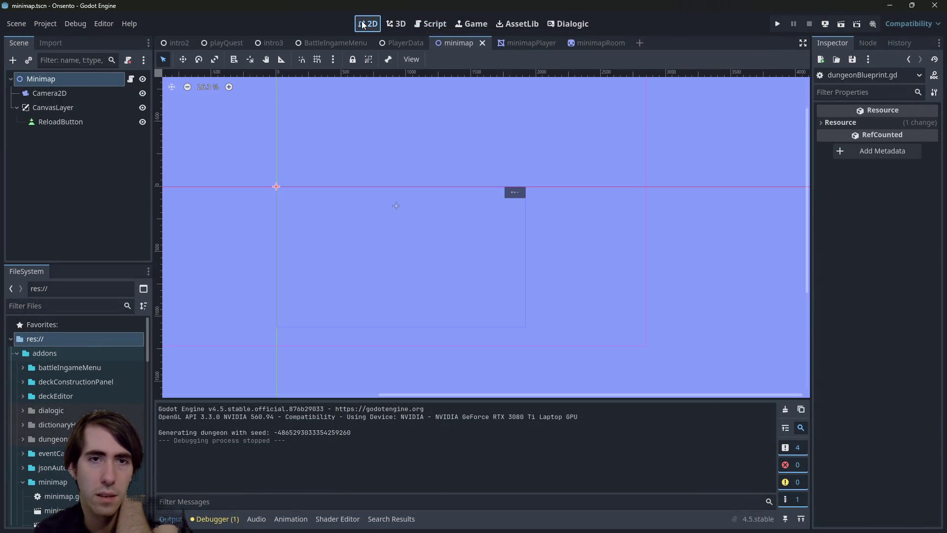
click(49, 94)
mouse_move(395, 205)
mouse_down()
mouse_move(397, 306)
mouse_move(419, 319)
mouse_move(424, 311)
mouse_up()
- Save and run the minimap scene, then reload it to regenerate the dungeon layout
click(841, 24)
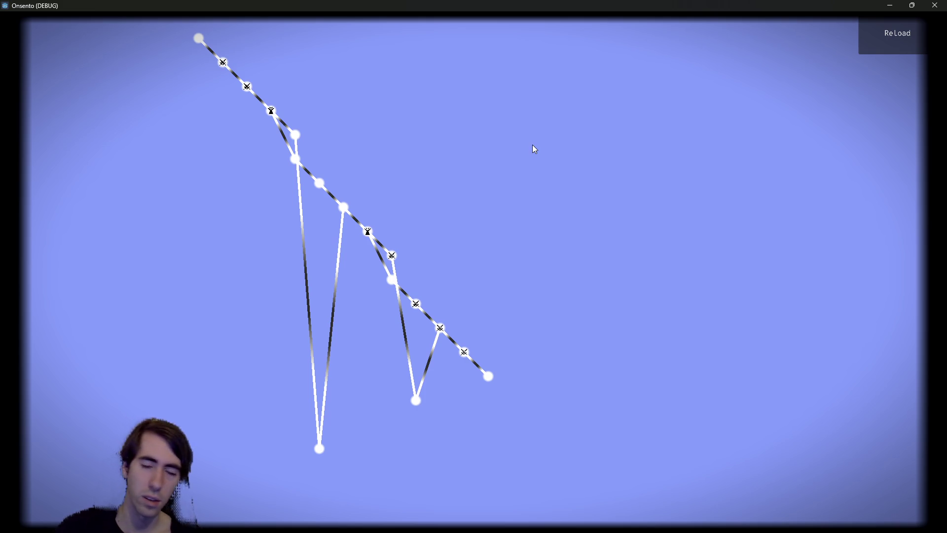
click(867, 24)
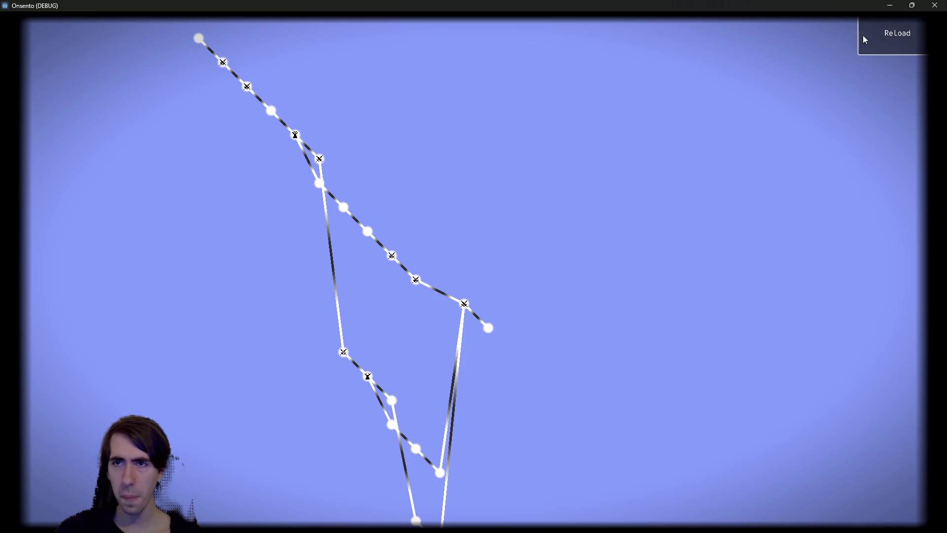
- Hit ReLoad in the game window repeatedly until both branches rejoin the path fully on-screen
click(881, 26)
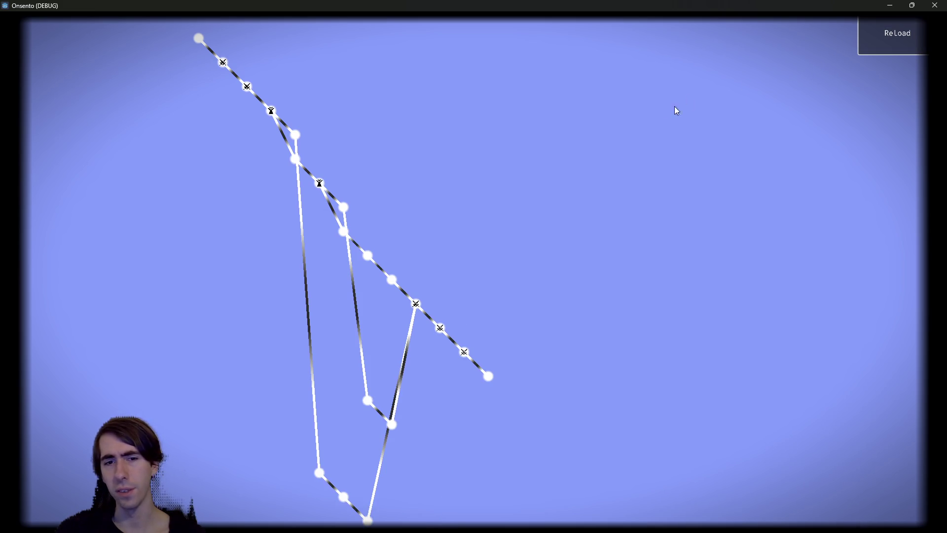
click(879, 39)
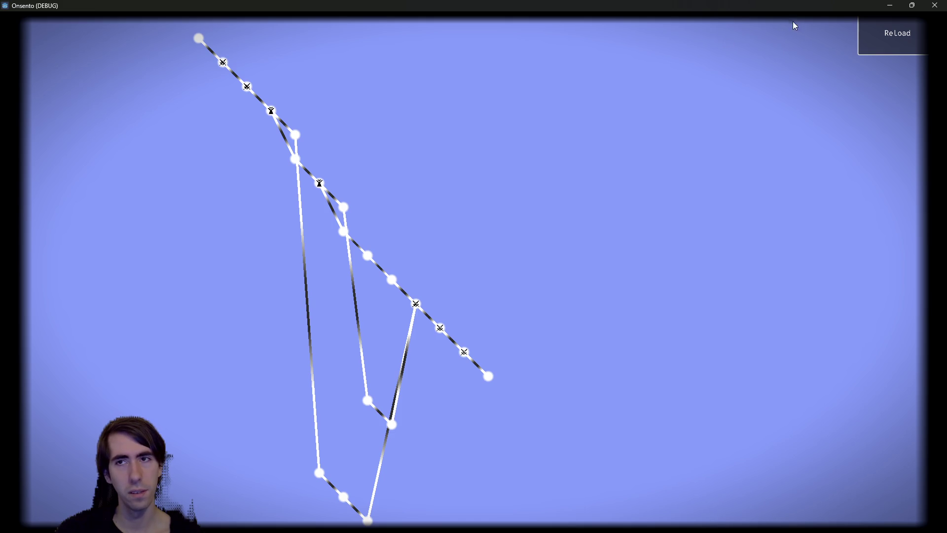
click(887, 32)
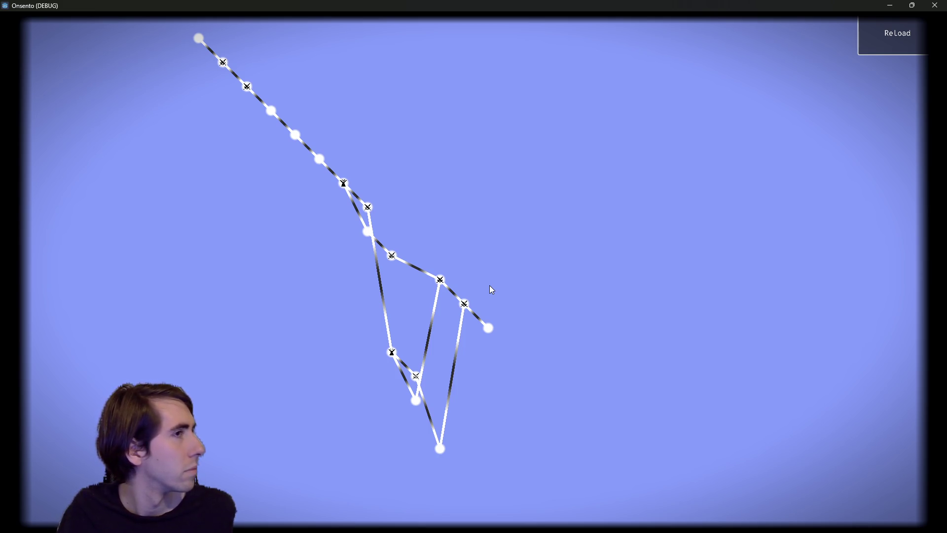
- Close the game and move the depth += 1.0 line from the loop start to after rooms push_back
click(935, 5)
click(431, 25)
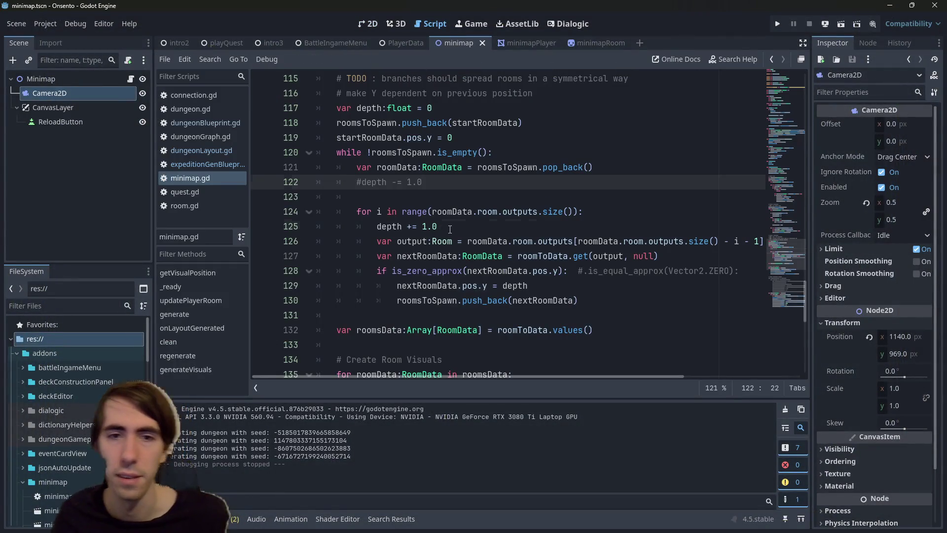
drag(450, 229, 282, 225)
key(BackSpace)
key(BackSpace)
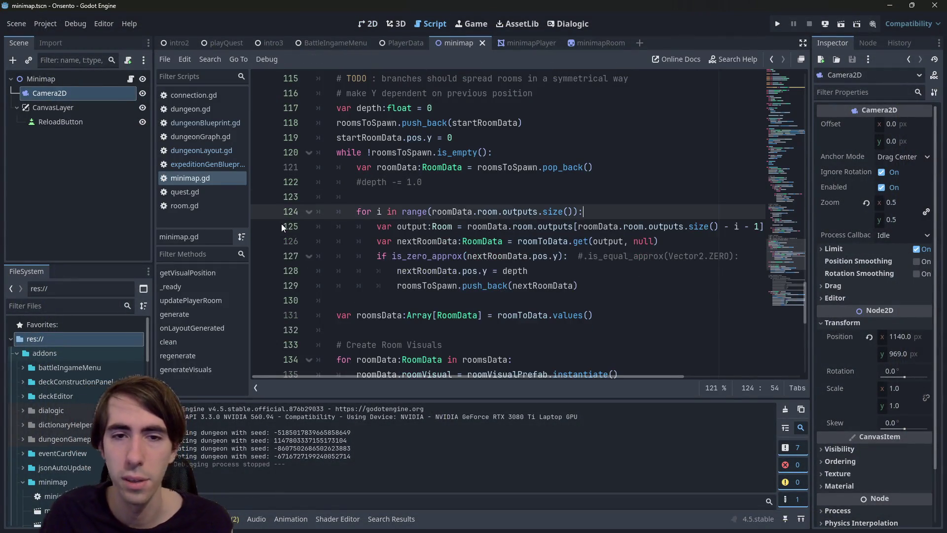
click(606, 280)
key(ctrl+v)
key(ctrl+s)
- Indent depth += 1.0 into the if block, save minimap.gd, and rerun the scene
click(377, 300)
key(Tab)
click(468, 255)
key(ctrl+s)
click(837, 20)
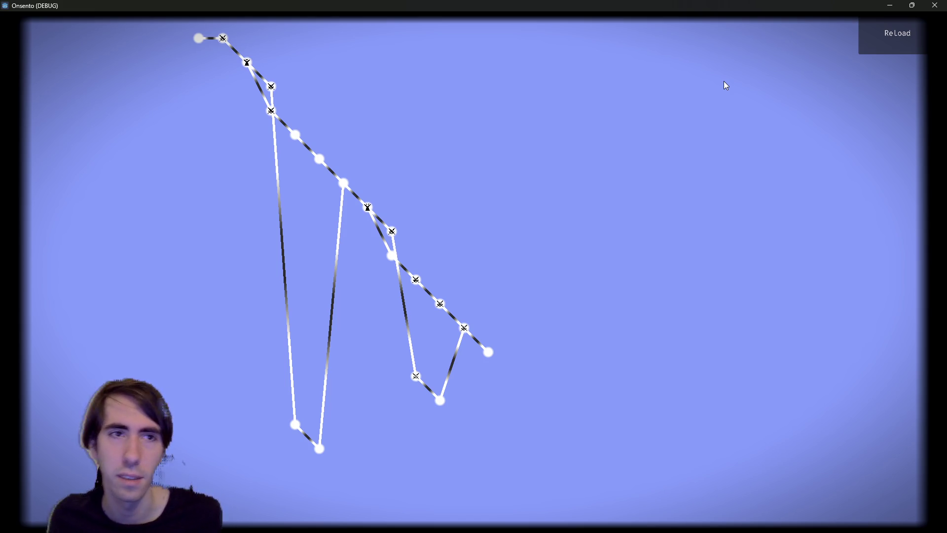
- Close the game and select the depth += 1.0 line inside the if block
click(935, 5)
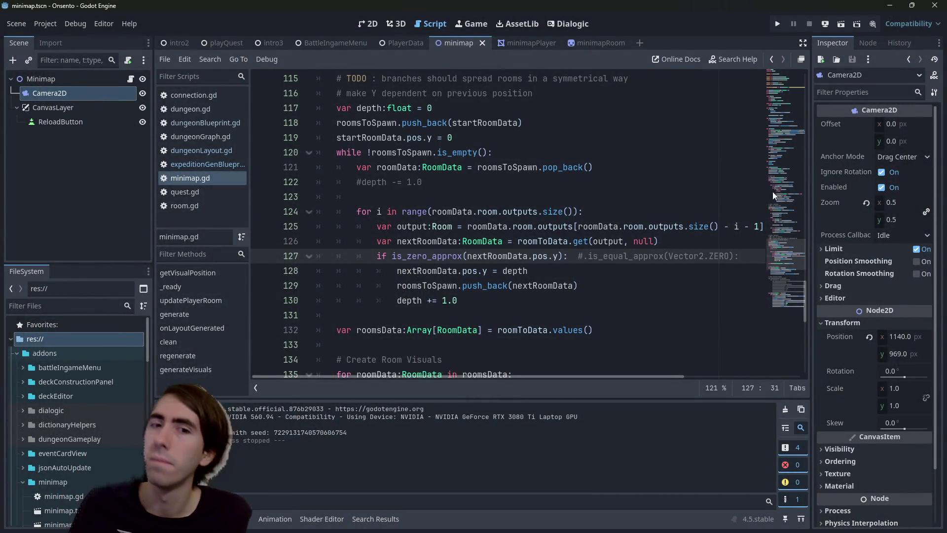
triple_click(466, 306)
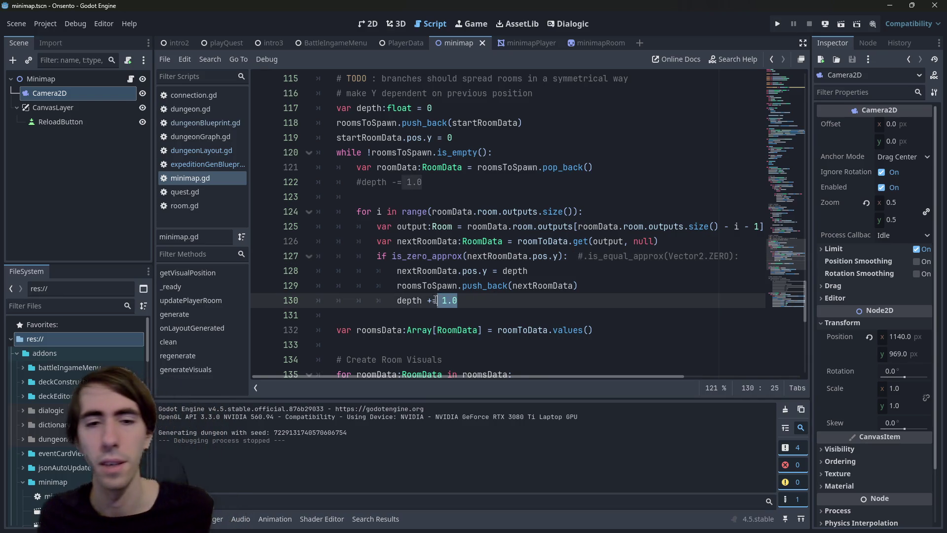
- Paste the depth line on line 131 after the outputs loop and change it to depth -= 1.0
click(475, 313)
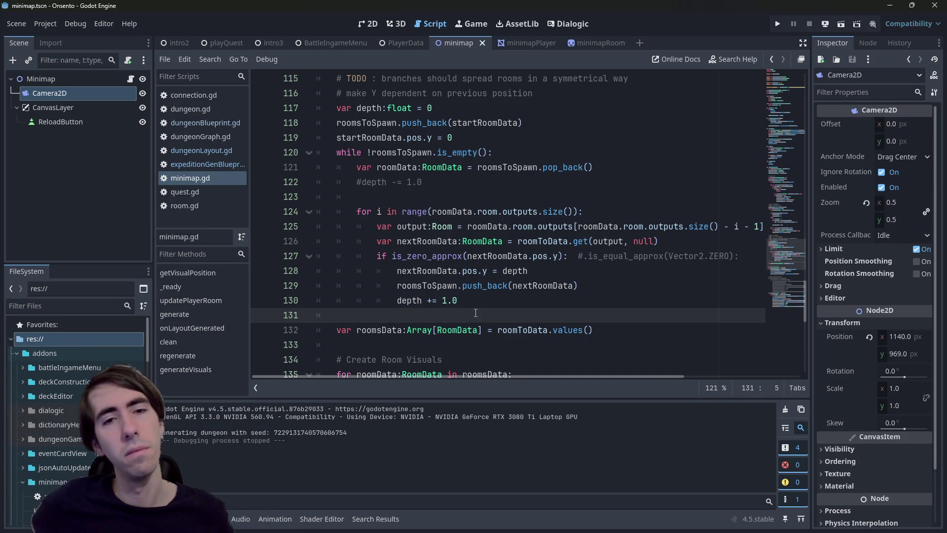
key(ctrl+v)
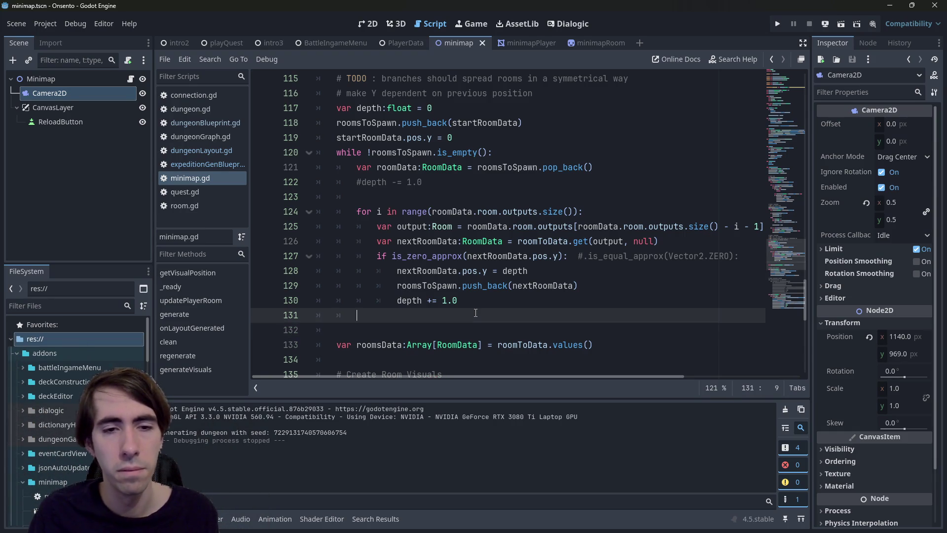
click(475, 313)
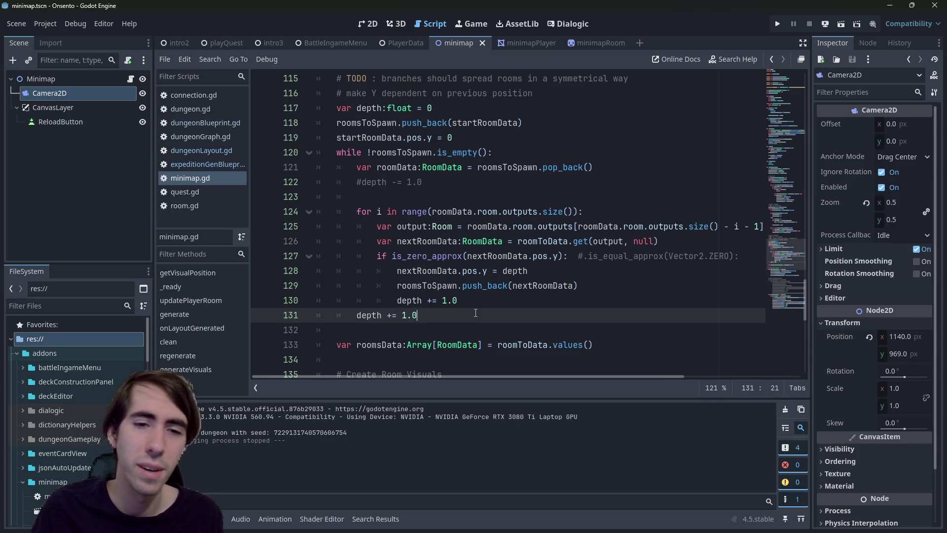
key(BackSpace)
text(-)
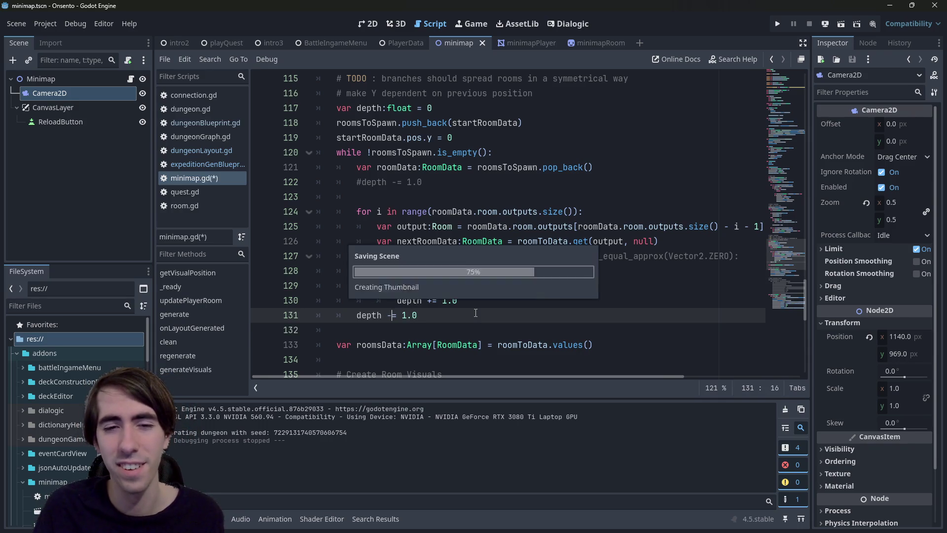
- Run the game, reload the minimap once to compare layouts, and close it
click(841, 25)
drag(283, 203, 282, 175)
click(458, 180)
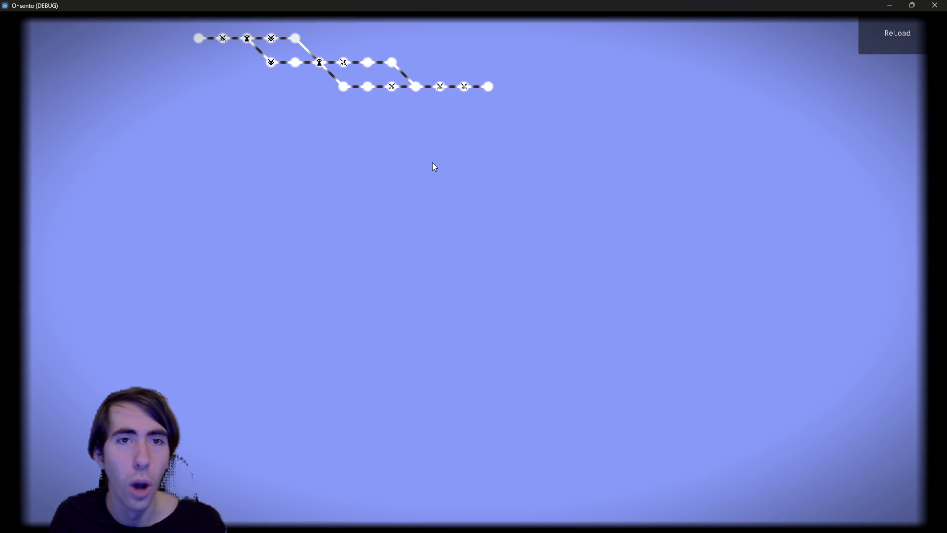
click(878, 32)
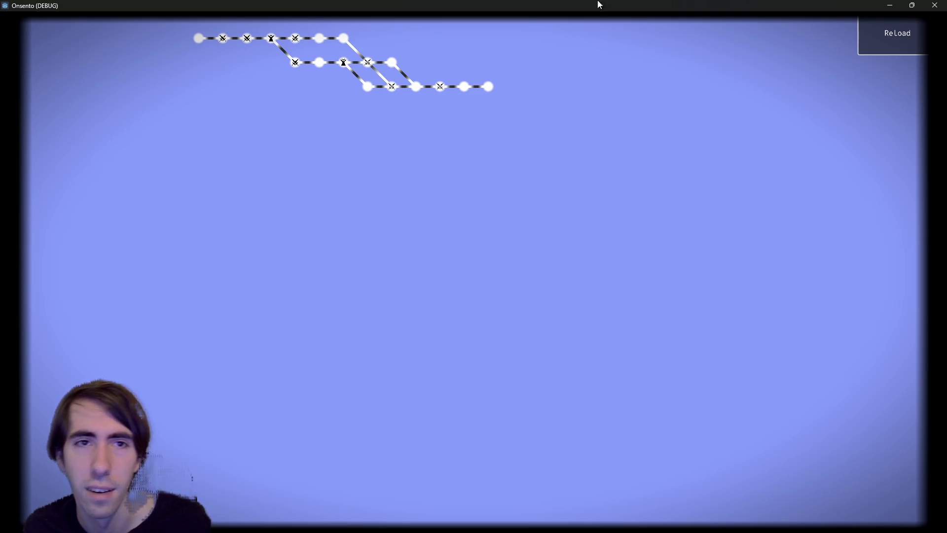
click(935, 5)
- Delete the depth -= 1.0 line and its blank line, save, and rerun the game
click(450, 198)
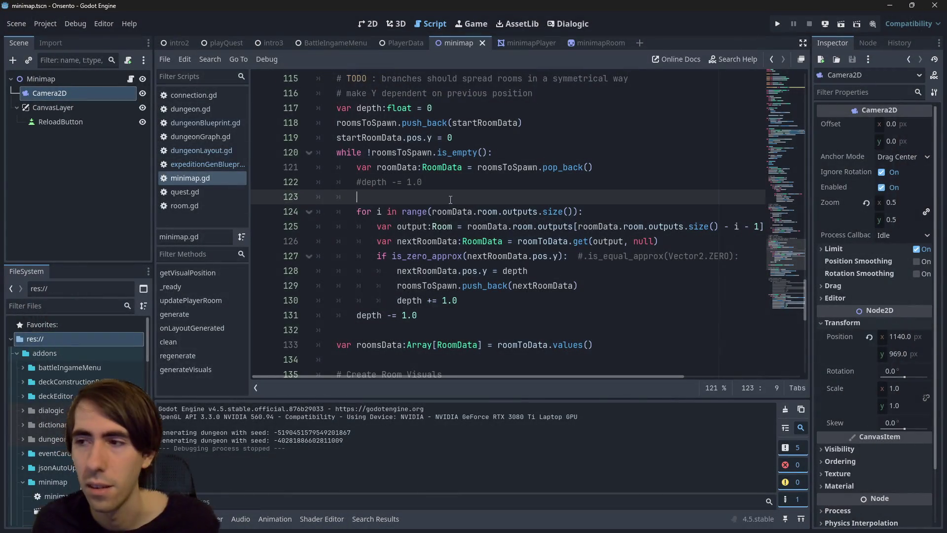
key(Down)
key(Down)
key(Down)
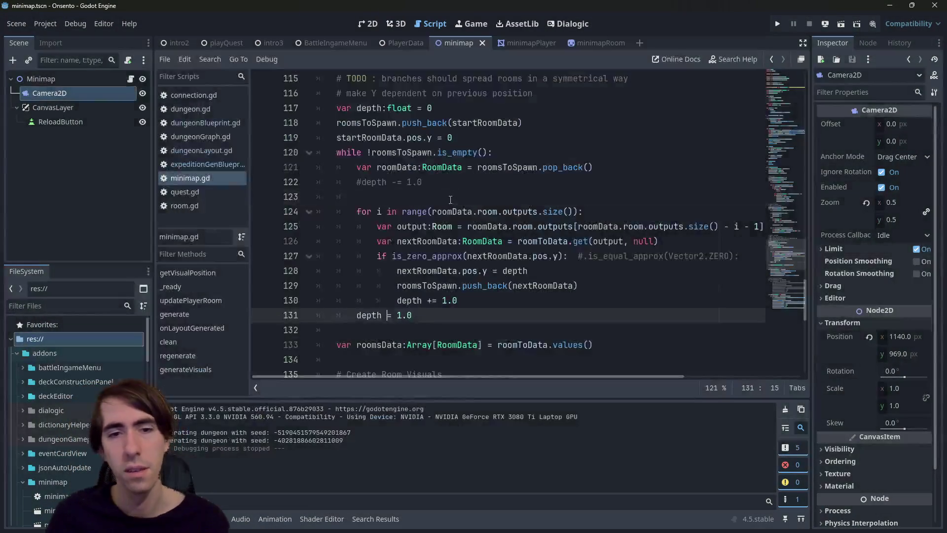
key(End)
key(BackSpace)
key(BackSpace)
key(BackSpace)
key(Delete)
key(ctrl+s)
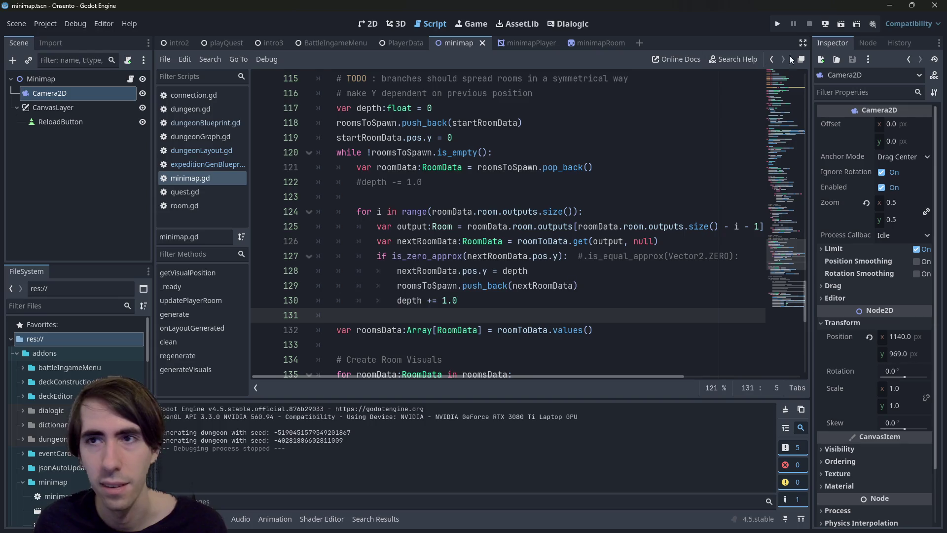
click(777, 24)
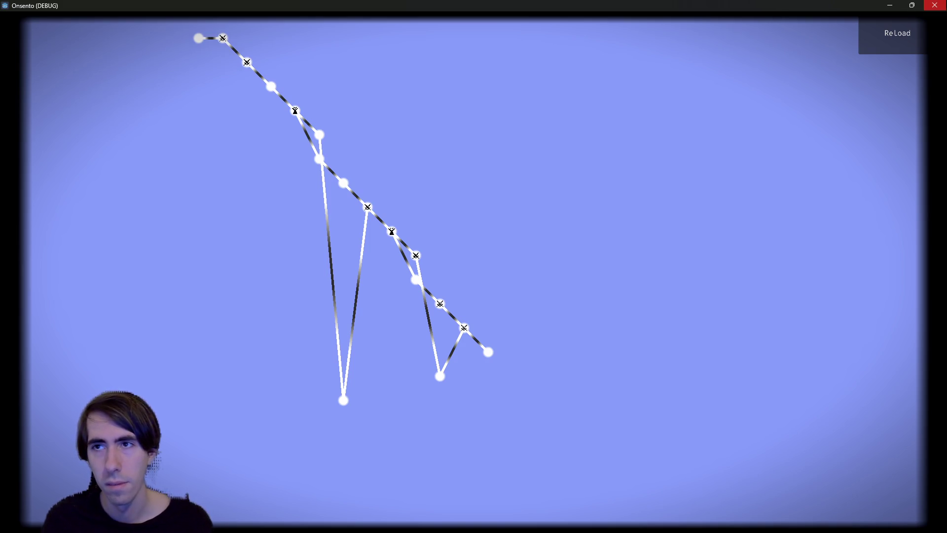
click(940, 6)
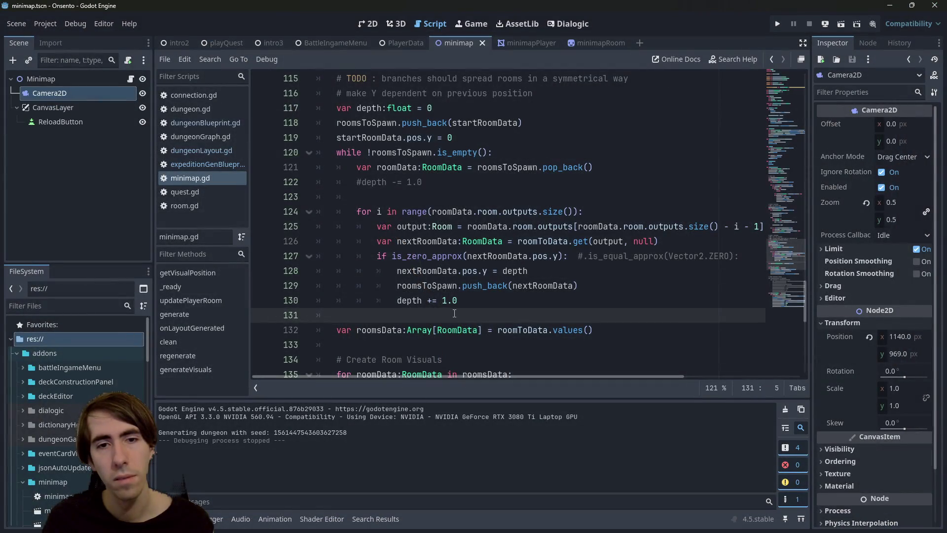
- Add 'if roomData.room.outputs.size() > 0:' after the loop, reusing the expression from above
key(Return)
key(Up)
key(Tab)
text(if)
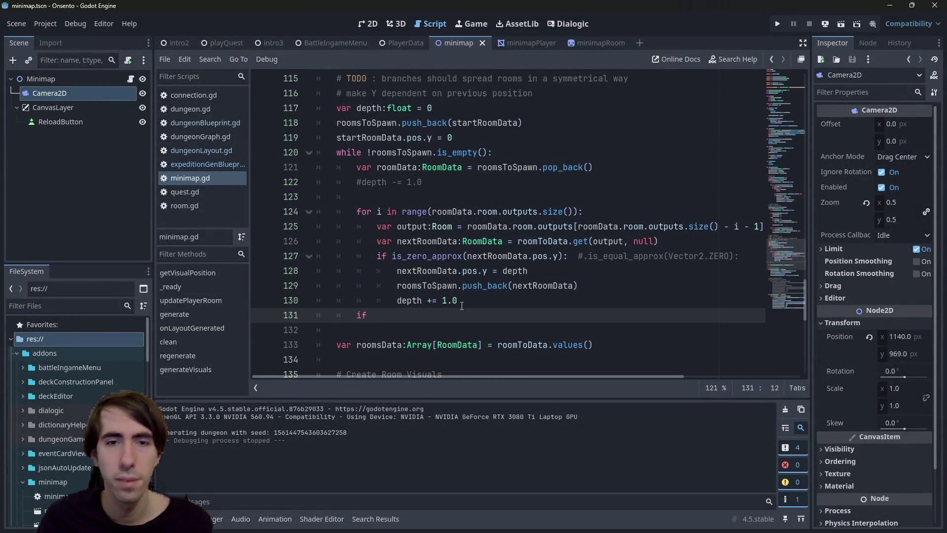
drag(432, 211, 574, 211)
key(ctrl+c)
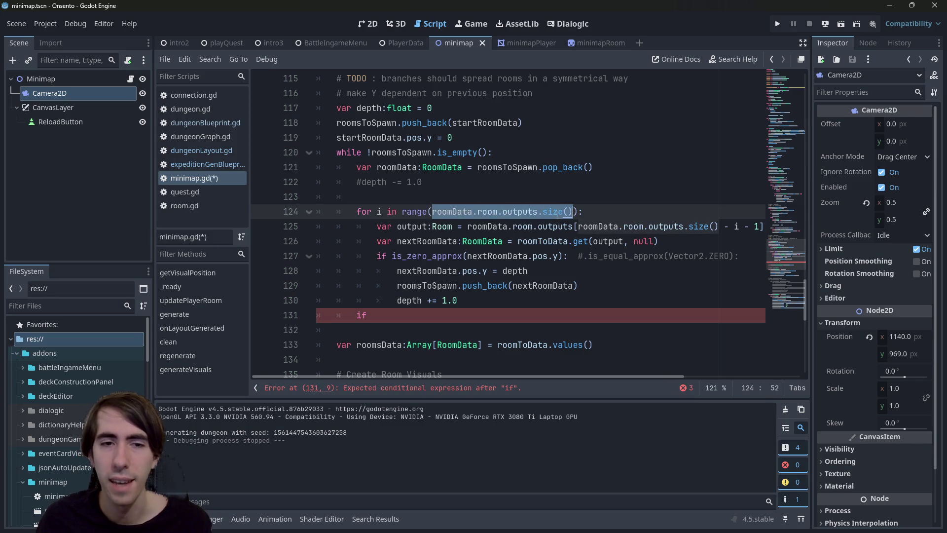
click(520, 316)
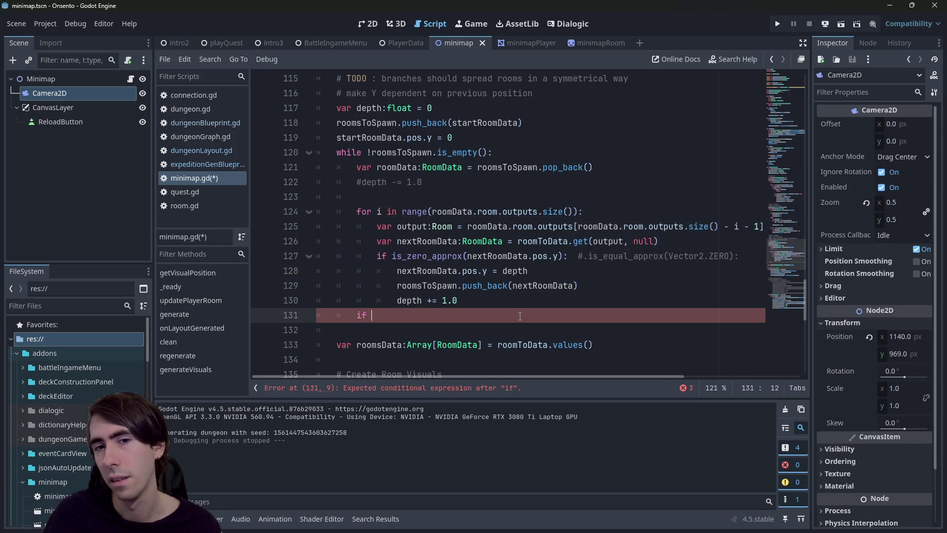
key(ctrl+v)
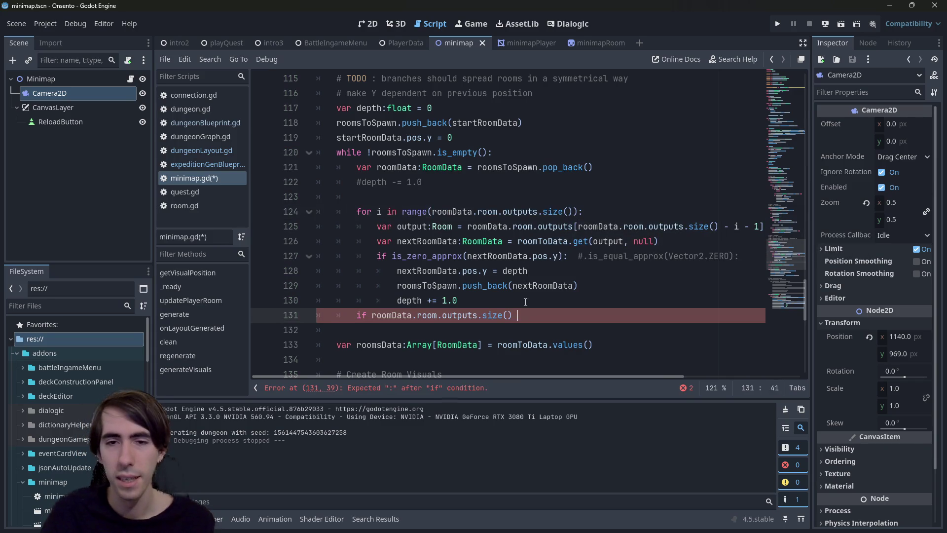
text(> 0)
key(ctrl+s)
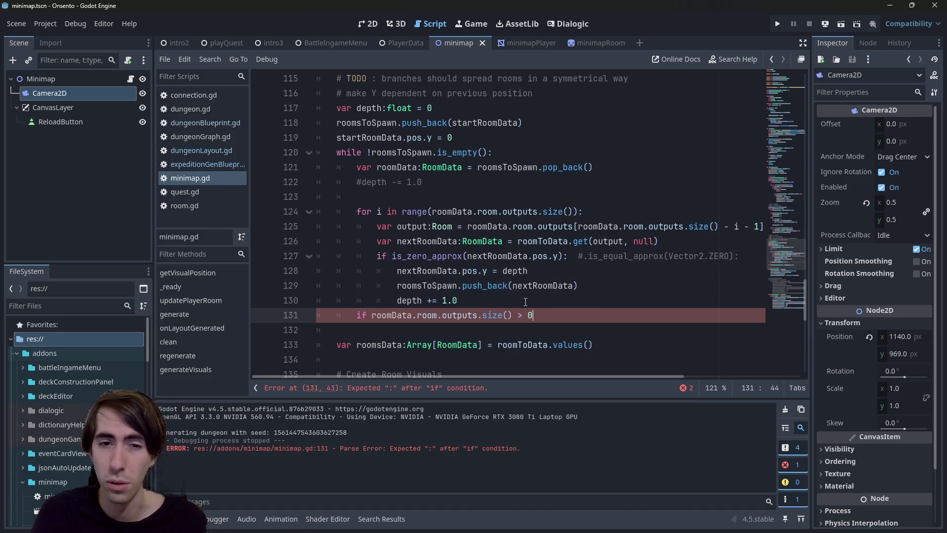
text(:)
key(Return)
- Copy the depth statement under the new if and make it decrease depth (depth -= 1.0)
key(Up)
key(Up)
key(ctrl+shift+Right)
key(ctrl+shift+Right)
key(ctrl+shift+Right)
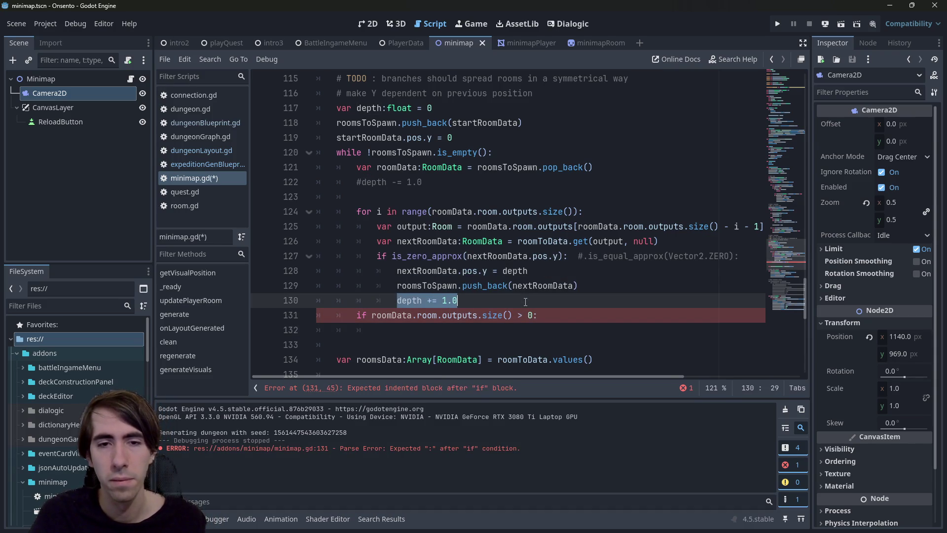
key(ctrl+c)
key(Down)
key(Down)
key(ctrl+v)
key(Left)
key(Left)
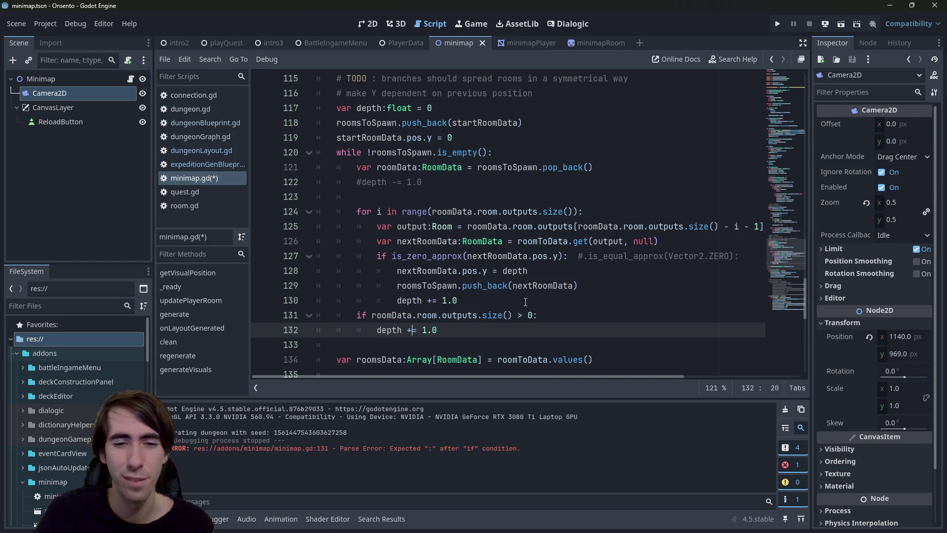
scroll(525, 302, up, 1)
key(Up)
key(End)
key(Left)
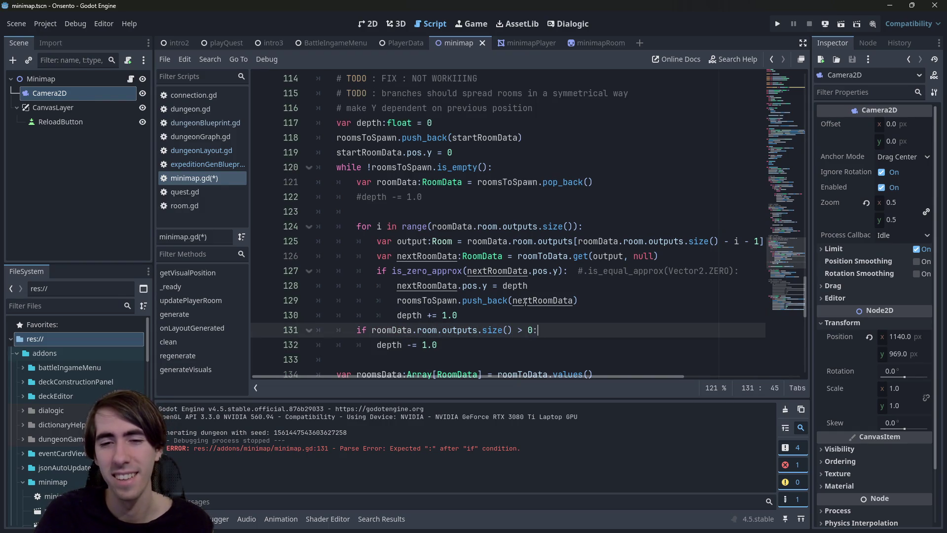
- Change the condition to outputs.size() > 1 and test-run the game
key(BackSpace)
text(1)
click(841, 24)
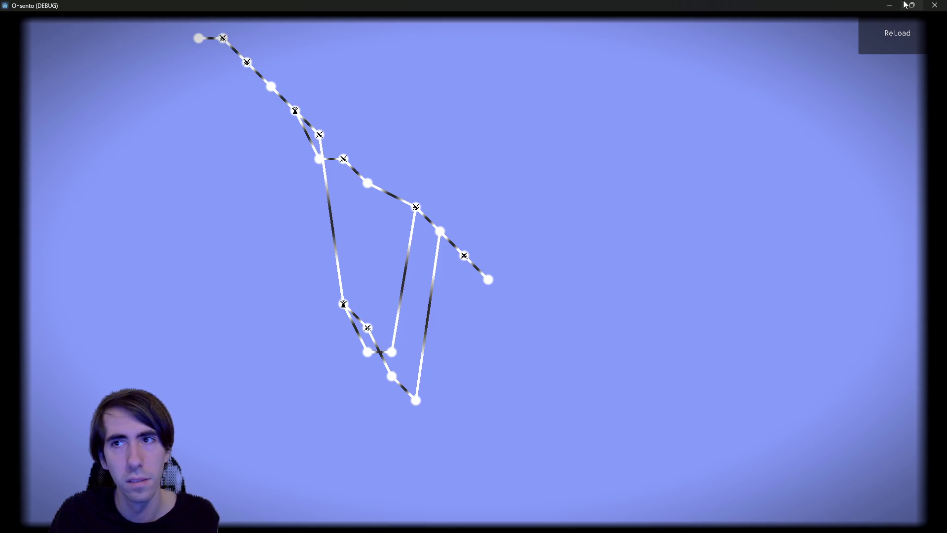
click(931, 5)
- Restore the condition to > 0, rerun the game, then select the if block on lines 131–132
key(BackSpace)
text(0:)
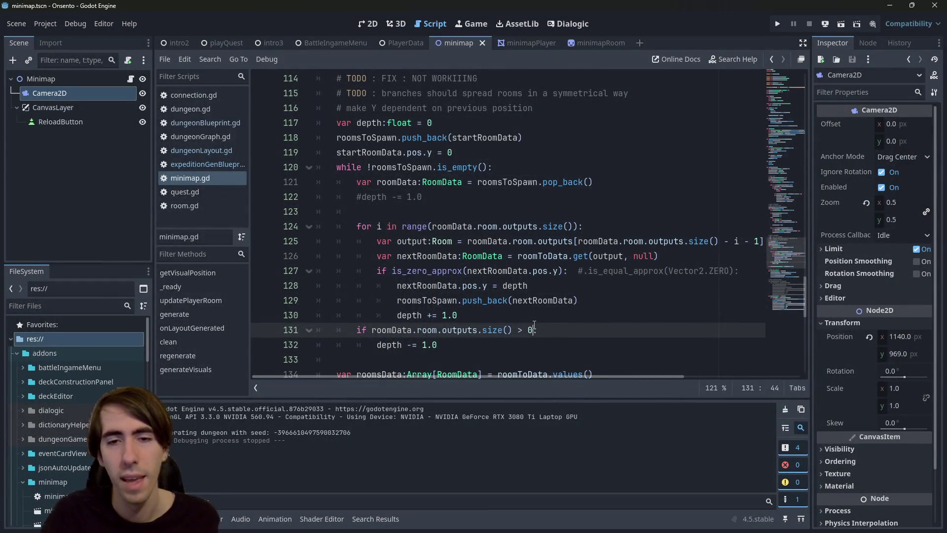
click(841, 25)
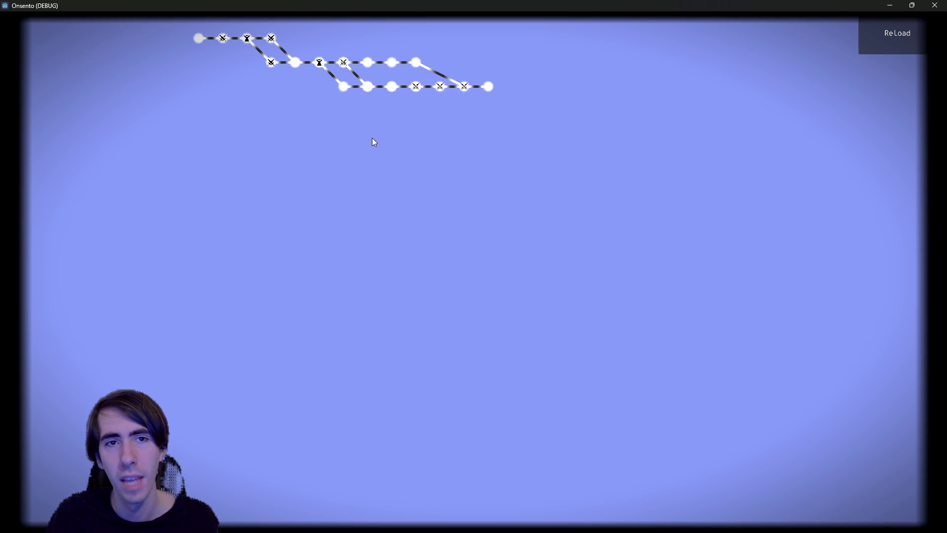
click(935, 5)
drag(377, 271, 600, 272)
drag(438, 345, 279, 325)
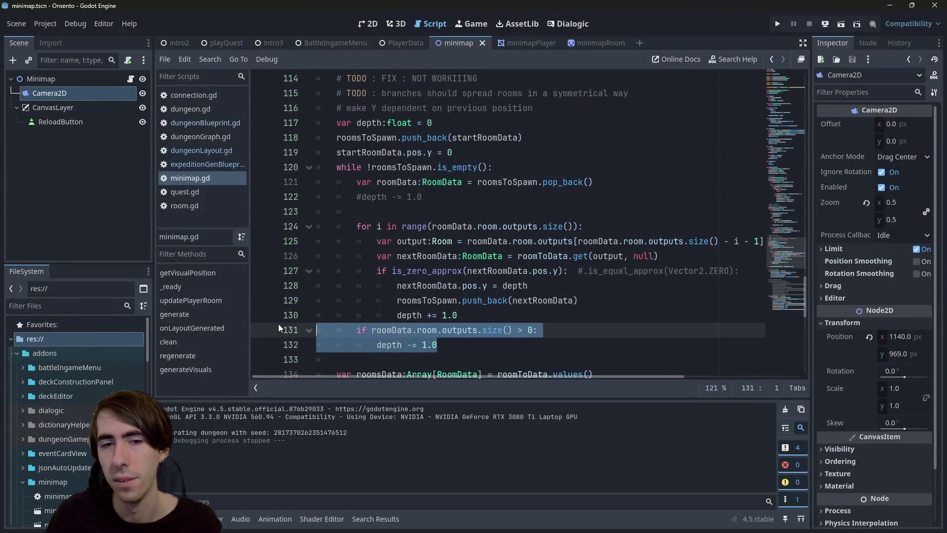
- Delete the outputs-size depth check block and rerun the game to compare the minimap
key(BackSpace)
key(BackSpace)
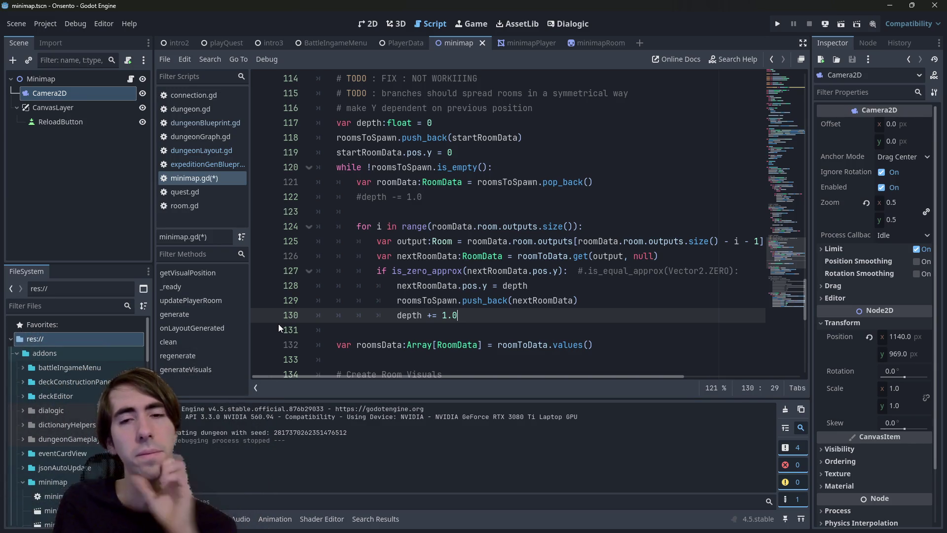
click(842, 25)
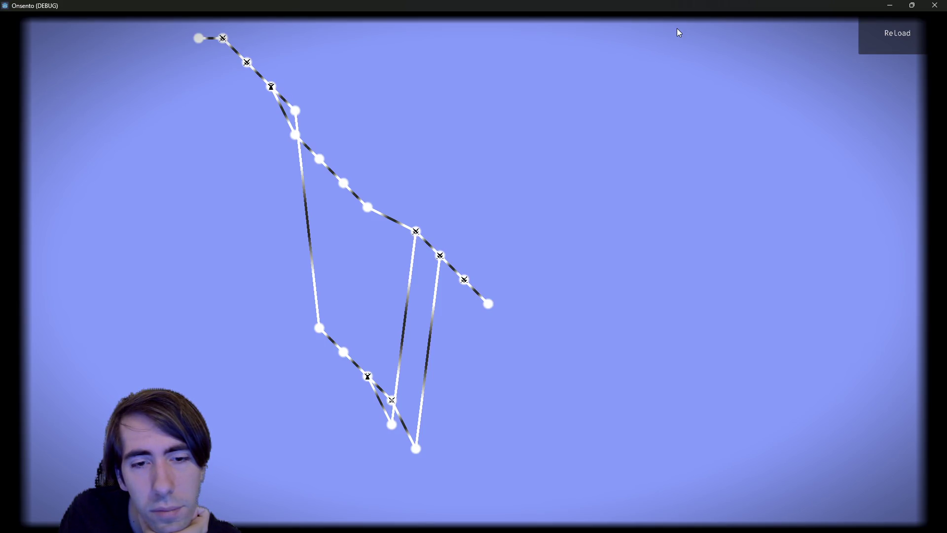
click(936, 5)
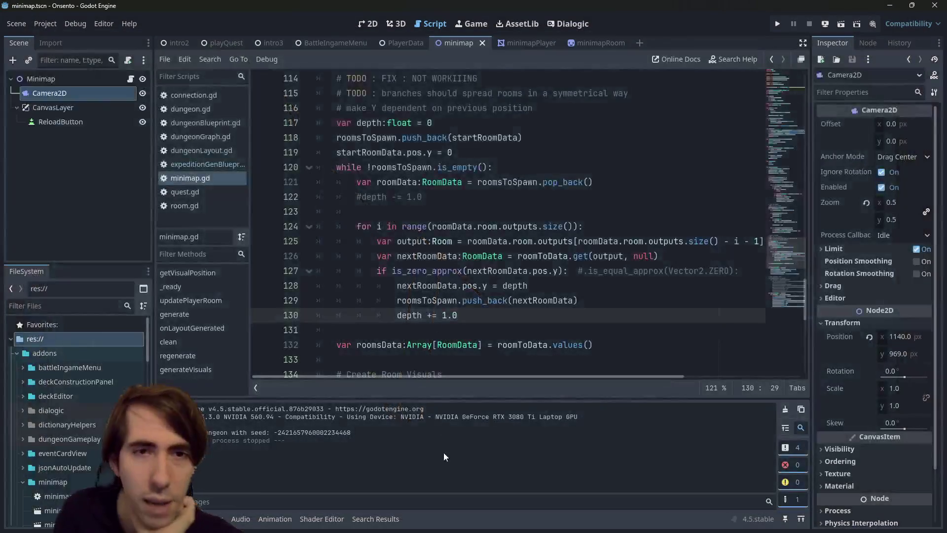
scroll(389, 270, up, 5)
- Begin a nextDepthPerX variable declaration on line 113, checking xMax on line 106 for reference
click(389, 270)
key(Down)
key(Down)
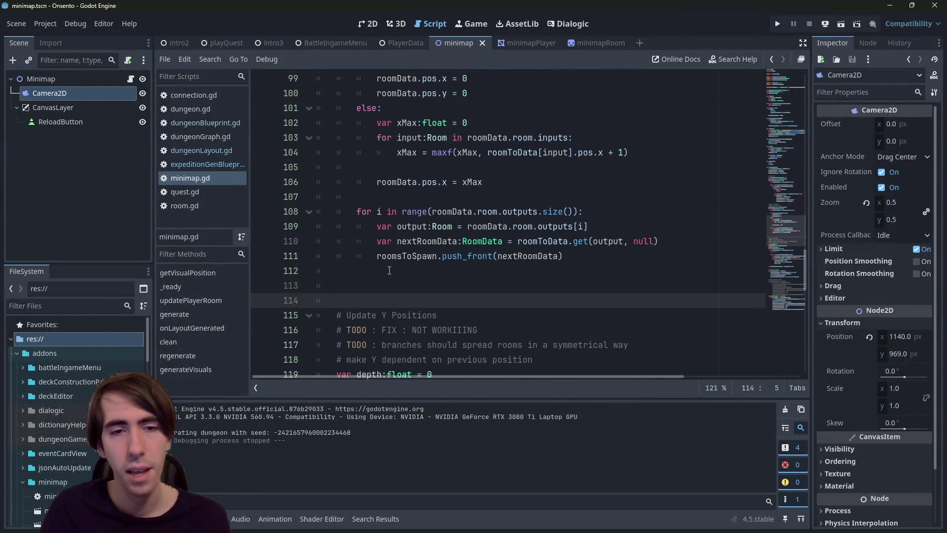
key(Up)
text(var )
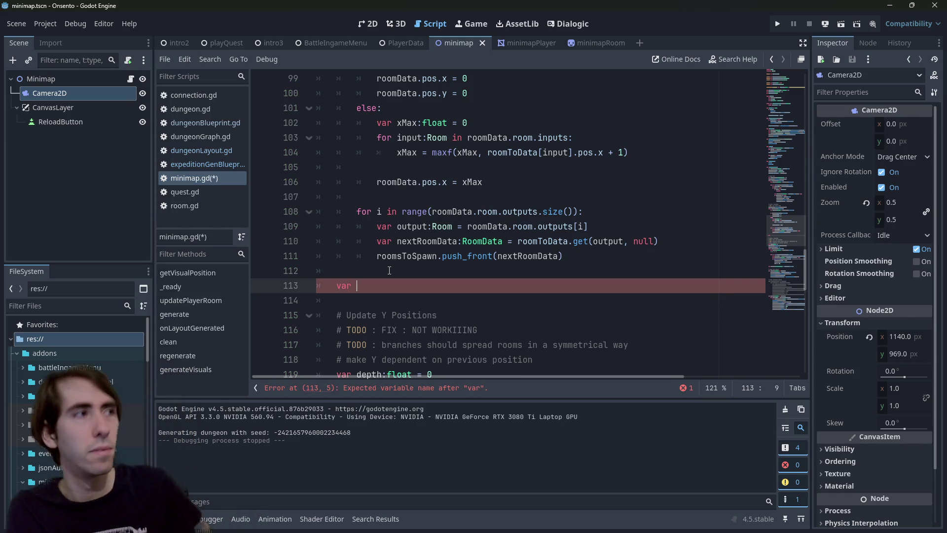
text(nextDepthPer)
text(c =)
scroll(456, 262, up, 3)
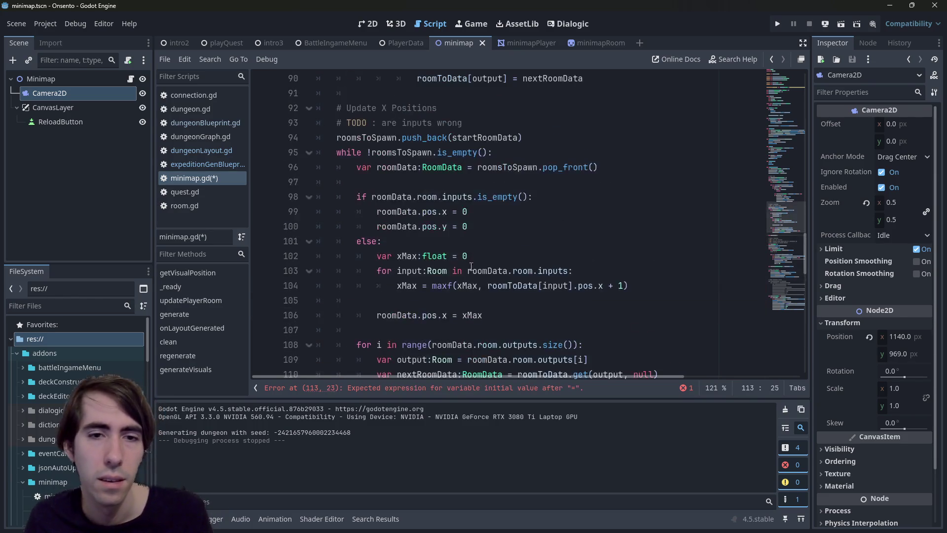
double_click(475, 312)
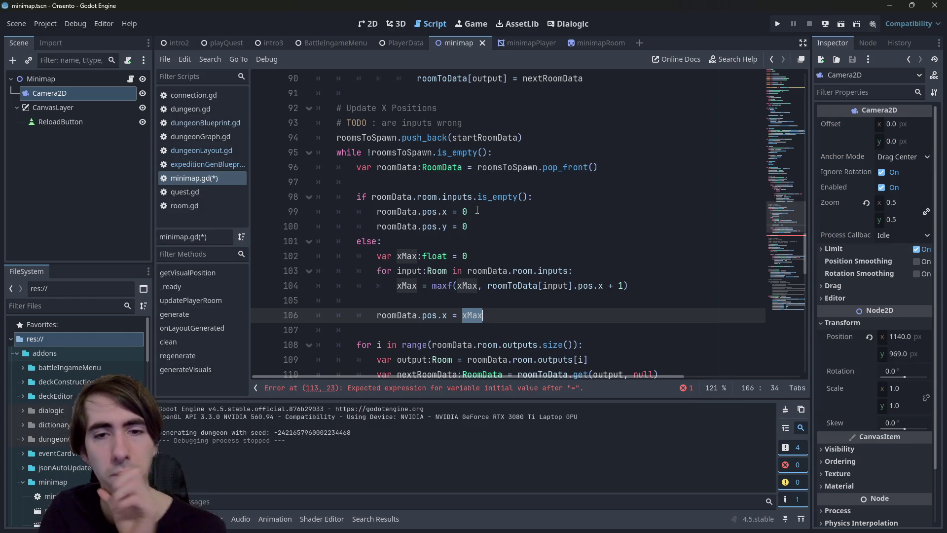
scroll(477, 210, down, 2)
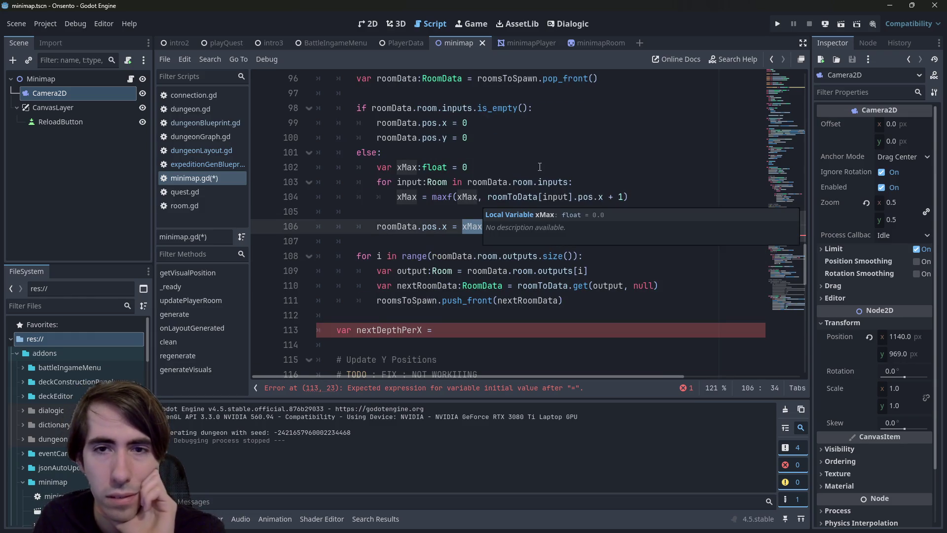
scroll(532, 163, up, 1)
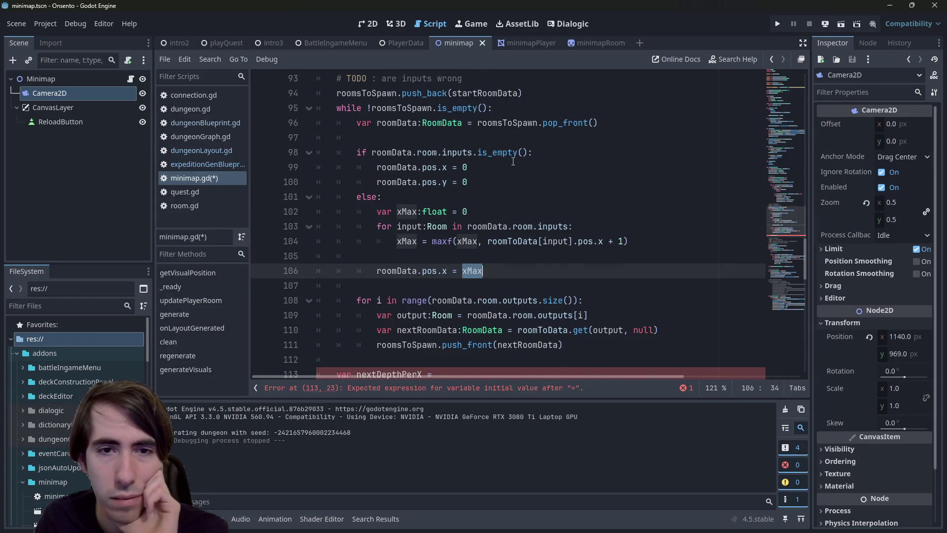
scroll(515, 162, up, 2)
scroll(470, 155, down, 2)
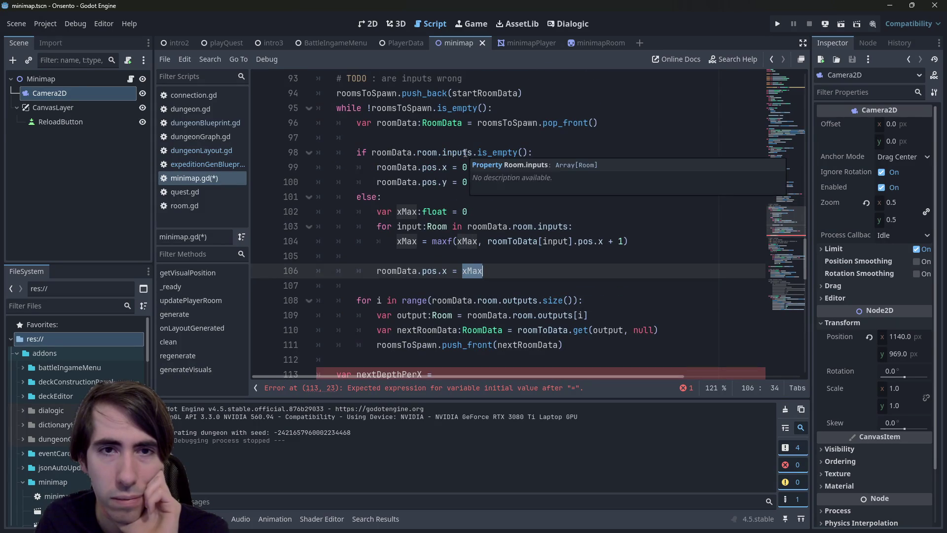
scroll(465, 153, down, 1)
scroll(465, 153, up, 1)
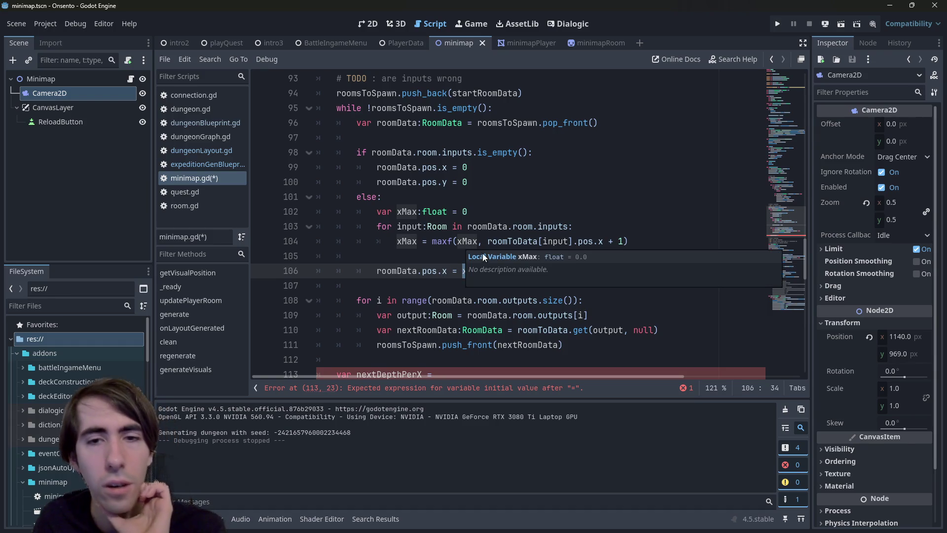
scroll(463, 306, down, 1)
- Complete the declaration as var nextDepthPerX:Array[float] = [] and save
click(424, 329)
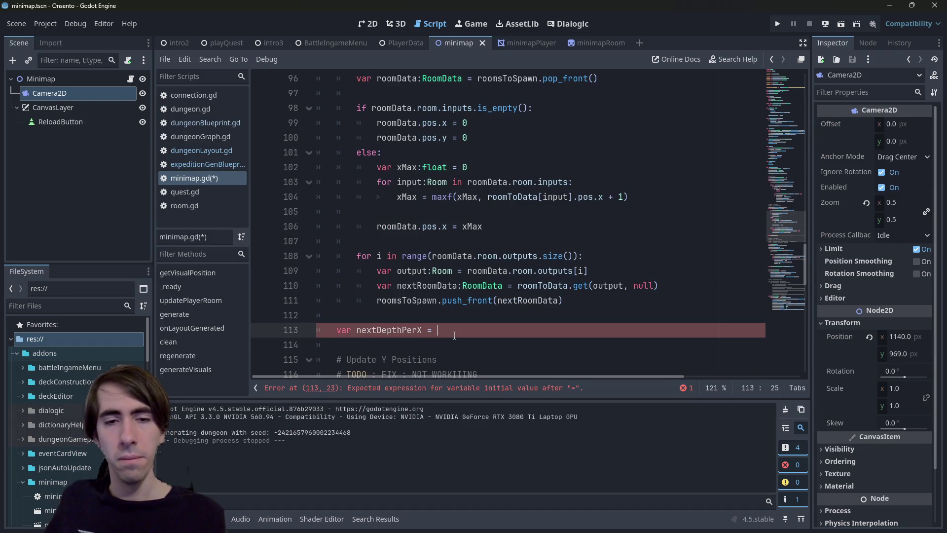
text(:float)
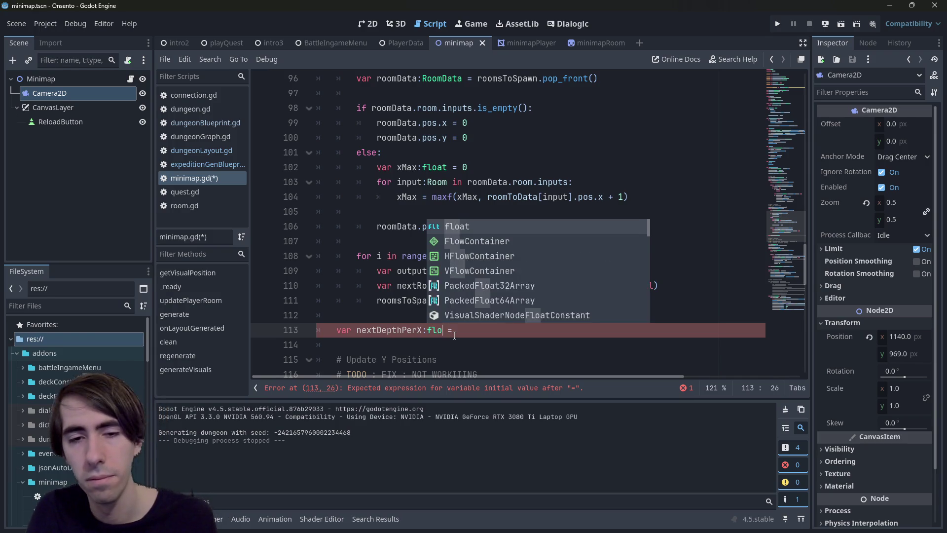
key(ctrl+s)
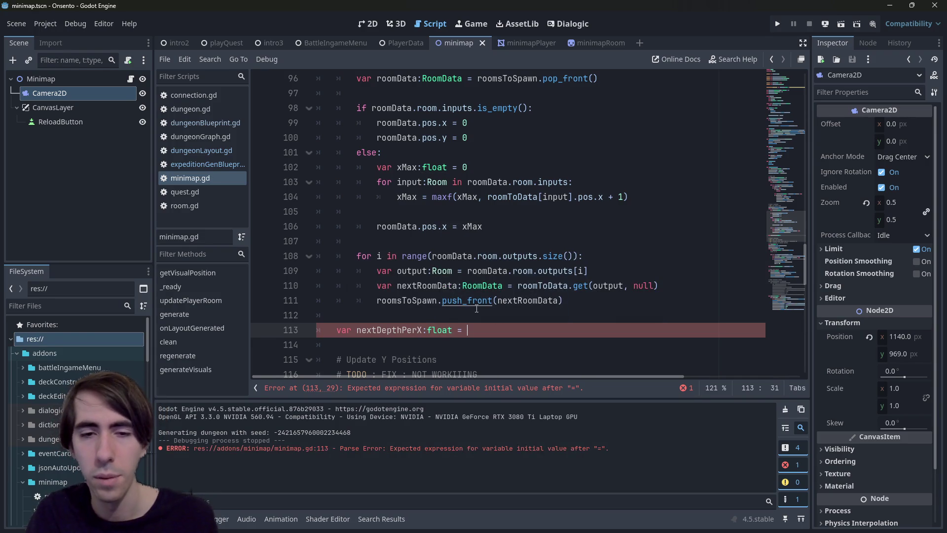
key(ctrl+Left)
key(ctrl+Left)
text(Array[)
key(ctrl+Right)
text(])
key(End)
key(ctrl+s)
text([])
key(ctrl+s)
key(ctrl+Left)
key(ctrl+Left)
key(ctrl+Left)
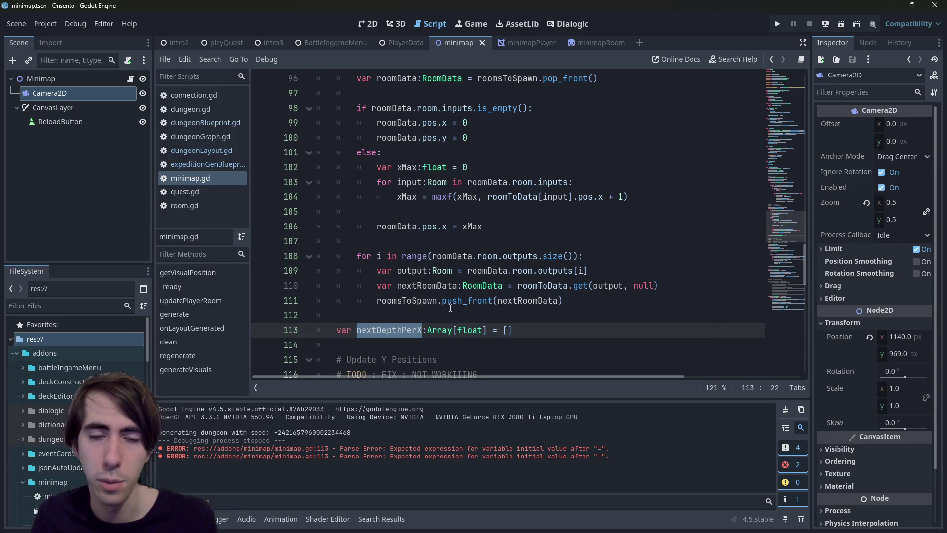
scroll(494, 301, down, 1)
- Add a nextDepthPerX.resize() call below via autocomplete, then look up roomData.pos.x and roomsToSpawn
click(560, 278)
key(BackSpace)
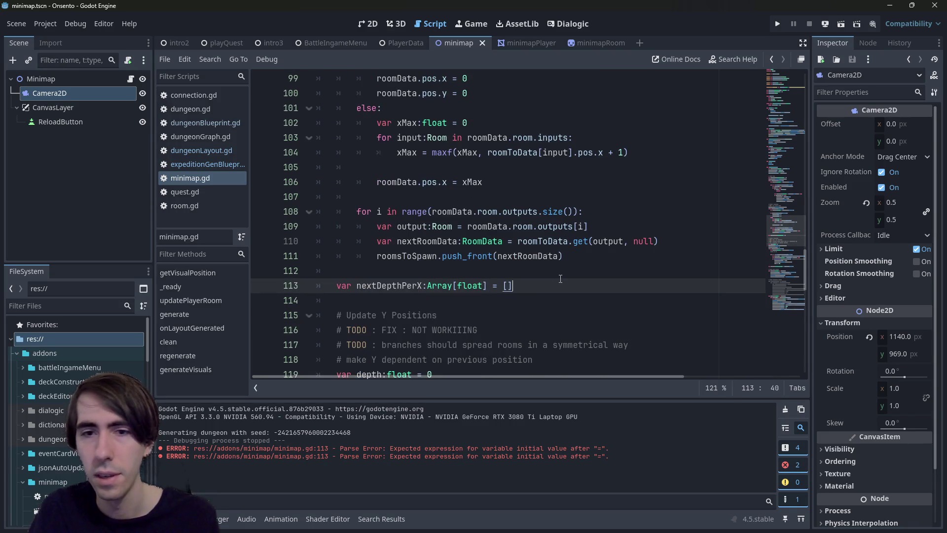
key(Return)
text(nextDepthPerX.reize)
key(Return)
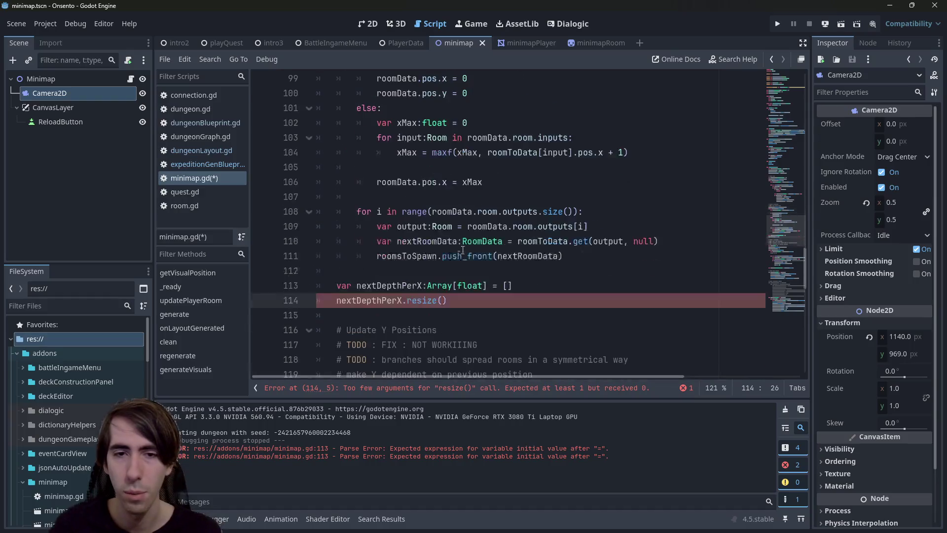
scroll(426, 275, up, 2)
drag(448, 271, 374, 267)
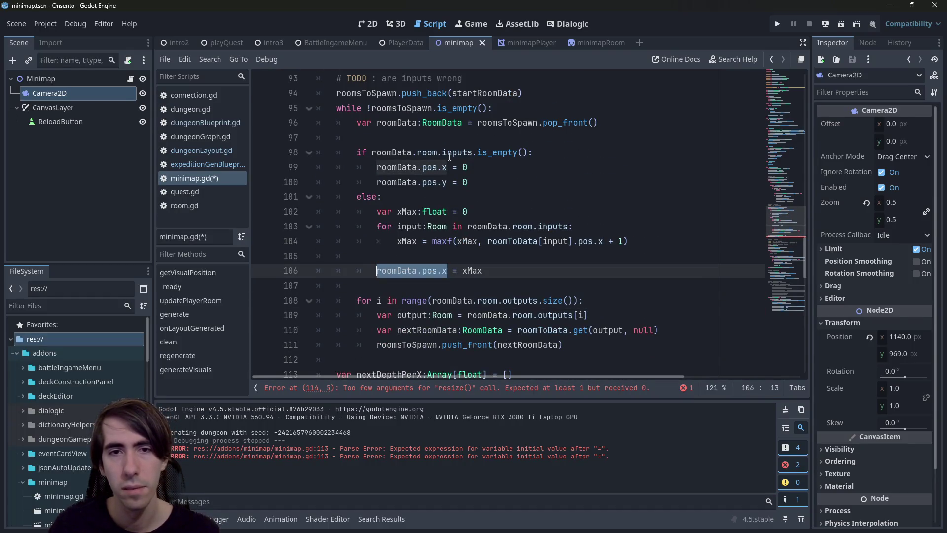
scroll(450, 157, up, 1)
double_click(384, 137)
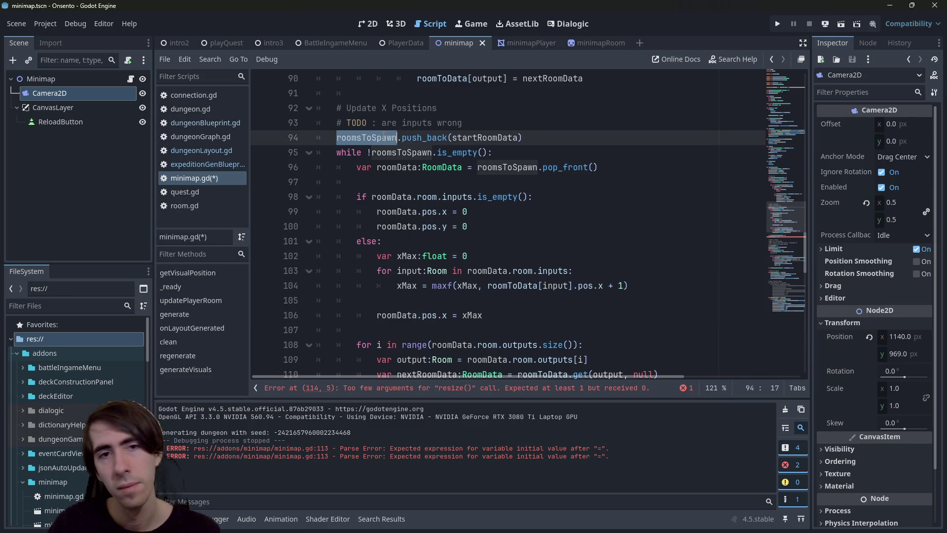
- Add a 'var maxX:float = 0.0' declaration above roomsToSpawn.push_back and save
key(Home)
key(Return)
key(Up)
text(var maxX)
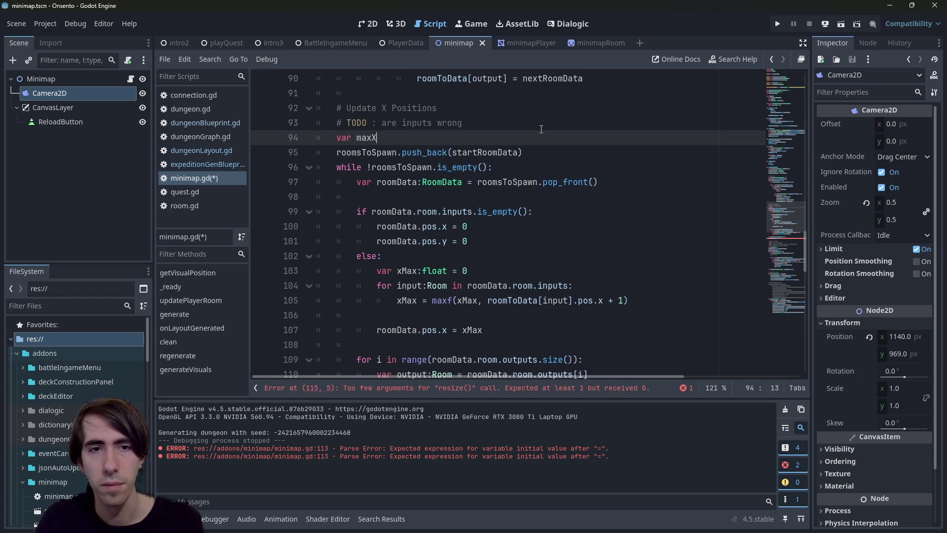
triple_click(408, 270)
drag(629, 300, 316, 300)
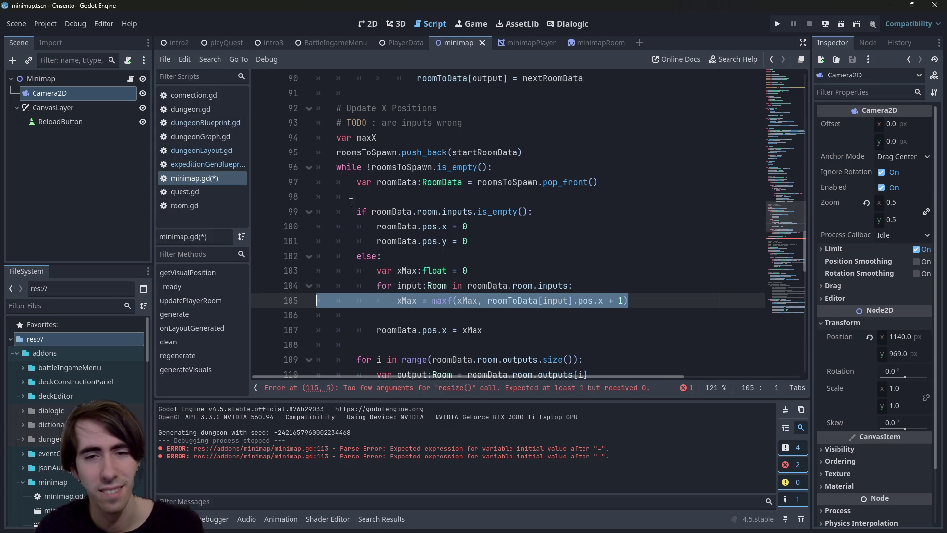
click(389, 138)
text(float)
key(BackSpace)
key(BackSpace)
key(BackSpace)
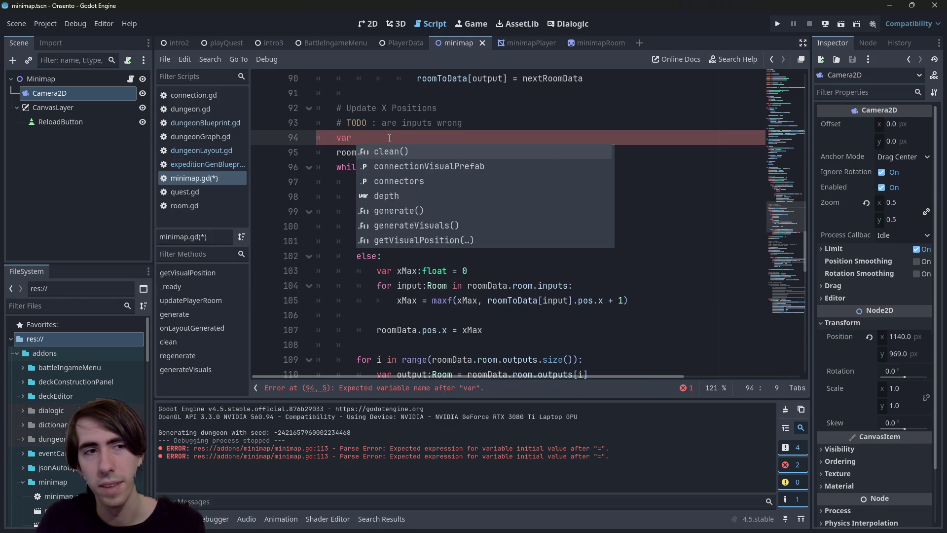
text(xA)
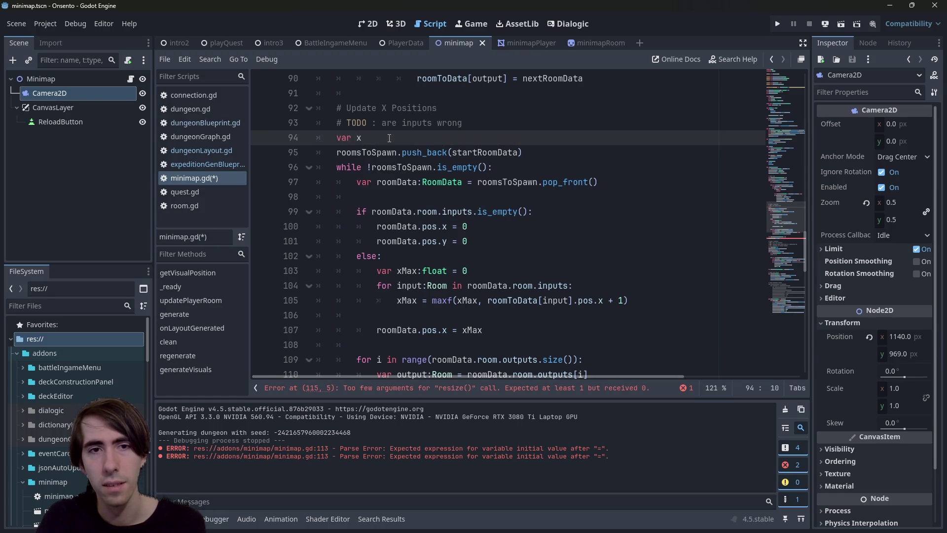
key(BackSpace)
key(BackSpace)
text(maxX)
key(BackSpace)
text(:float = )
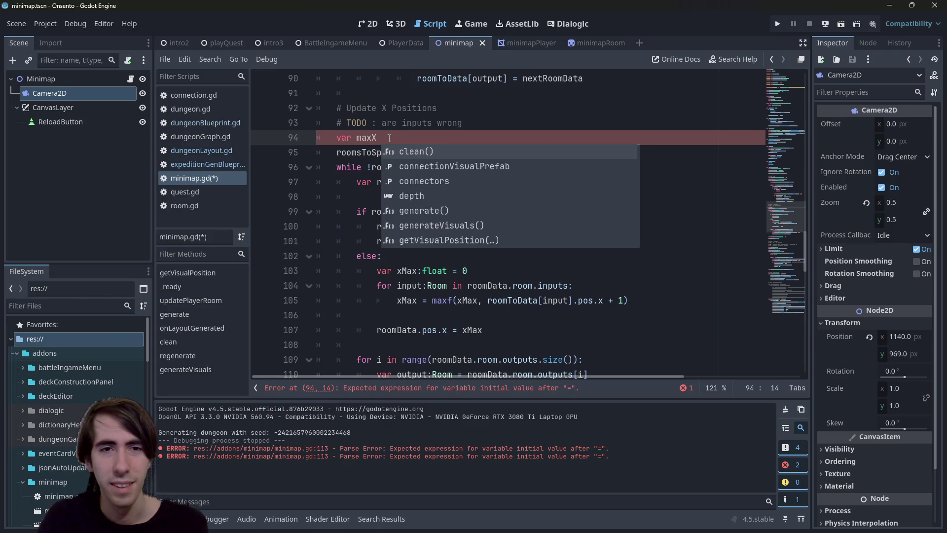
text(0.0)
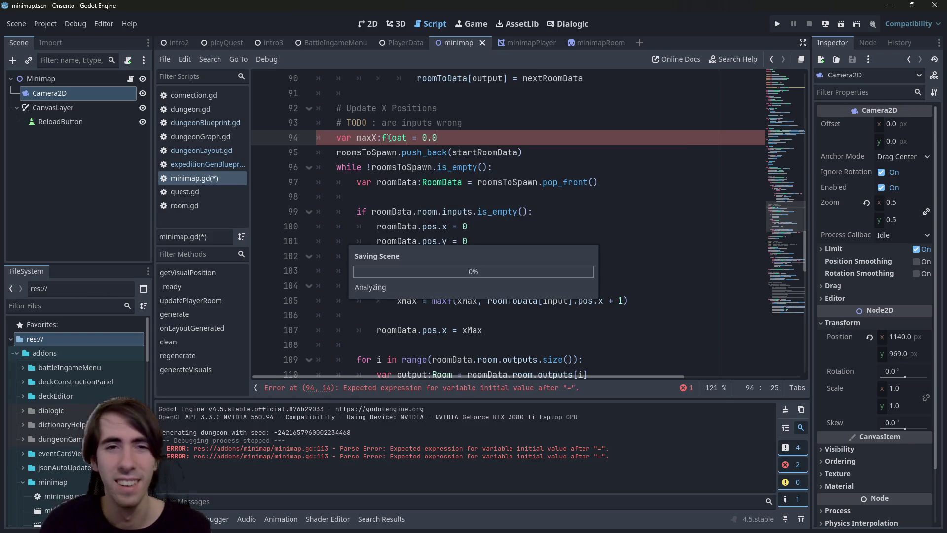
key(ctrl+s)
- Change the maxX declaration to 'var maxX:int = 0'
double_click(389, 137)
text(int)
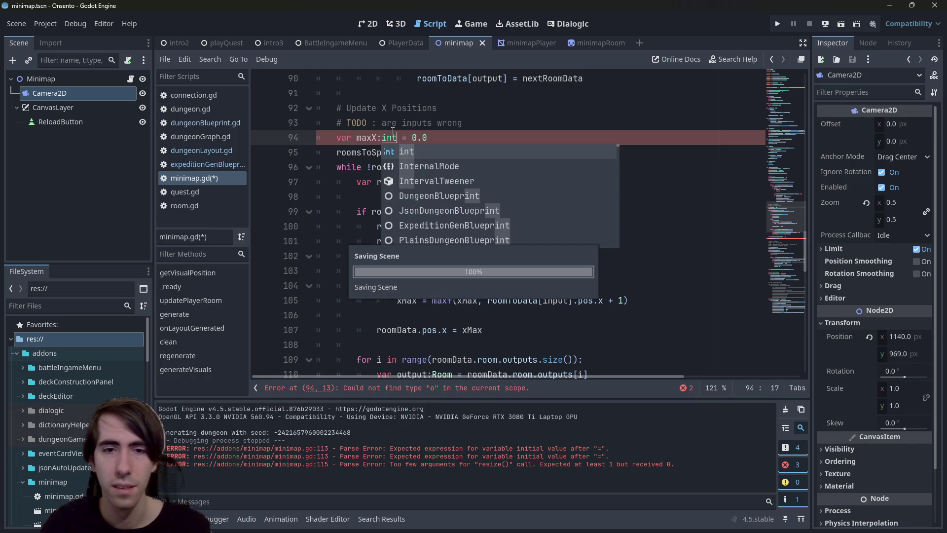
click(383, 131)
key(ctrl+s)
drag(447, 144, 417, 140)
key(BackSpace)
- After the xMax loop, add 'maxX = maxi(maxX, xMax)' and save the script
double_click(361, 139)
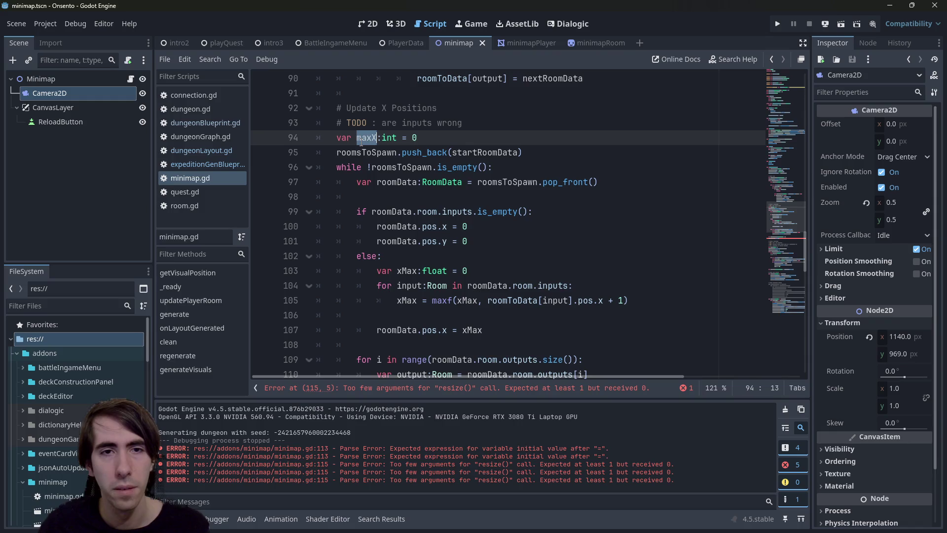
click(462, 319)
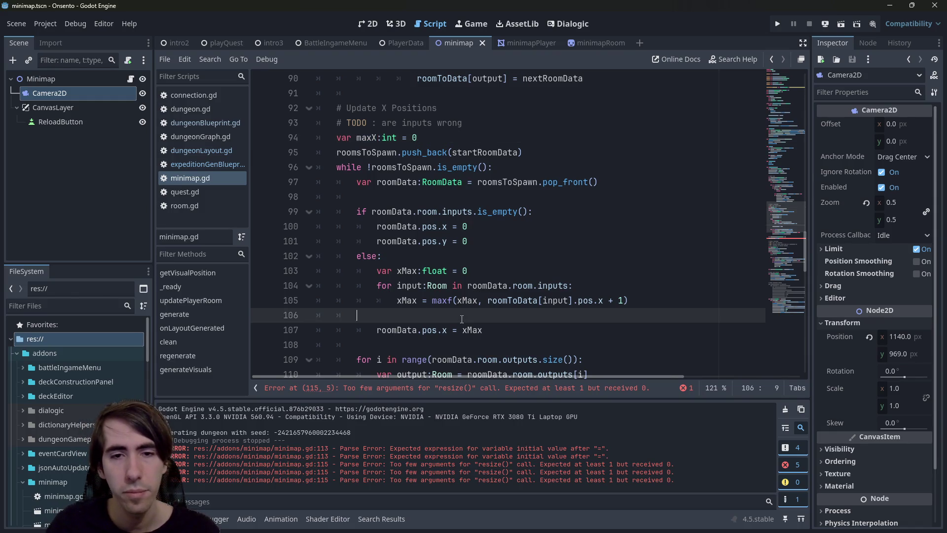
key(Return)
text(maxX = max)
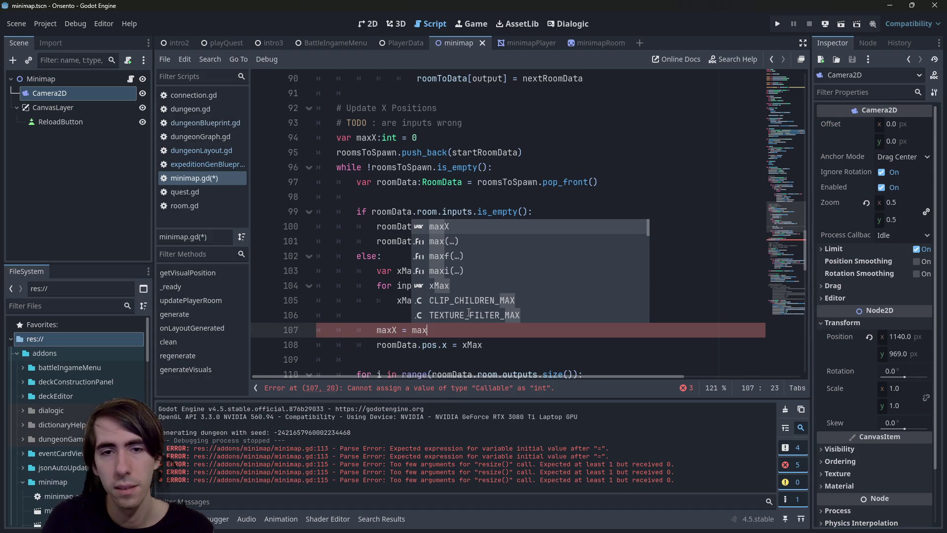
key(Down)
key(Down)
key(Down)
key(Return)
text(maxX,)
key(Down)
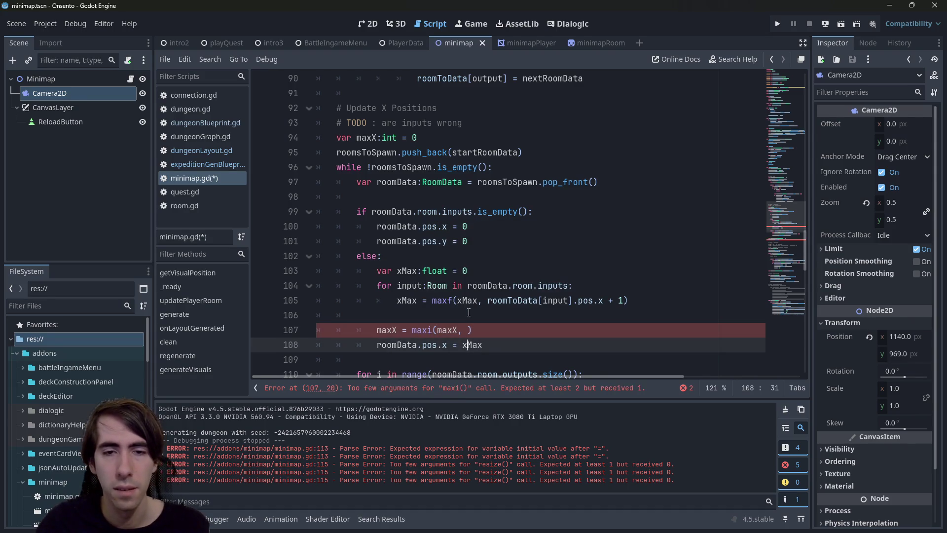
click(468, 330)
text(xMax)
key(ctrl+s)
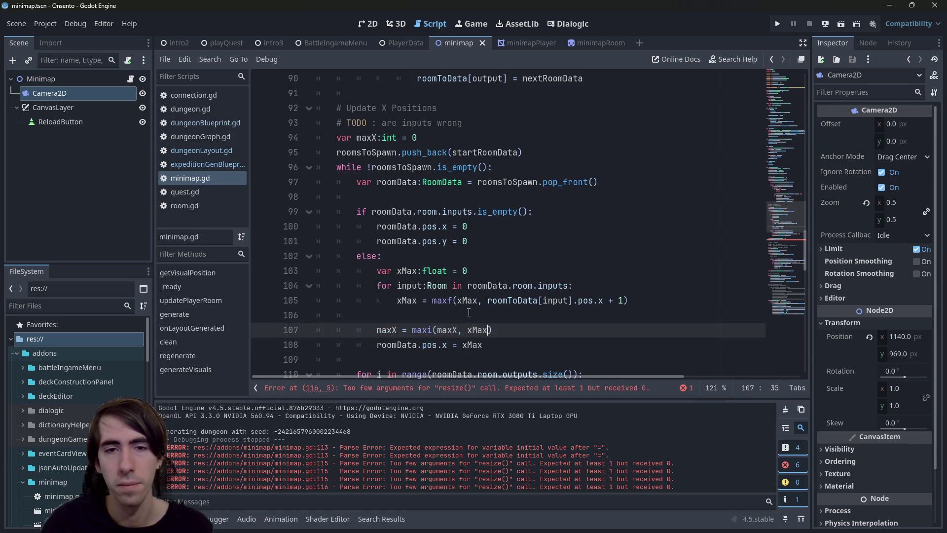
double_click(407, 271)
scroll(439, 237, down, 2)
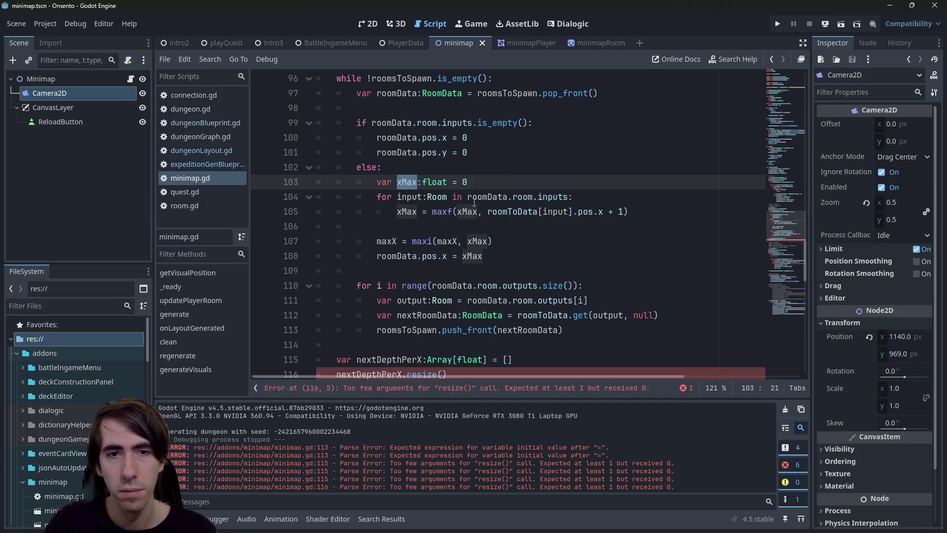
- Fill the empty nextDepthPerX.resize call with maxX
scroll(468, 222, up, 1)
click(397, 92)
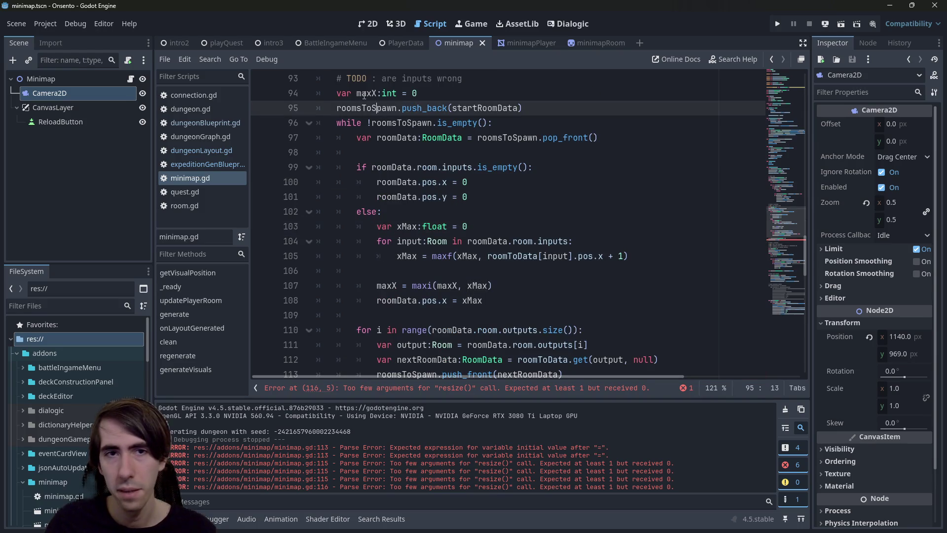
scroll(448, 255, down, 2)
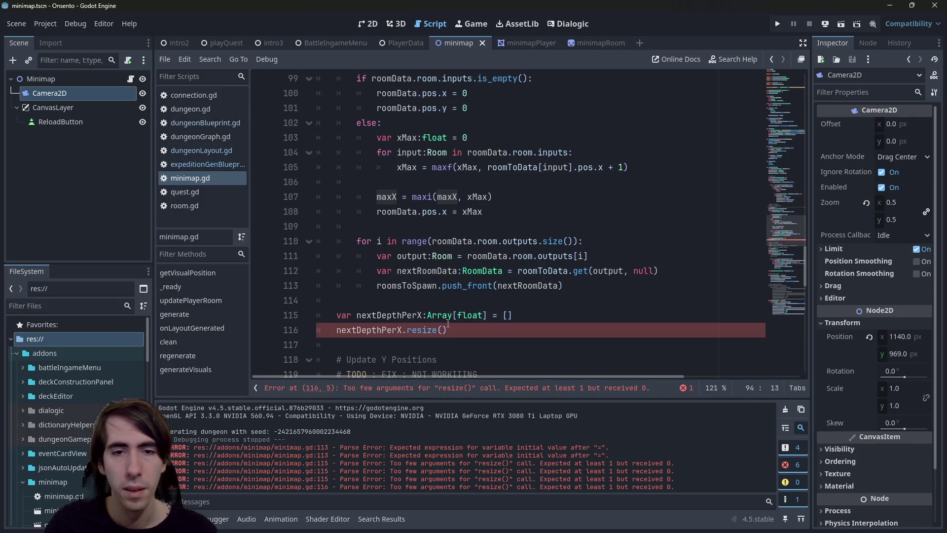
scroll(385, 141, up, 2)
scroll(451, 278, down, 3)
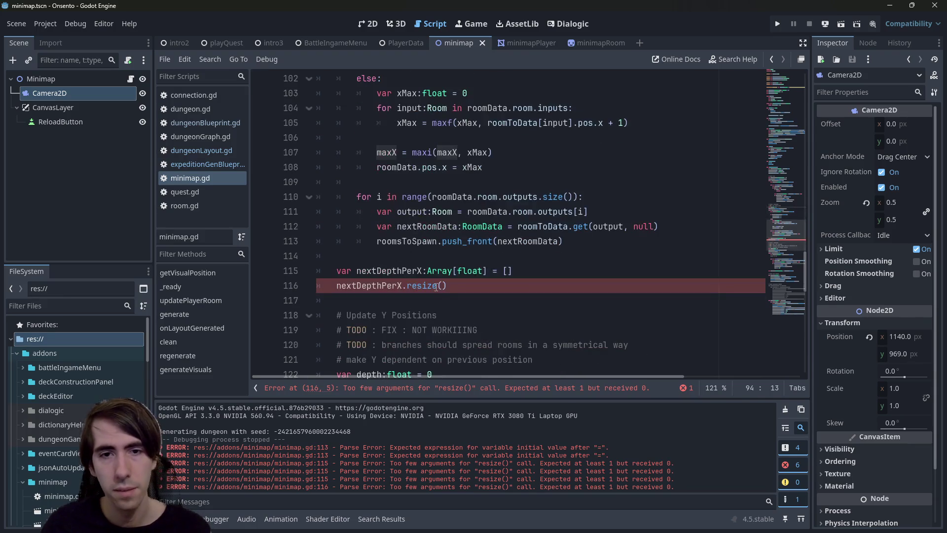
click(443, 285)
scroll(443, 285, up, 2)
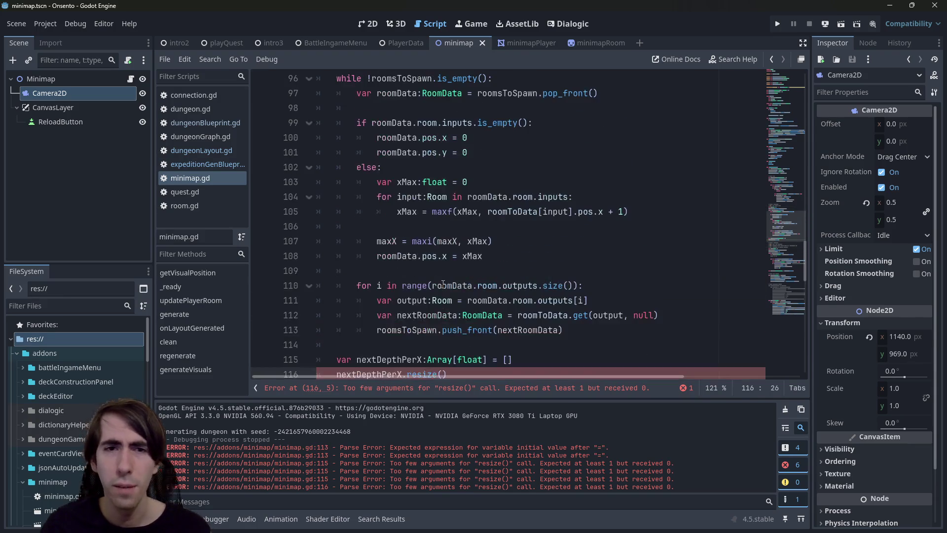
scroll(490, 267, up, 2)
scroll(497, 262, down, 1)
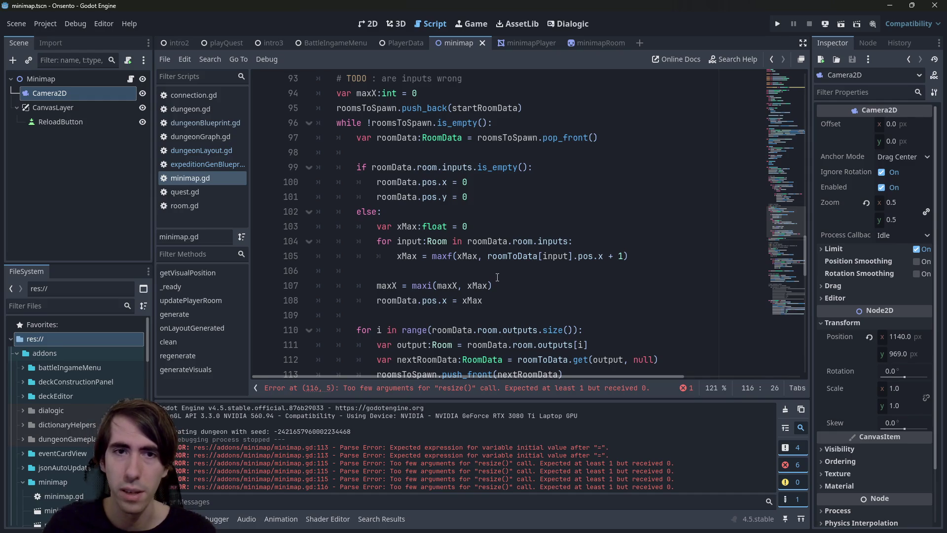
scroll(497, 277, down, 3)
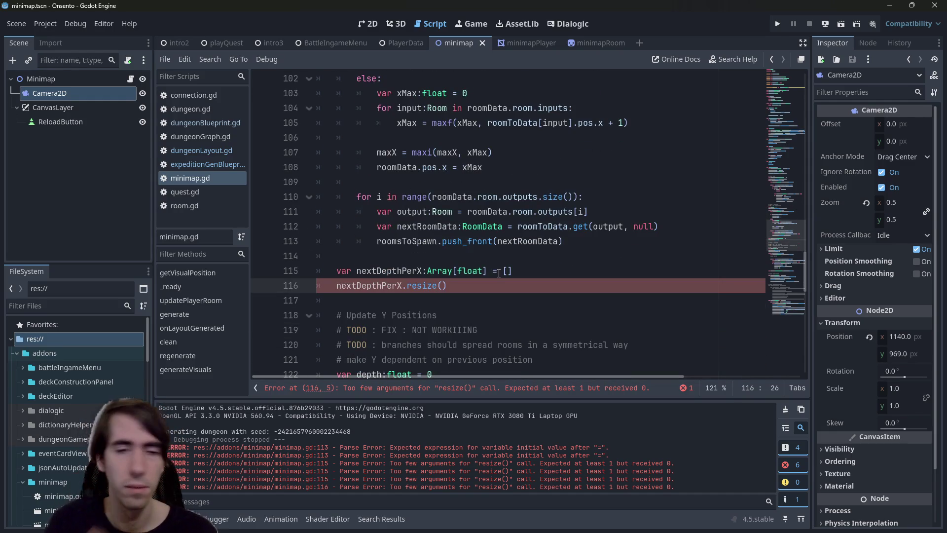
text(maxX)
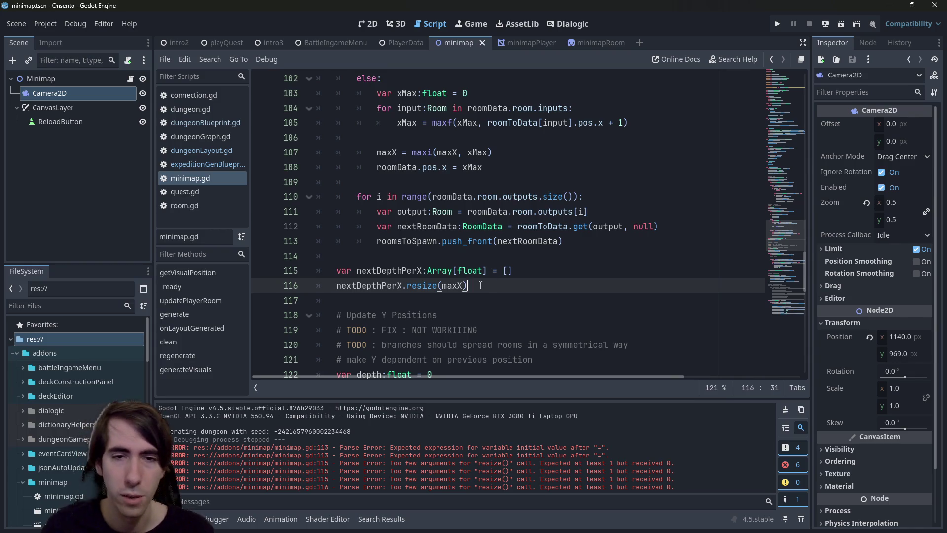
double_click(395, 285)
- Insert blank lines after the depth loop, above roomsData, and select the old Y-position code
scroll(429, 280, down, 2)
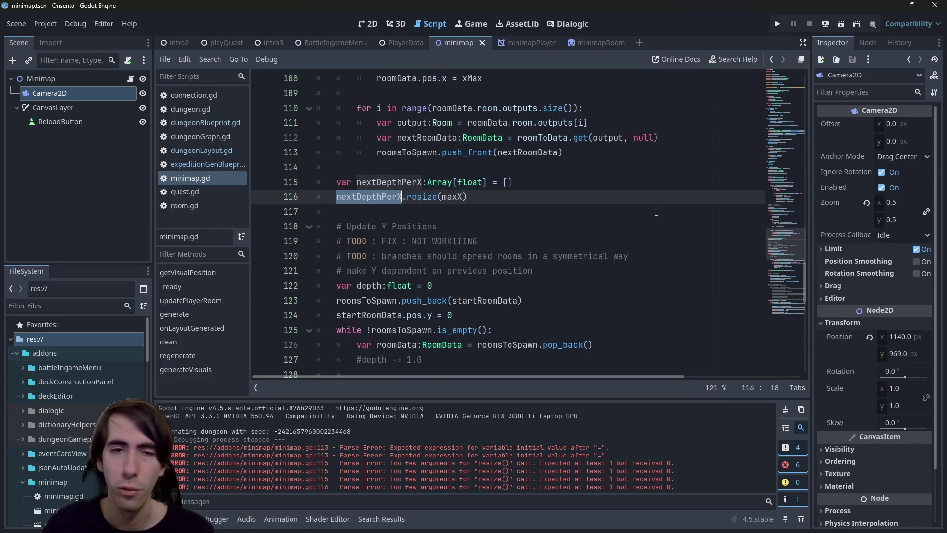
mouse_move(373, 198)
scroll(388, 212, down, 2)
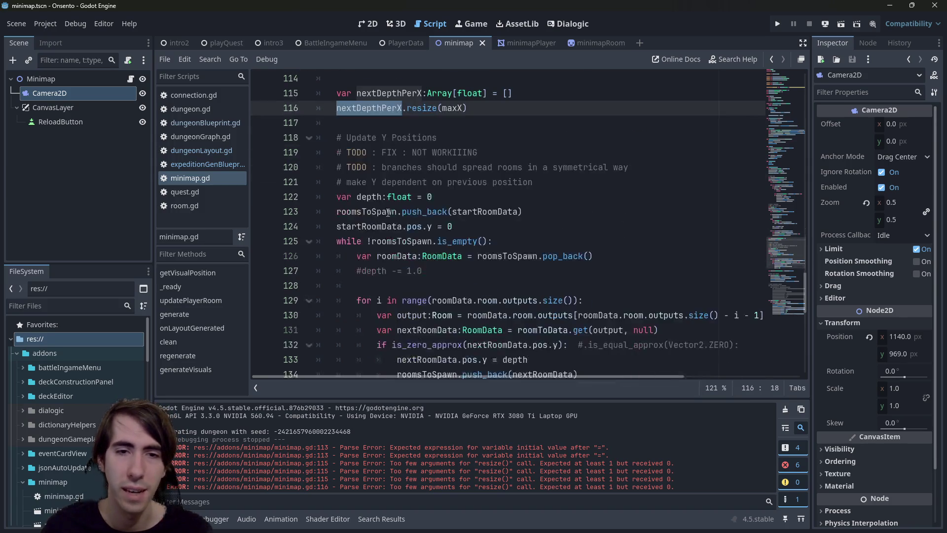
scroll(437, 246, down, 6)
mouse_move(438, 245)
scroll(438, 245, down, 3)
scroll(493, 266, up, 8)
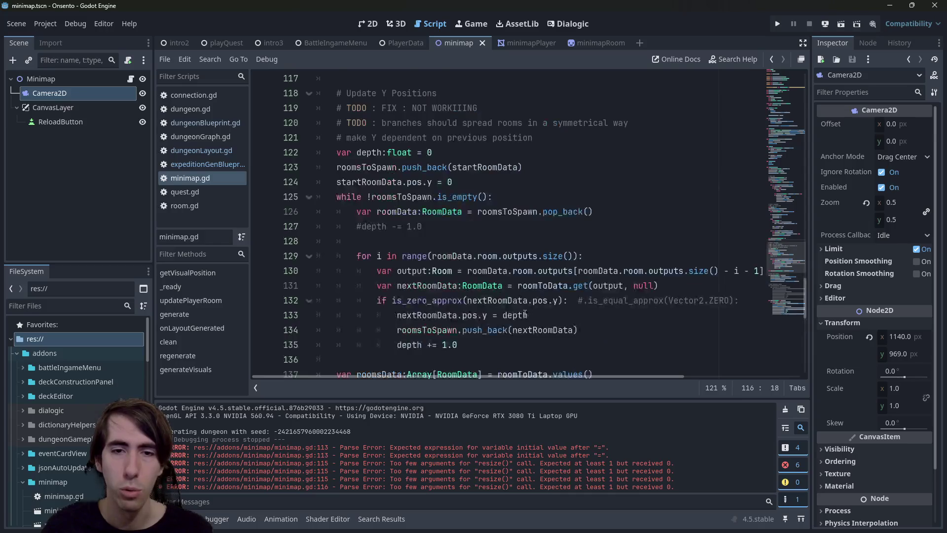
scroll(570, 290, down, 2)
click(491, 268)
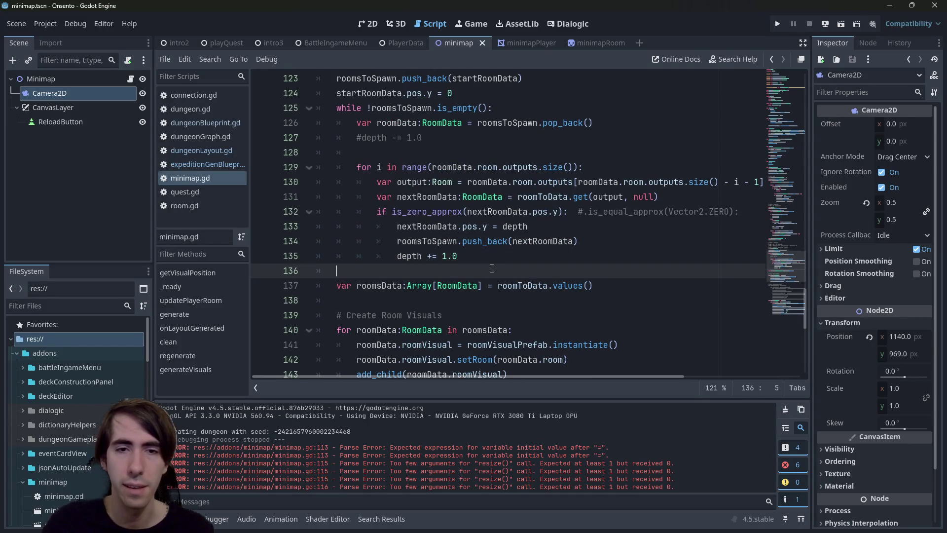
key(Return)
key(Return)
scroll(495, 272, up, 2)
mouse_move(486, 345)
mouse_down()
mouse_move(277, 122)
mouse_move(273, 100)
mouse_up()
- Comment out the old Y-position loop and move the roomsData declaration up to line 118
key(ctrl+k)
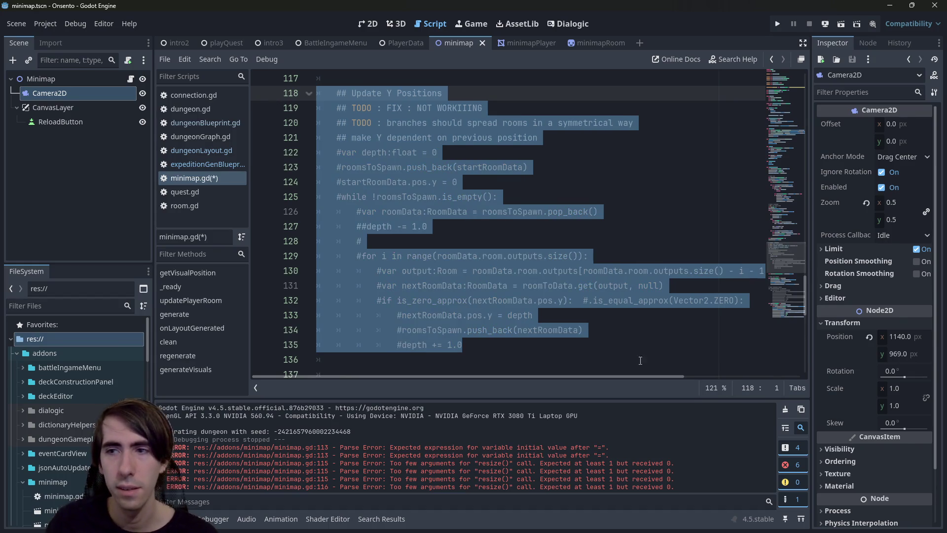
scroll(438, 167, up, 2)
click(438, 167)
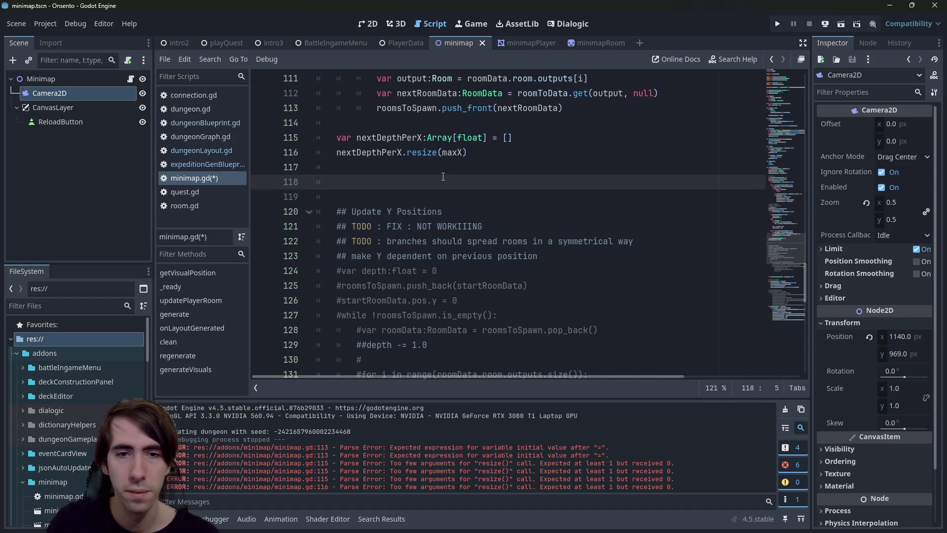
key(ctrl+z)
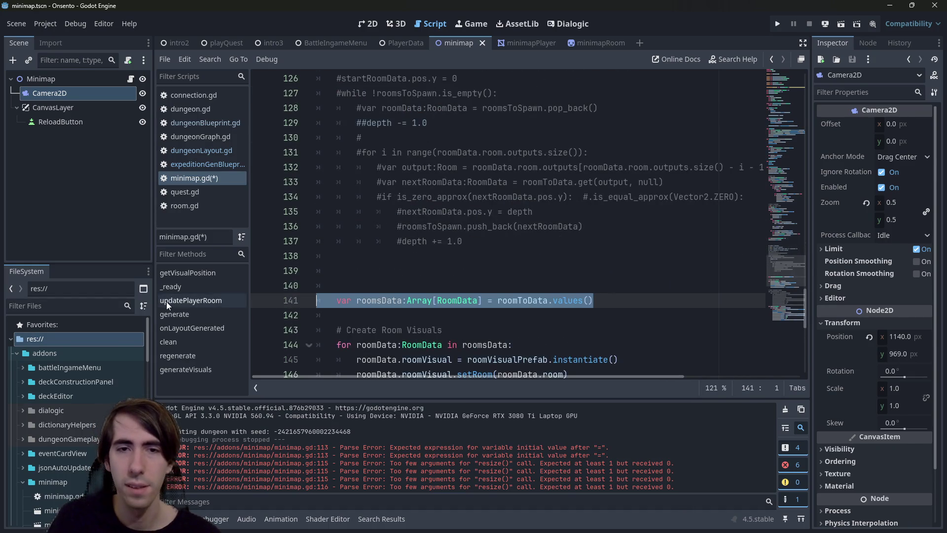
scroll(368, 249, up, 4)
key(ctrl+z)
key(ctrl+z)
key(ctrl+z)
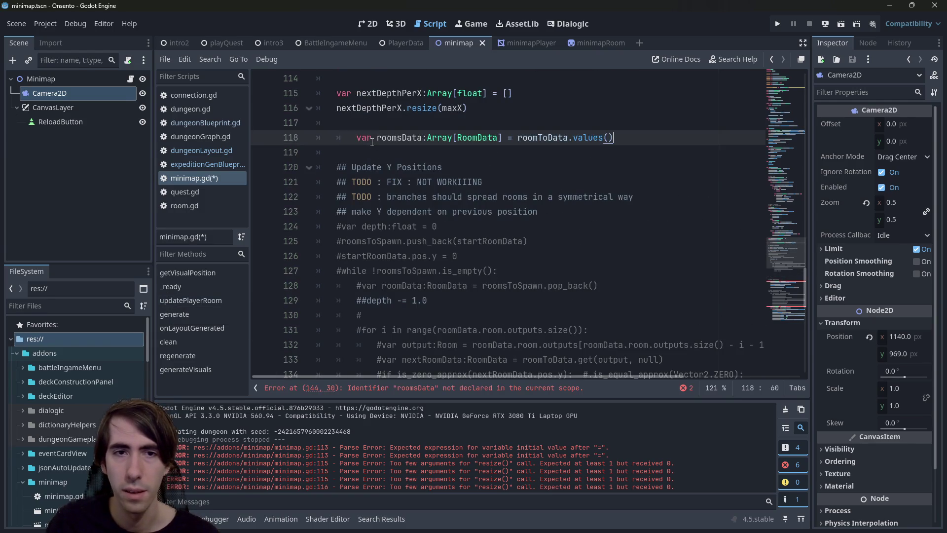
- Below roomsData, start a 'for roomData:RoomData in roomsData:' loop and save
click(617, 142)
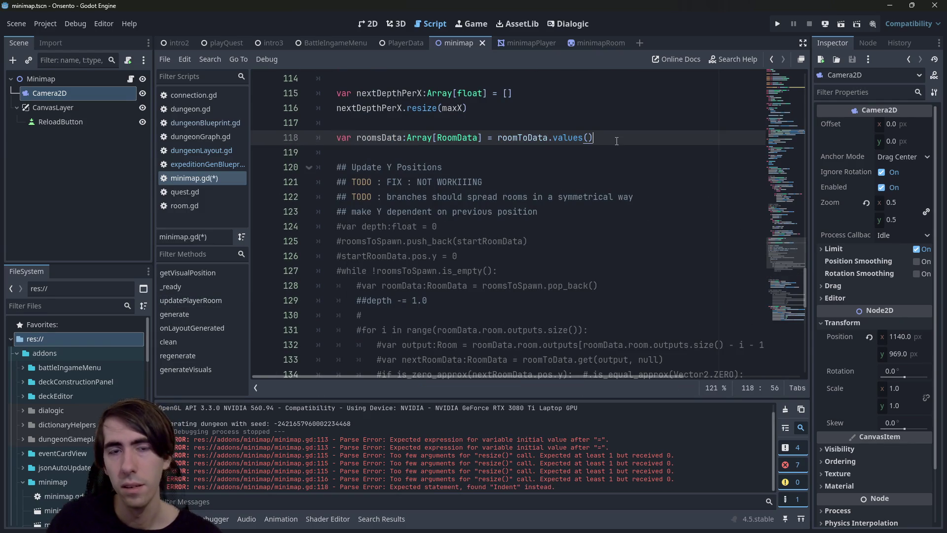
key(Return)
key(Return)
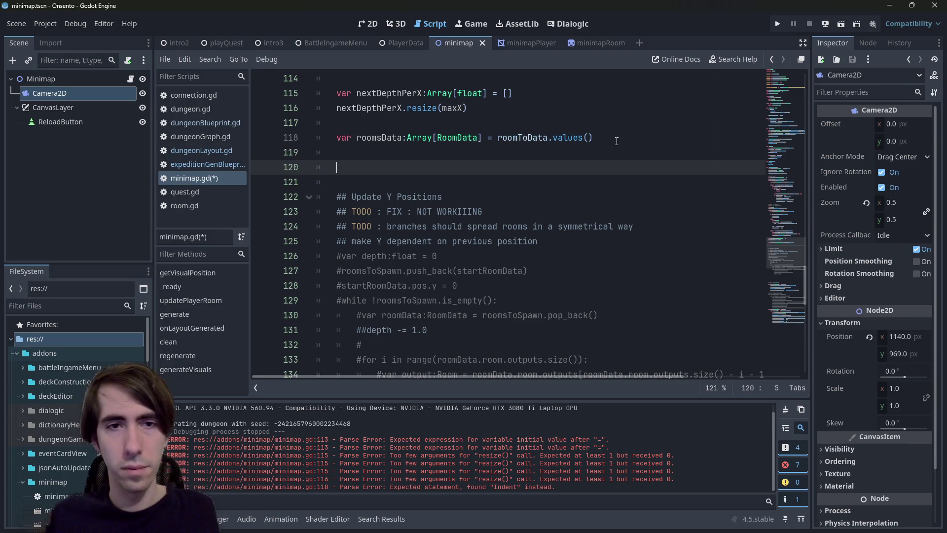
text(for room in roomsData:)
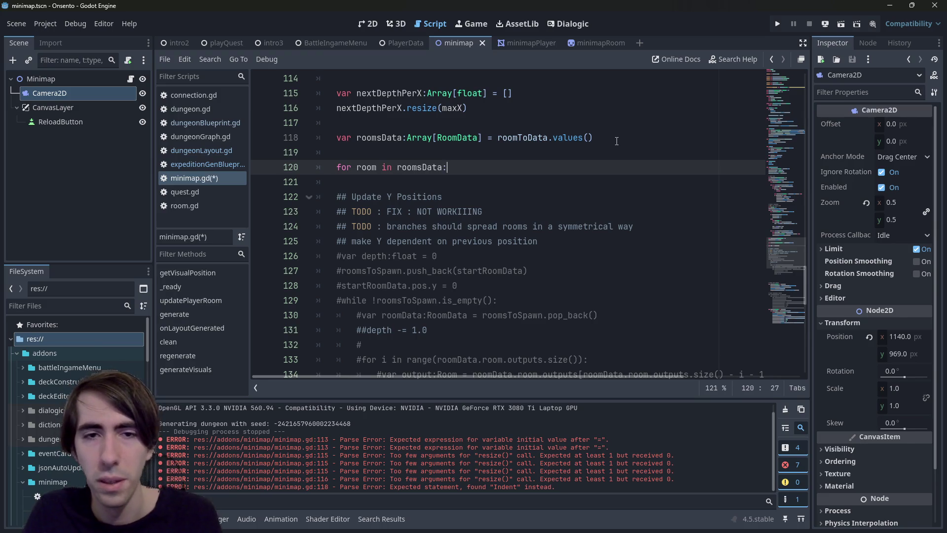
key(Left)
text(Data)
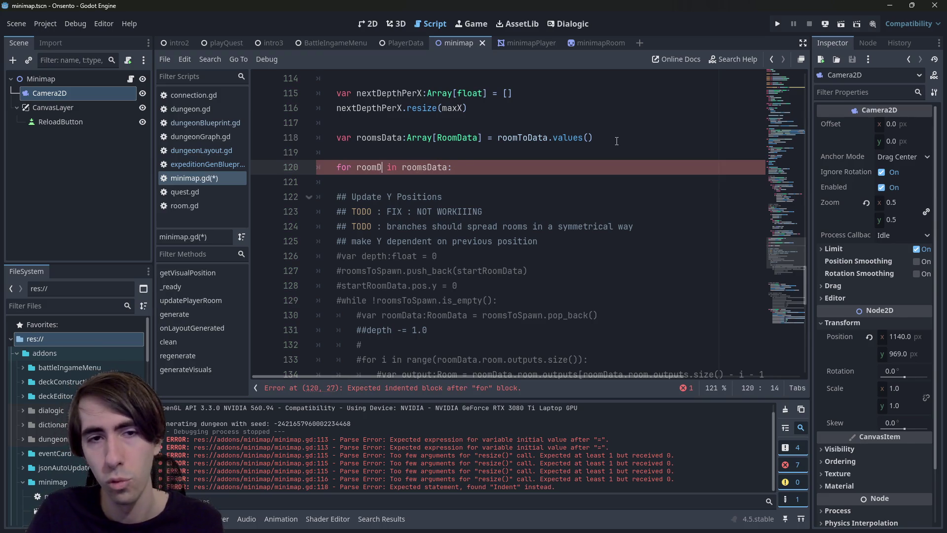
text(:Room)
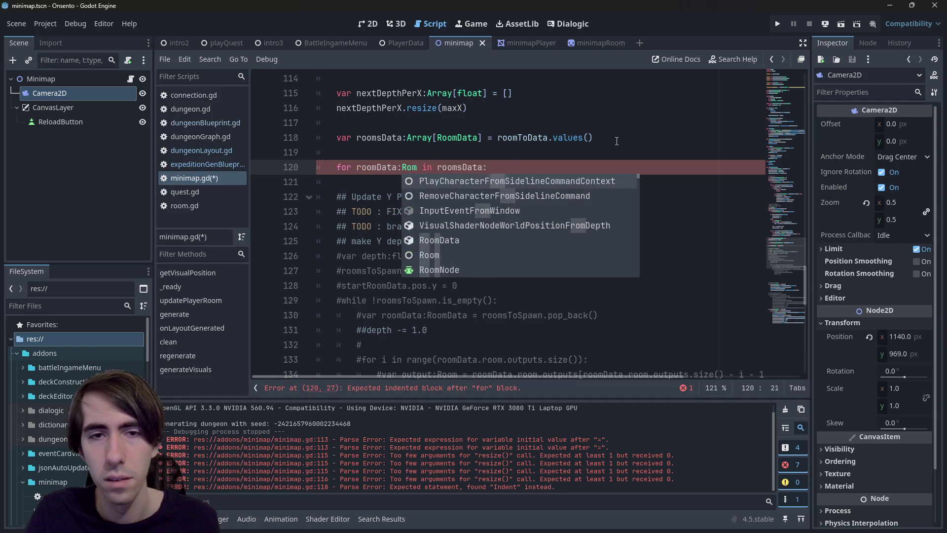
text(Data)
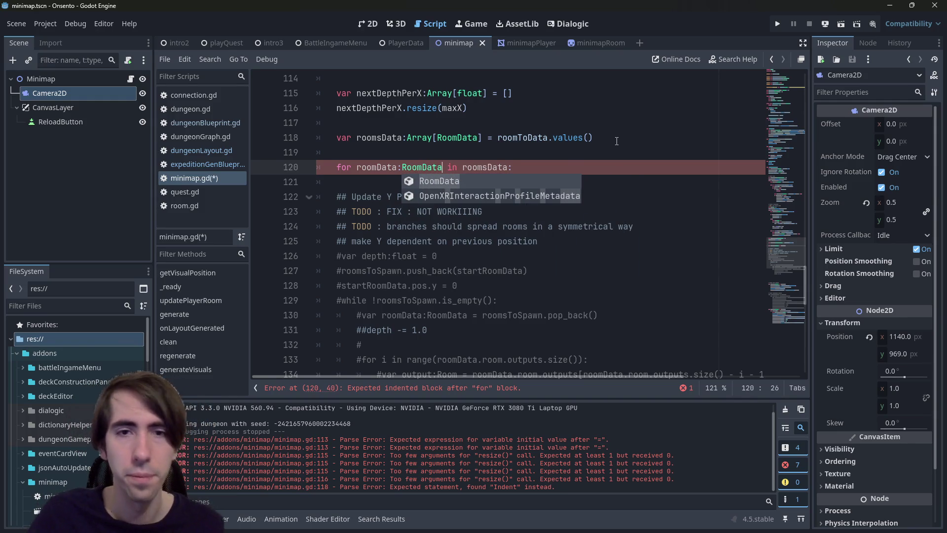
key(ctrl+s)
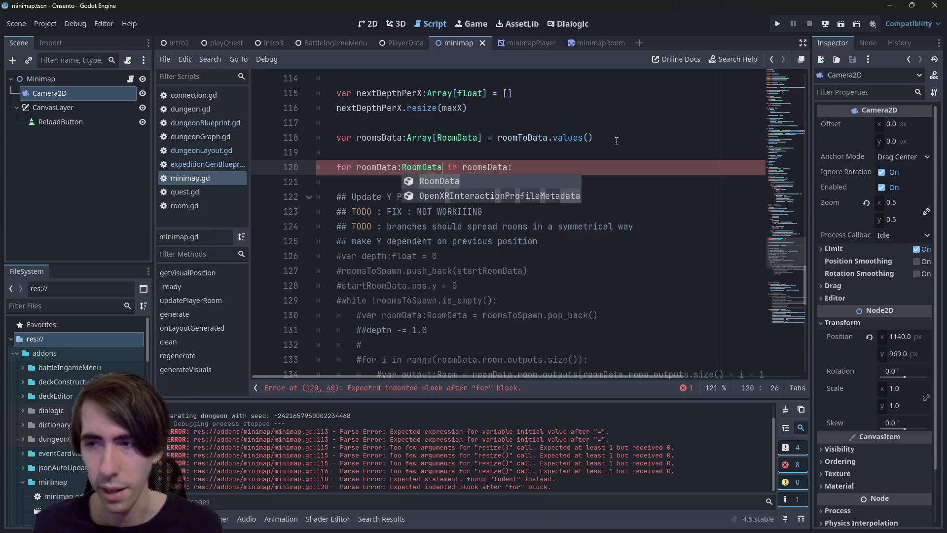
triple_click(558, 163)
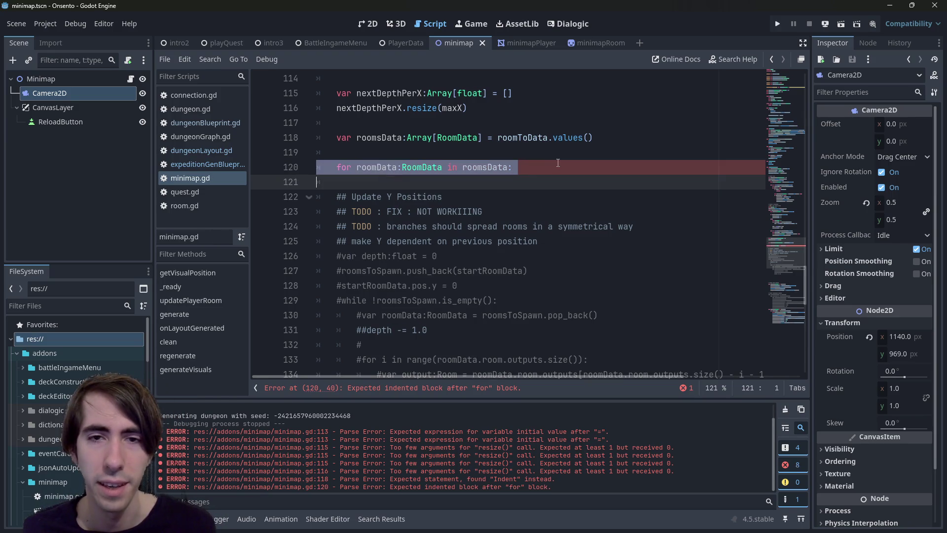
- Inside the loop, write a line indexing roomsData[roomData.pos.x]
double_click(374, 167)
key(ctrl+c)
click(577, 171)
key(Return)
key(ctrl+v)
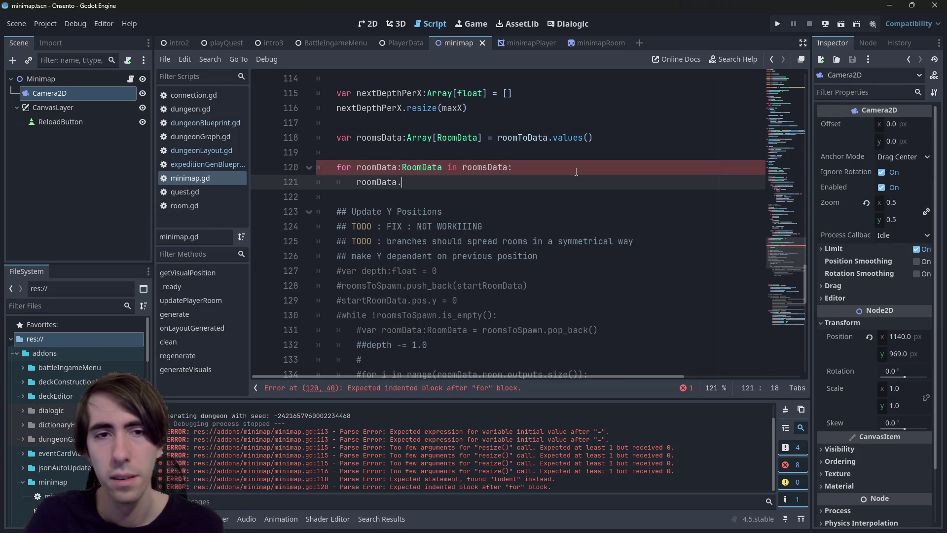
text(pos.)
key(Return)
text(.x)
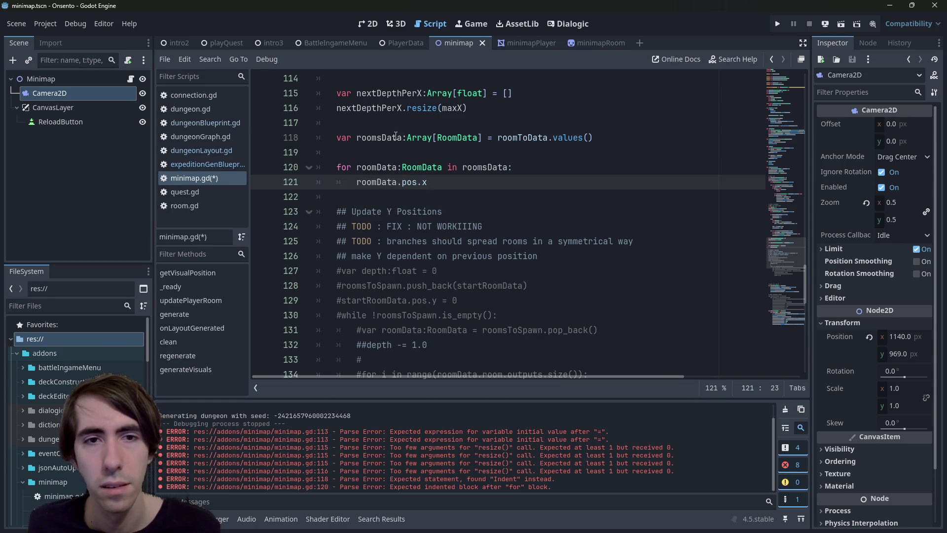
double_click(395, 137)
click(536, 167)
key(Return)
key(ctrl+v)
text([)
key(Down)
key(shift+Home)
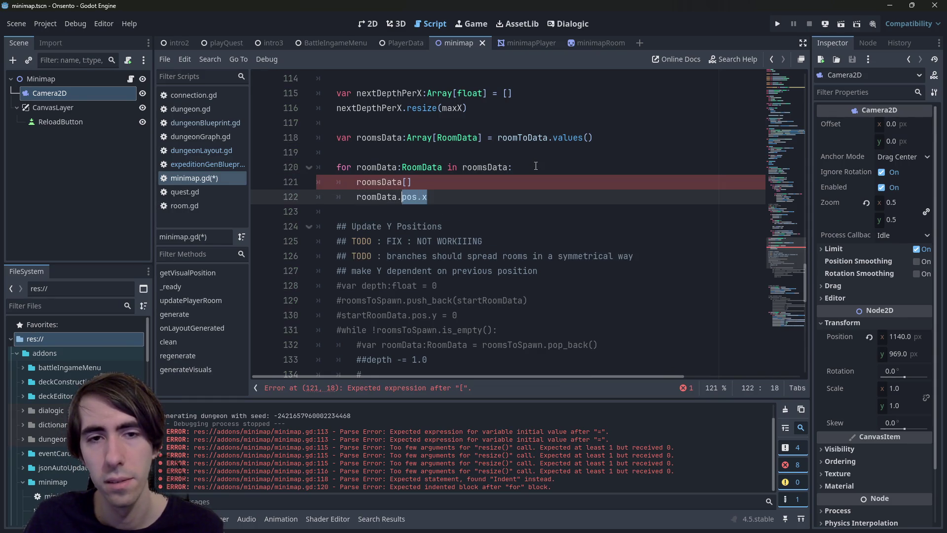
key(BackSpace)
key(BackSpace)
key(BackSpace)
key(Left)
key(ctrl+v)
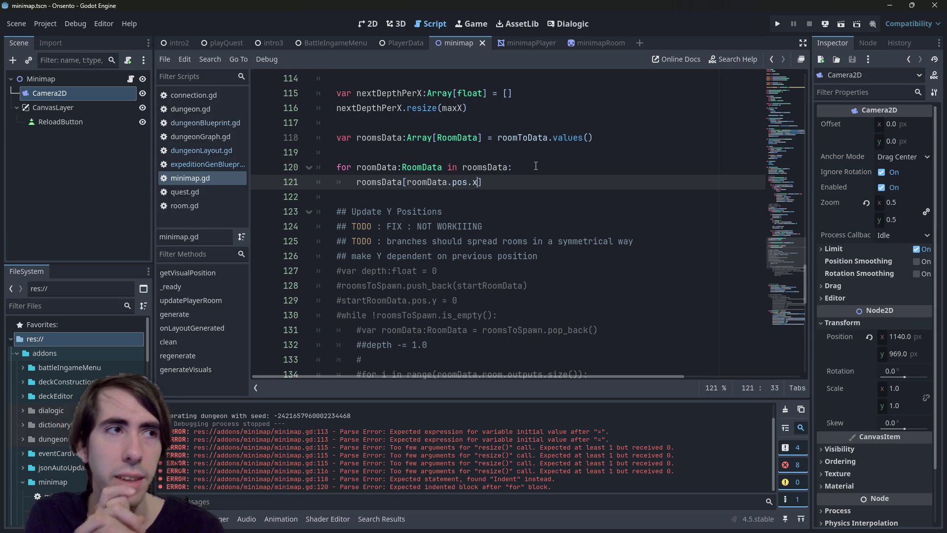
- Make it 'roomData.pos.y = roomsData[roomData.pos.x]', add a line incrementing that entry by 1, and save
double_click(358, 181)
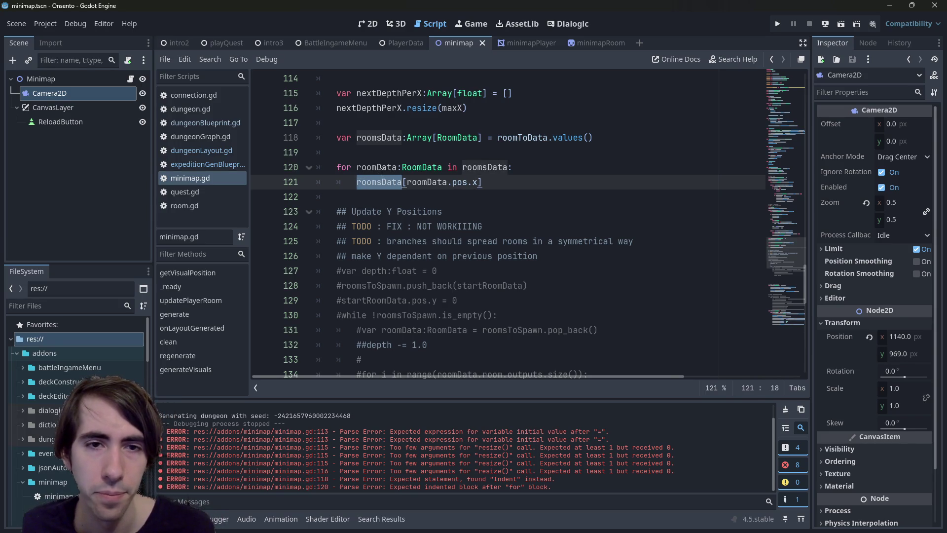
triple_click(440, 184)
drag(477, 182, 407, 182)
key(ctrl+c)
click(355, 183)
key(ctrl+v)
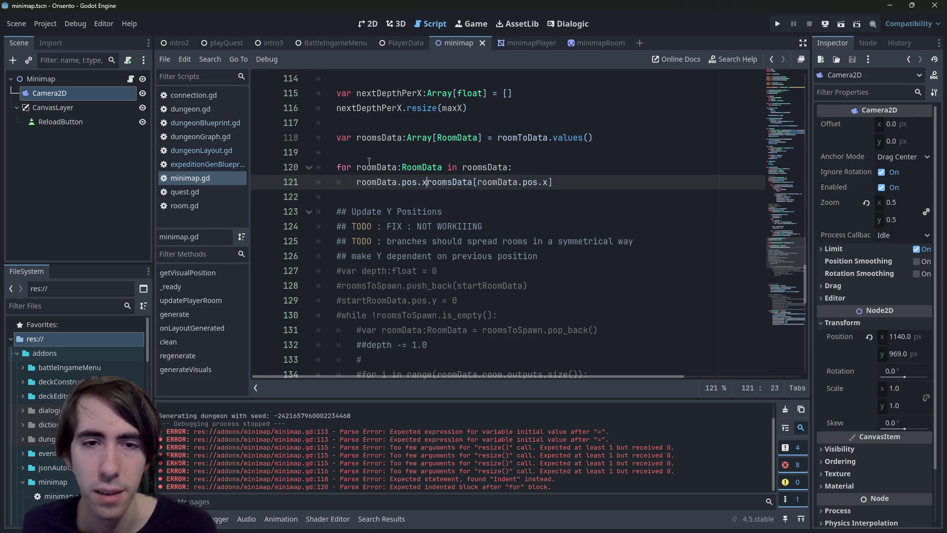
key(BackSpace)
text(y =)
key(Escape)
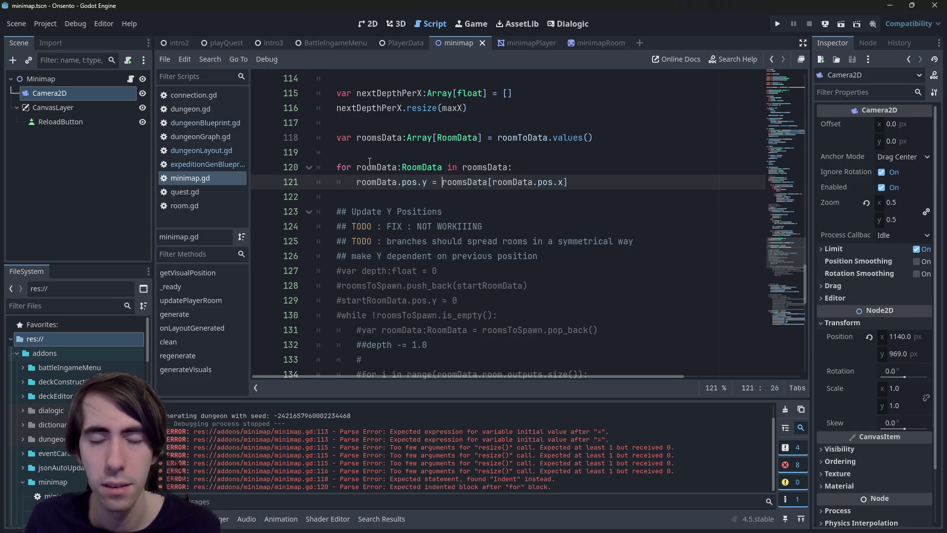
key(ctrl+shift+Right)
key(ctrl+shift+Right)
key(ctrl+shift+Right)
key(ctrl+c)
key(Return)
key(ctrl+v)
text(=)
key(BackSpace)
key(BackSpace)
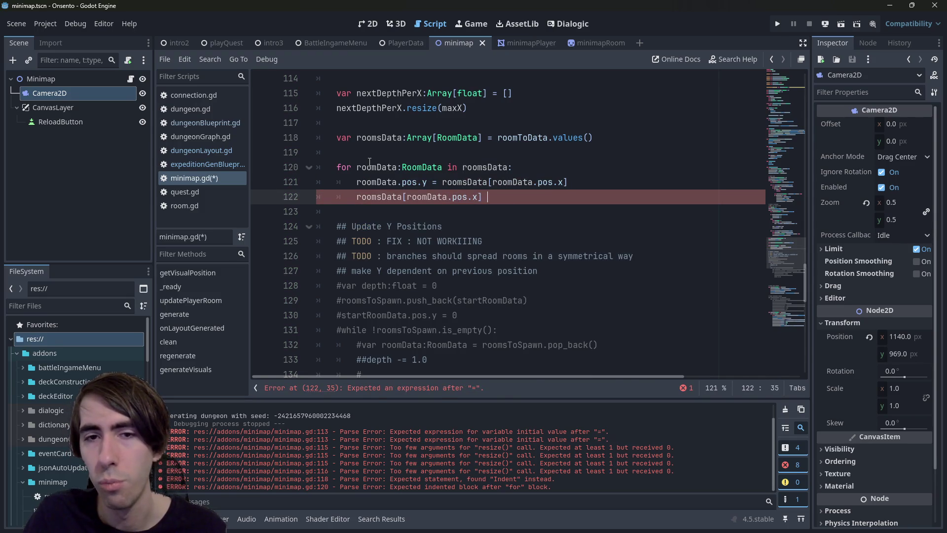
text(+= 1)
key(ctrl+s)
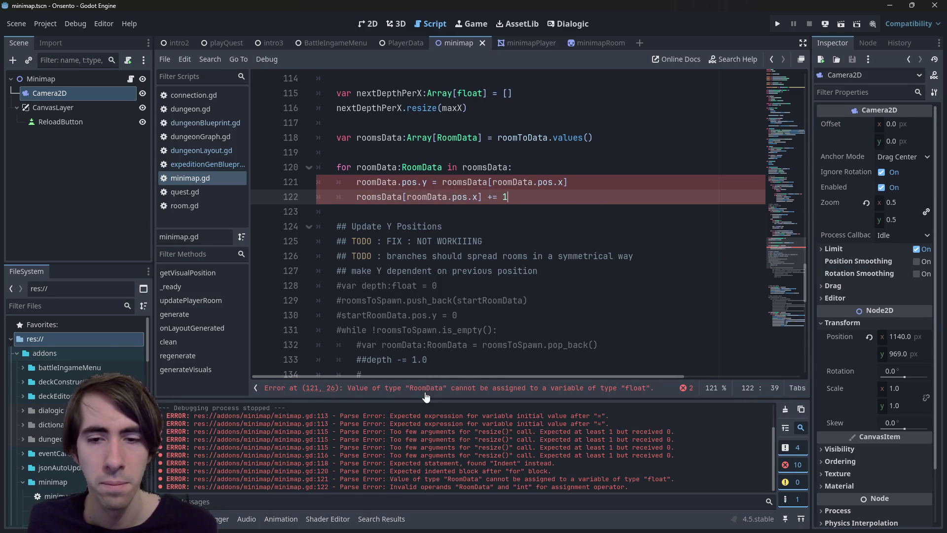
- Replace roomsData with nextDepthPerX on line 121
click(425, 389)
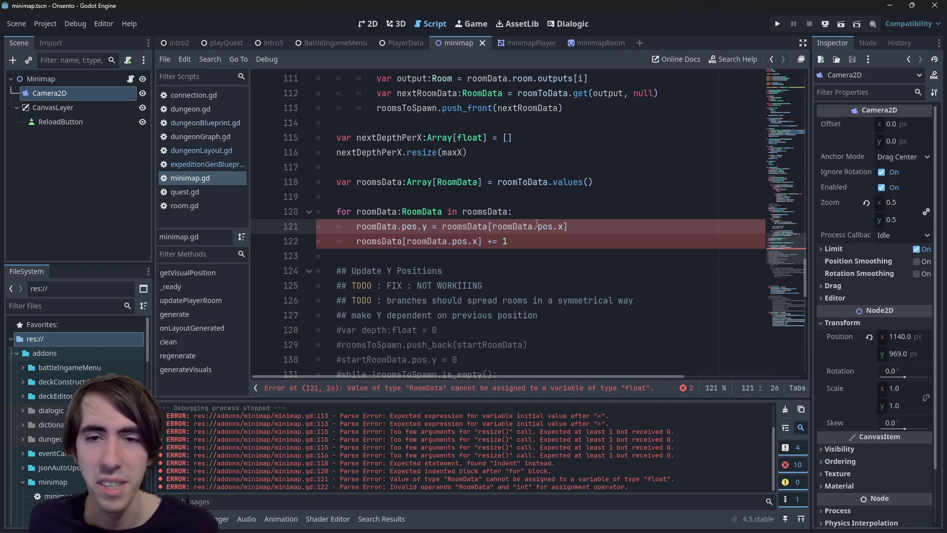
text(.pos)
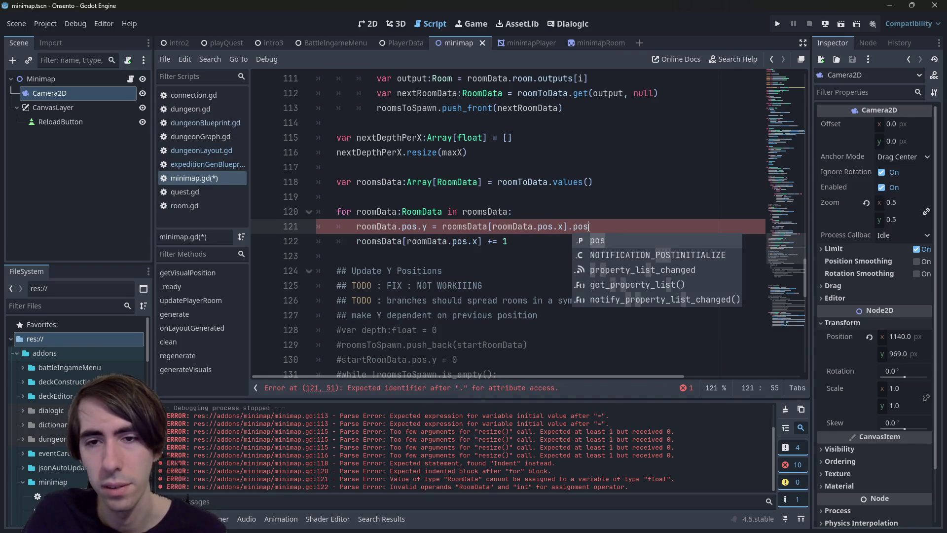
key(BackSpace)
key(BackSpace)
key(BackSpace)
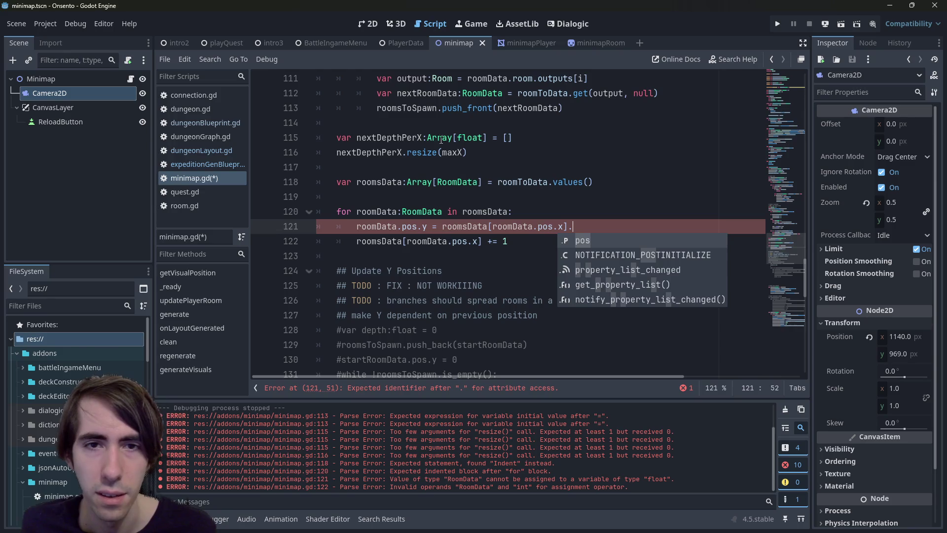
double_click(391, 141)
key(ctrl+c)
double_click(475, 227)
key(ctrl+v)
- Replace roomsData with nextDepthPerX on line 122 and delete the stray trailing dot
click(384, 241)
double_click(384, 241)
key(ctrl+v)
key(Escape)
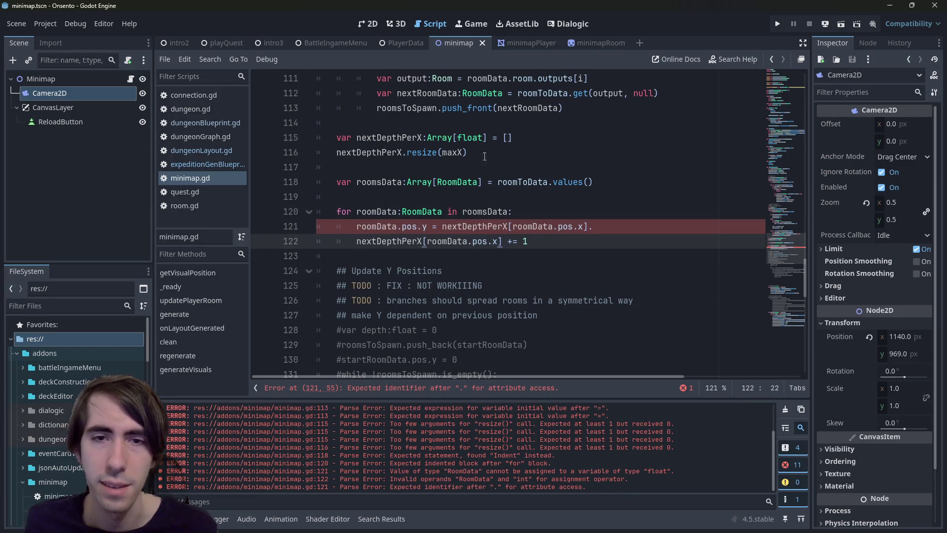
click(632, 227)
key(BackSpace)
key(Escape)
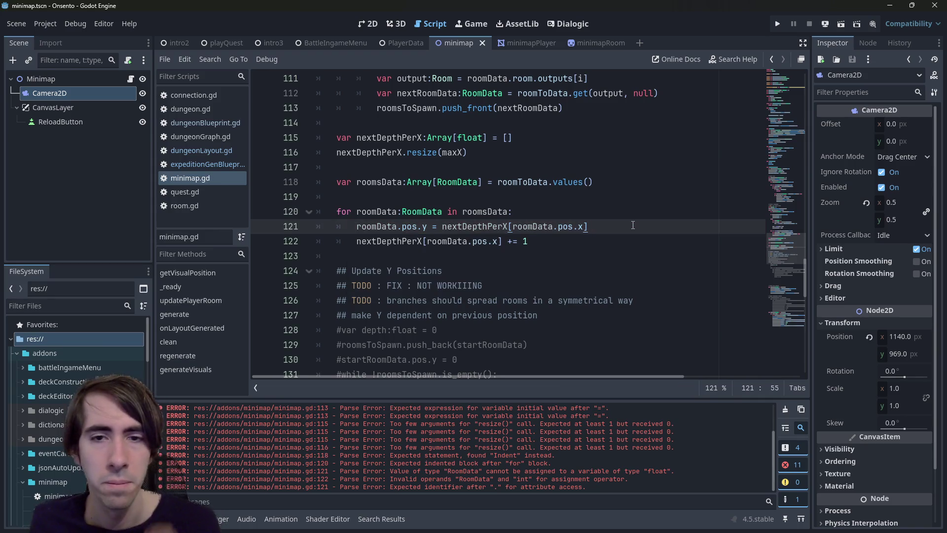
drag(553, 241, 402, 241)
drag(321, 241, 318, 241)
key(End)
- Run the game so the debugger breaks at line 121 on the invalid index 12.0
click(827, 23)
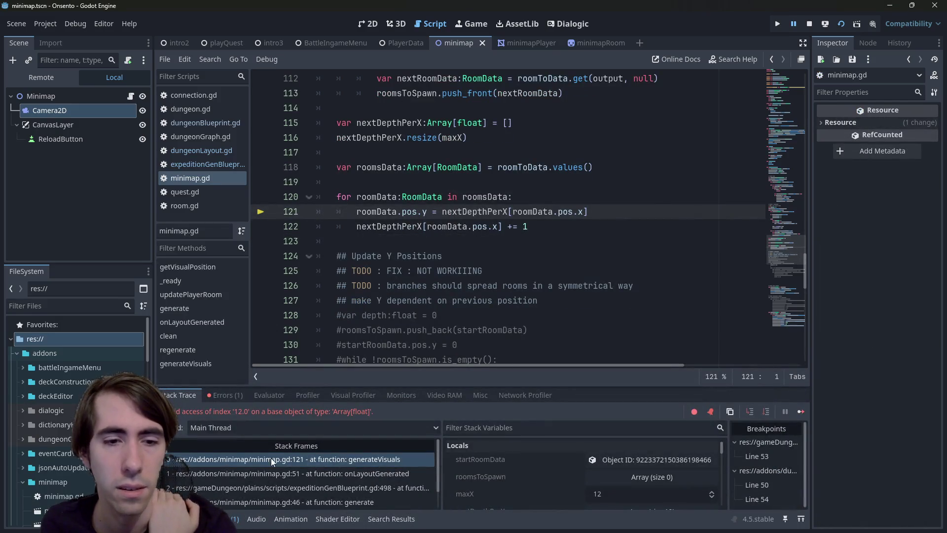
- Wrap the roomData.pos.x index in int() on lines 121 and 122
double_click(301, 413)
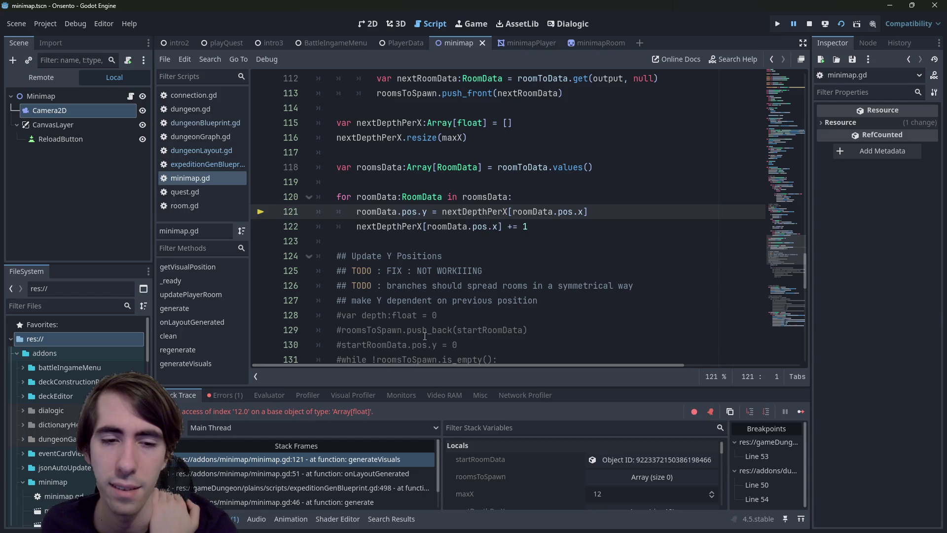
click(524, 212)
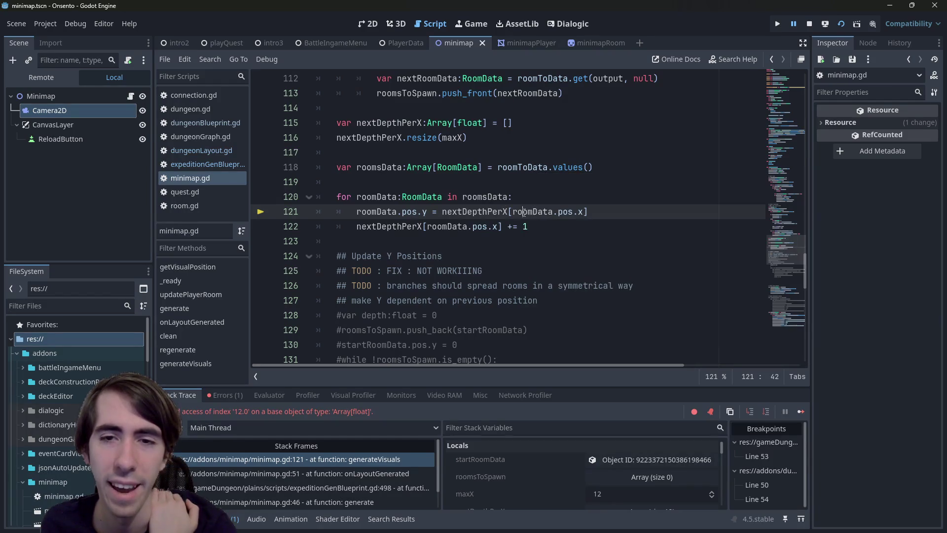
key(ctrl+Left)
text(int()
key(End)
key(Left)
text())
key(Down)
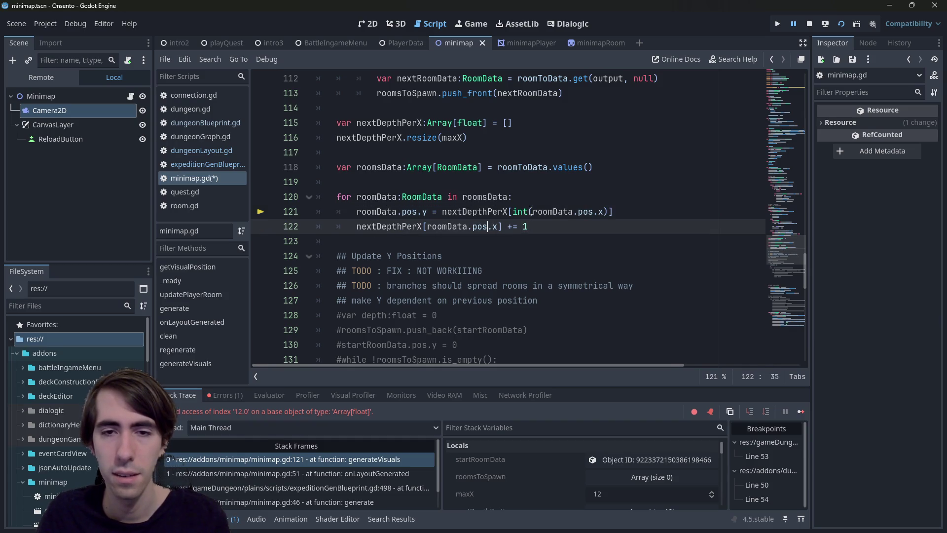
text())
key(ctrl+Left)
key(ctrl+Left)
key(ctrl+Left)
text(i)
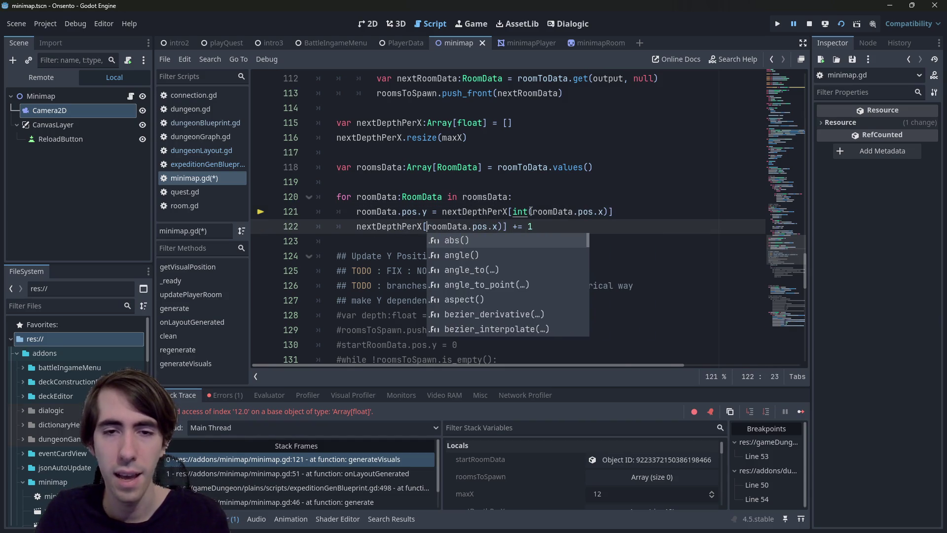
text(nt()
- Stop the debug session, rerun the current scene, and inspect maxX on line 116
click(809, 23)
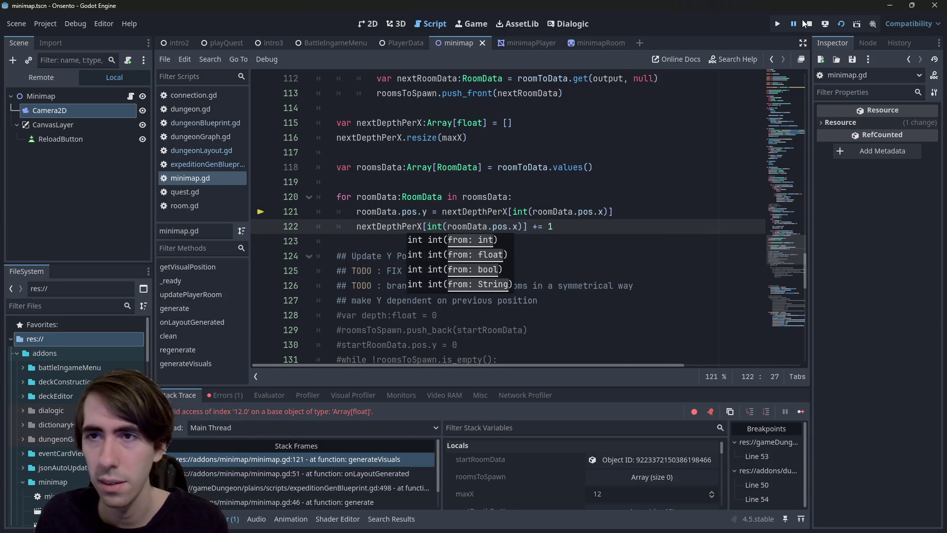
click(838, 24)
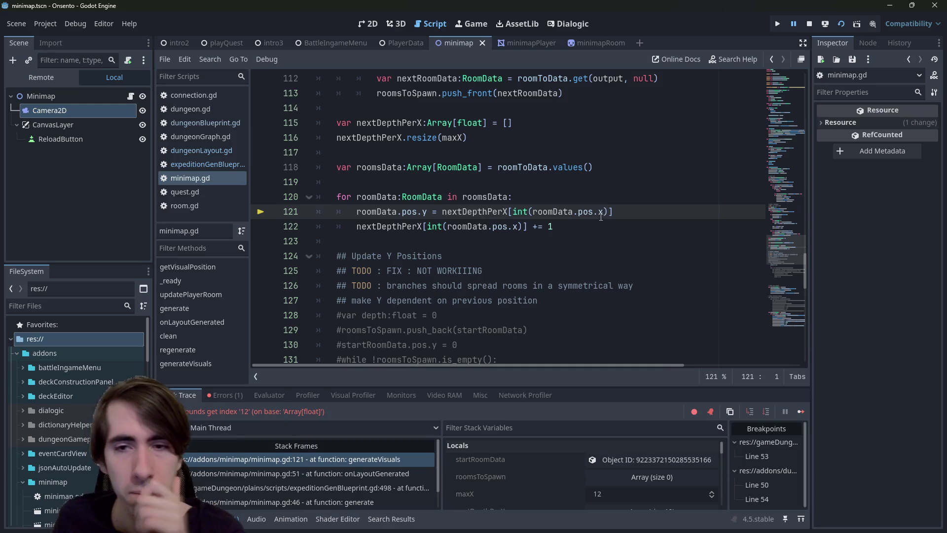
mouse_move(601, 214)
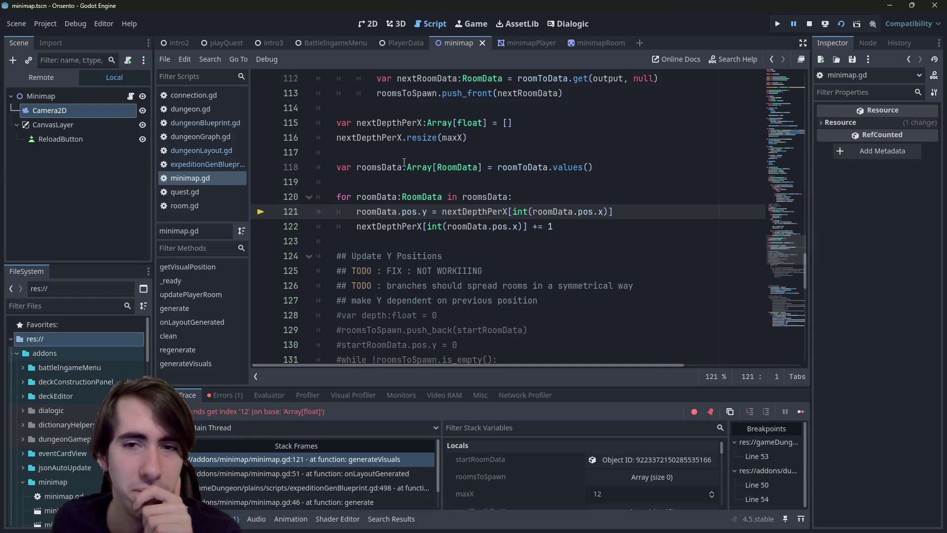
mouse_move(404, 162)
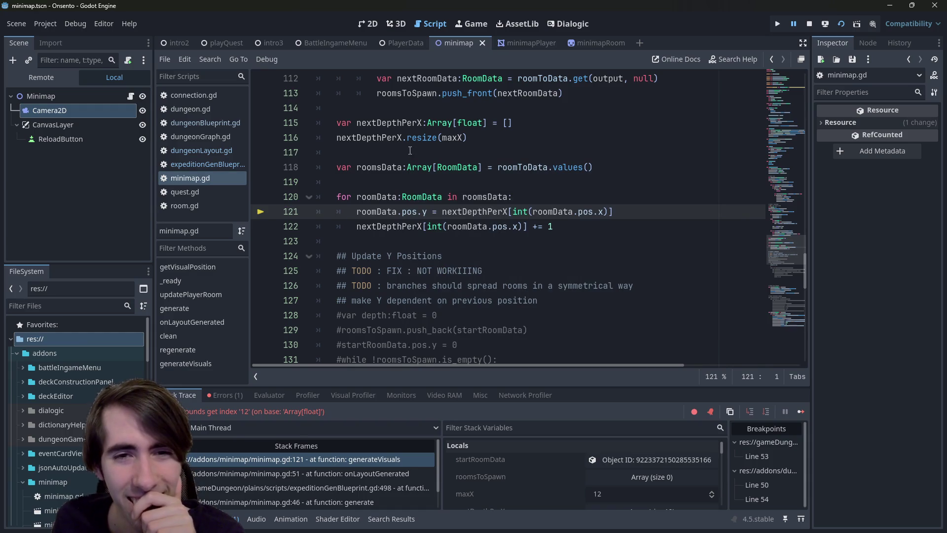
mouse_move(452, 141)
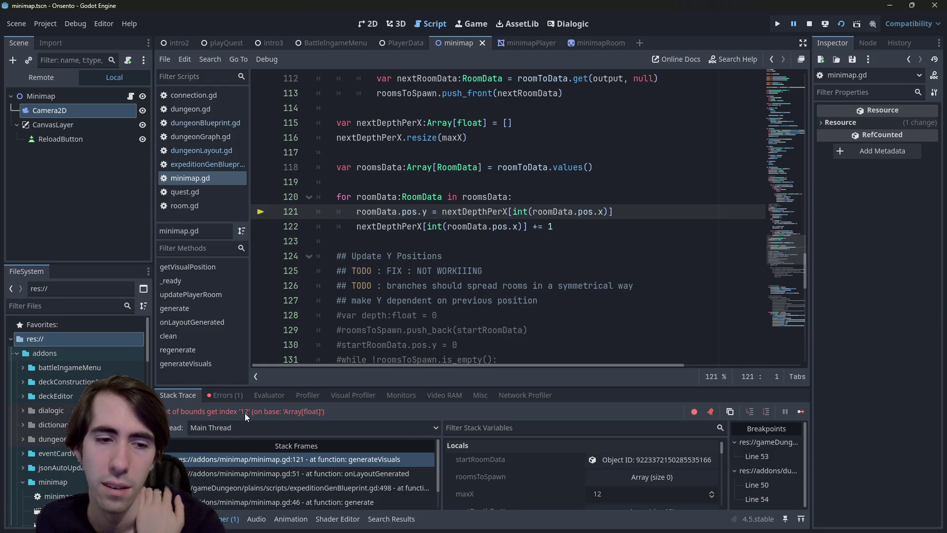
click(464, 138)
- Resize nextDepthPerX to maxX + 1 on line 116, save, and rerun the current scene
text(+ 1)
key(ctrl+s)
click(810, 23)
click(840, 24)
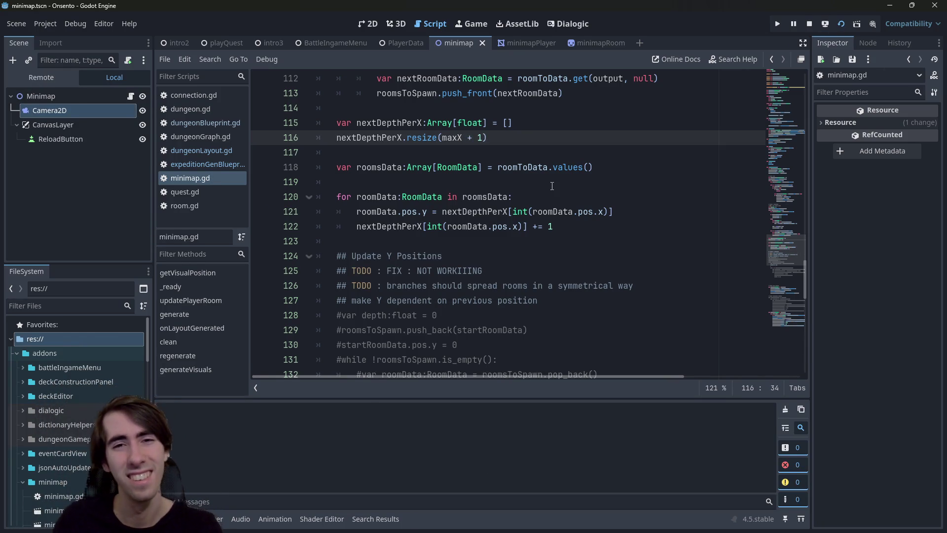
double_click(452, 137)
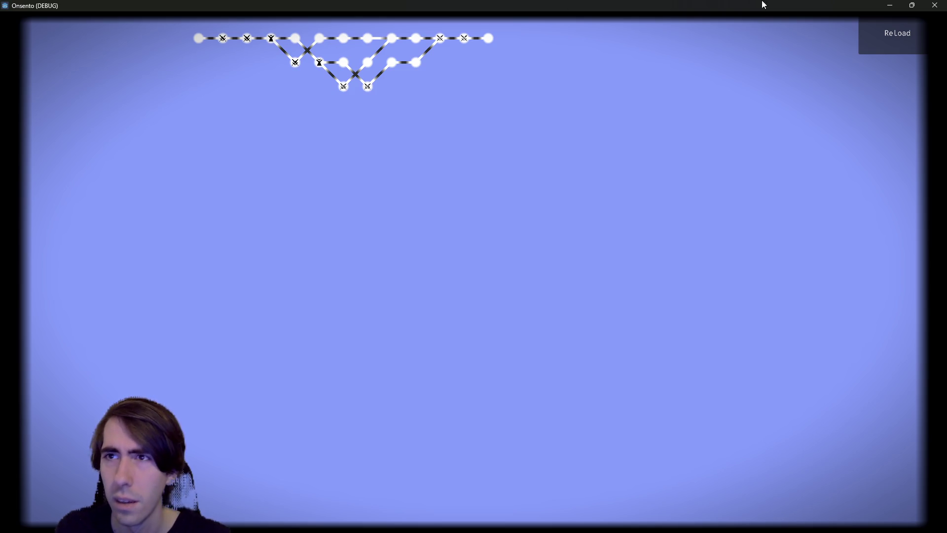
- Minimize the game, check the debugger's Errors list, then reload the minimap twice in the game
click(890, 4)
click(227, 518)
click(232, 395)
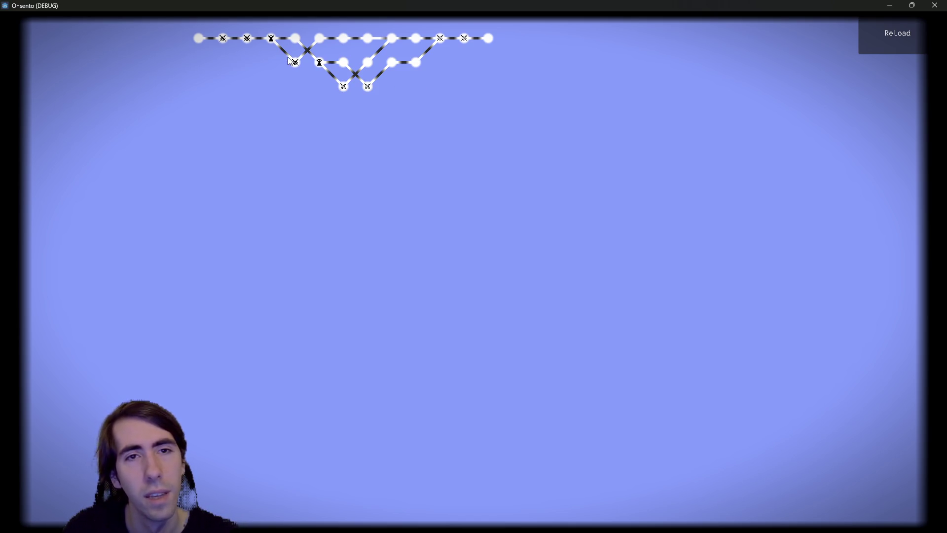
click(861, 33)
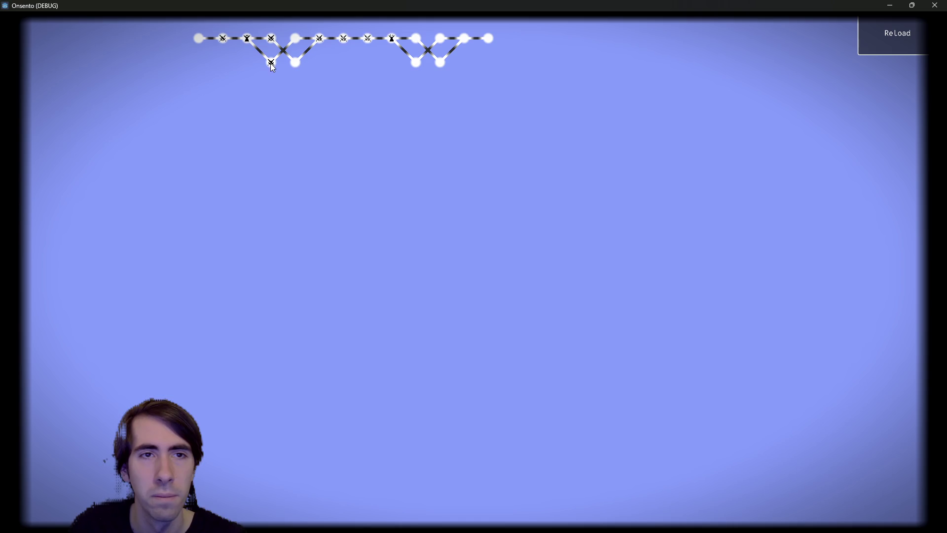
click(873, 37)
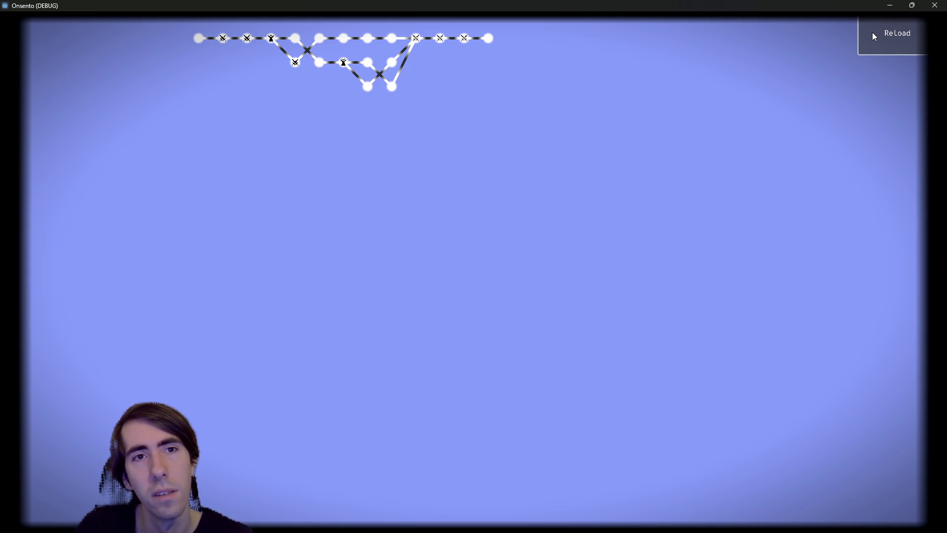
- Reload the minimap once more, then minimize the game to see the three generateBranch errors
click(874, 36)
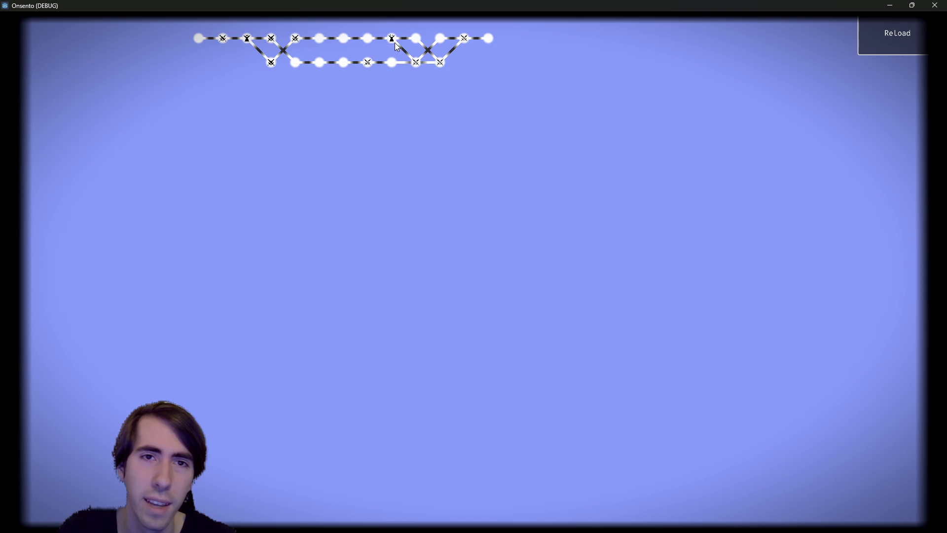
click(890, 4)
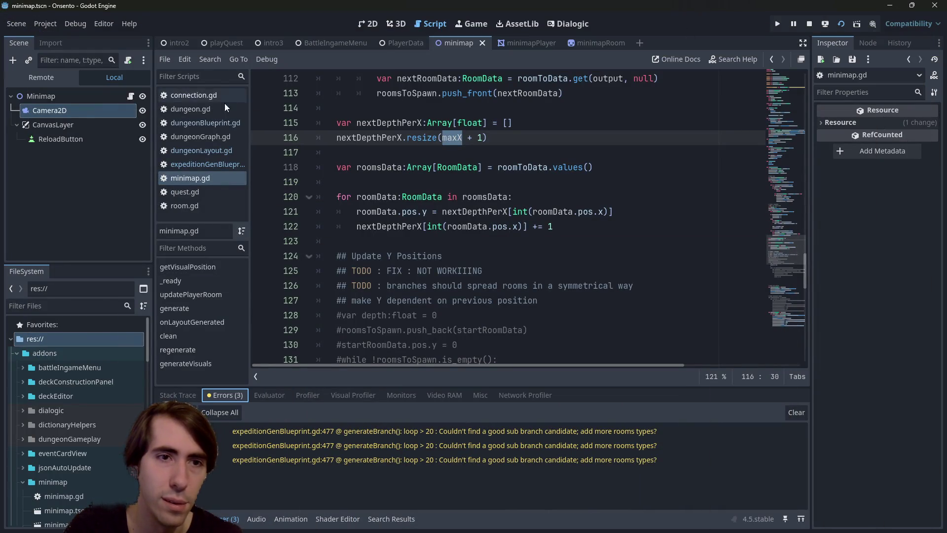
click(208, 123)
click(203, 164)
scroll(739, 195, down, 9)
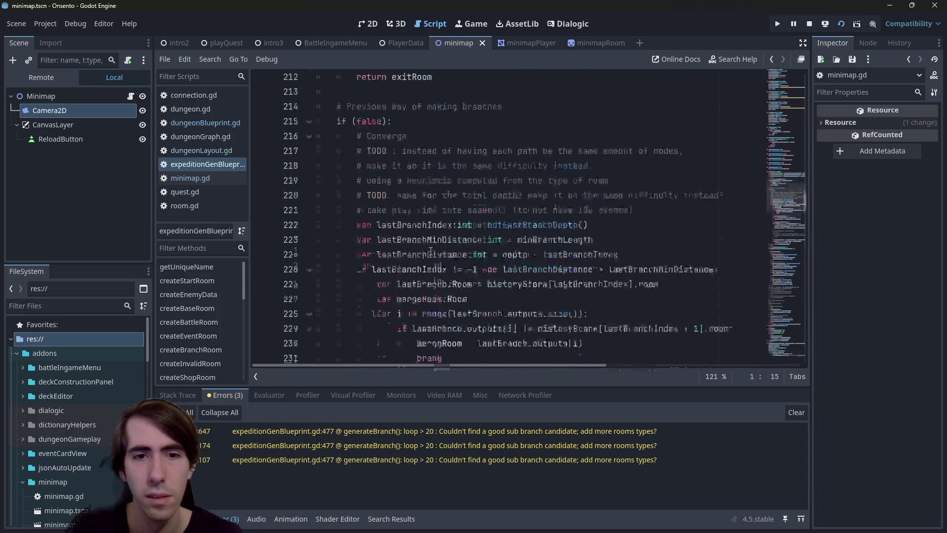
mouse_move(785, 200)
mouse_down()
mouse_move(782, 190)
mouse_move(773, 320)
mouse_move(768, 259)
mouse_up()
click(546, 202)
key(ctrl+f)
text(branch)
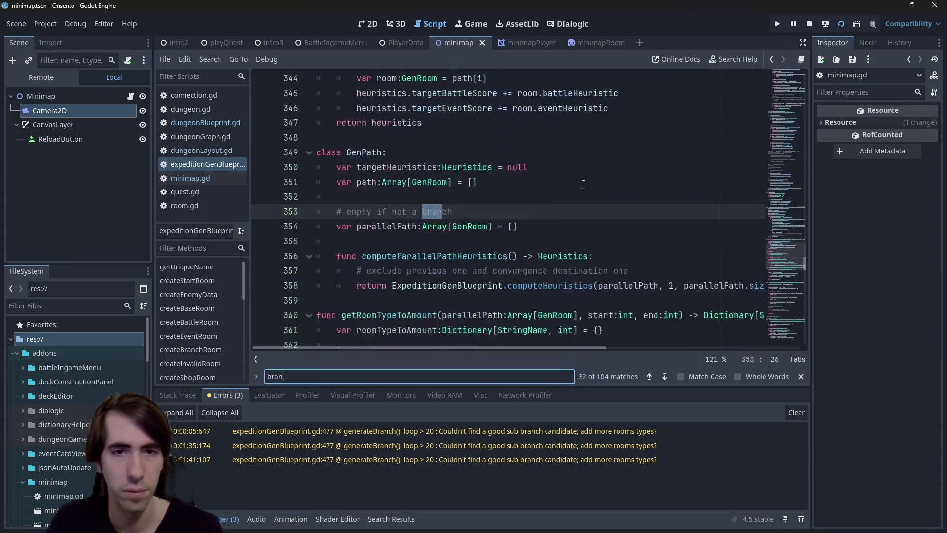
key(Return)
key(Return)
key(Return)
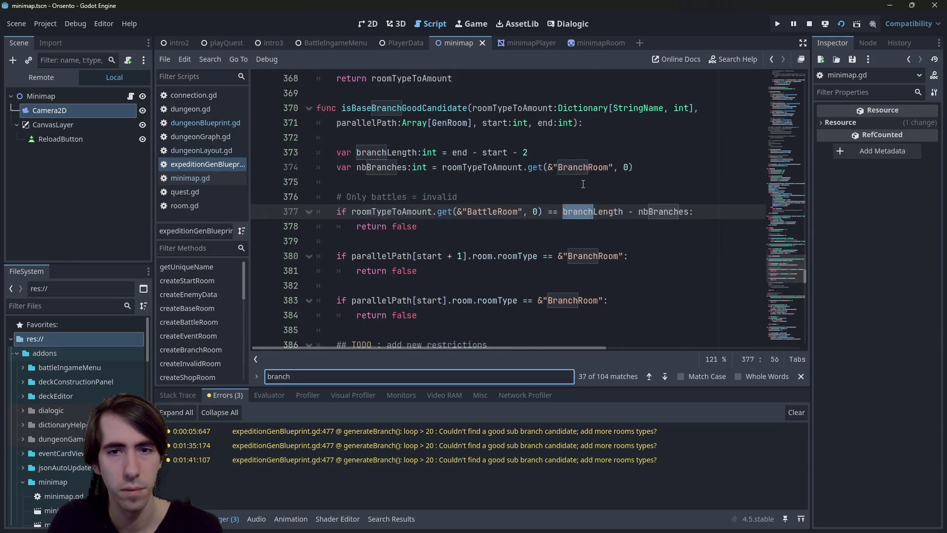
key(Return)
key(Return)
key(Return)
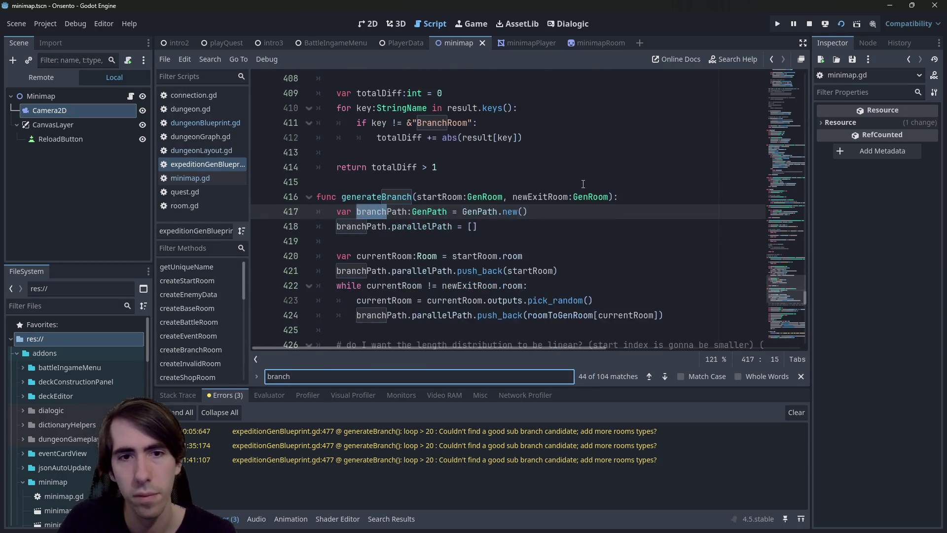
key(Return)
double_click(388, 132)
key(ctrl+f)
key(Return)
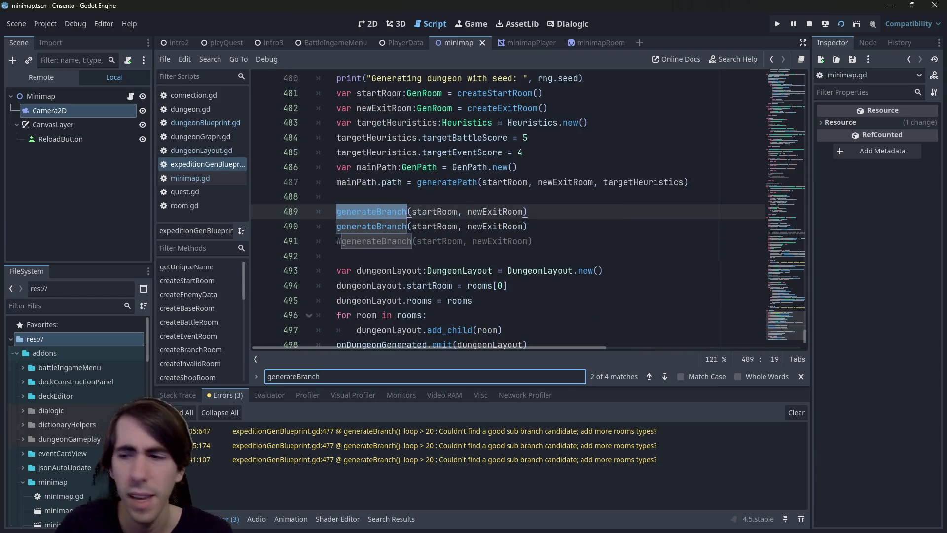
key(F6)
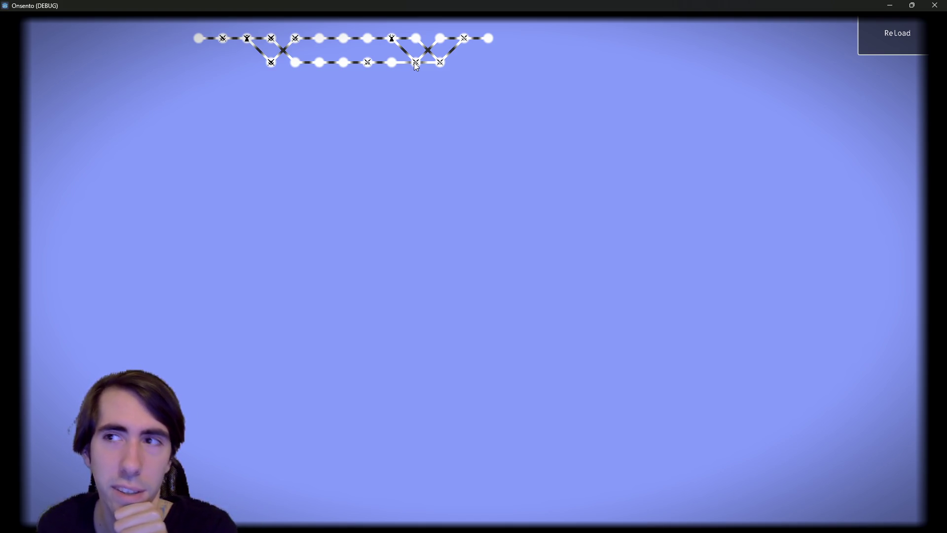
click(935, 5)
scroll(378, 268, down, 4)
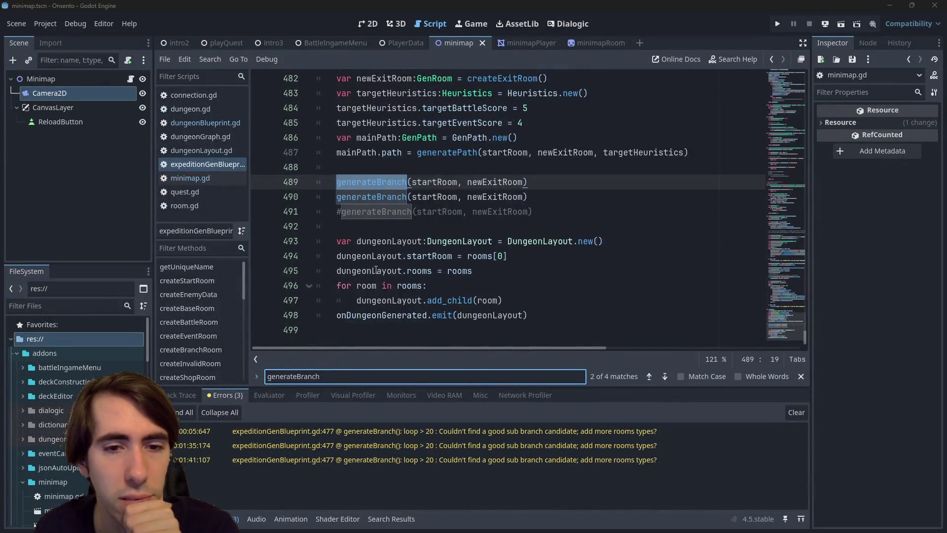
click(189, 124)
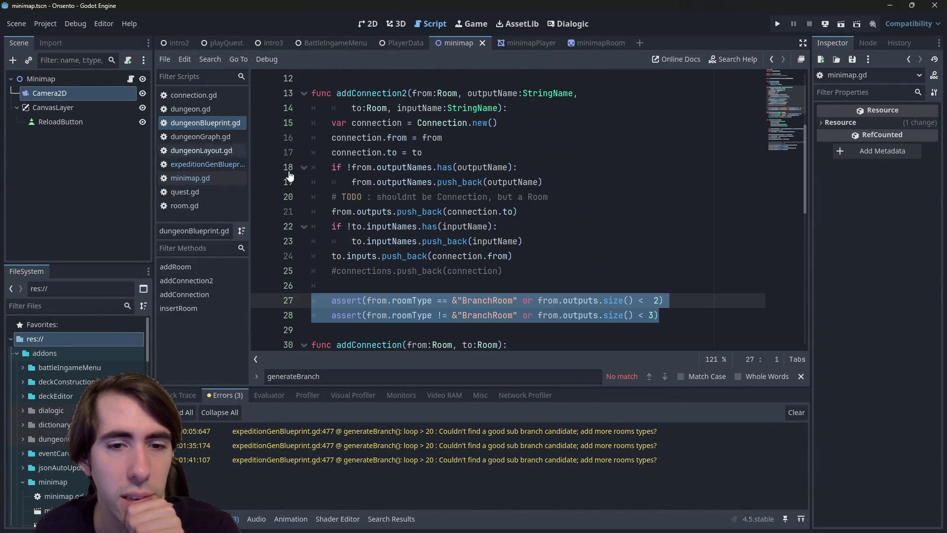
scroll(297, 208, up, 1)
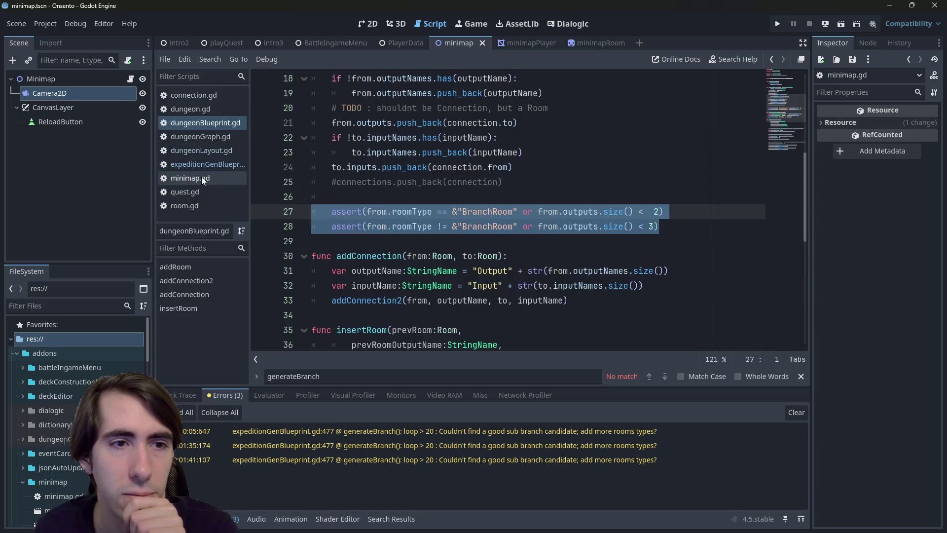
click(201, 178)
scroll(503, 245, up, 3)
scroll(493, 198, down, 5)
click(490, 151)
scroll(490, 151, up, 3)
- Add a line below the depth loop starting an assert on hasNodesWithSamePosition
key(Return)
key(Return)
key(Up)
text(as)
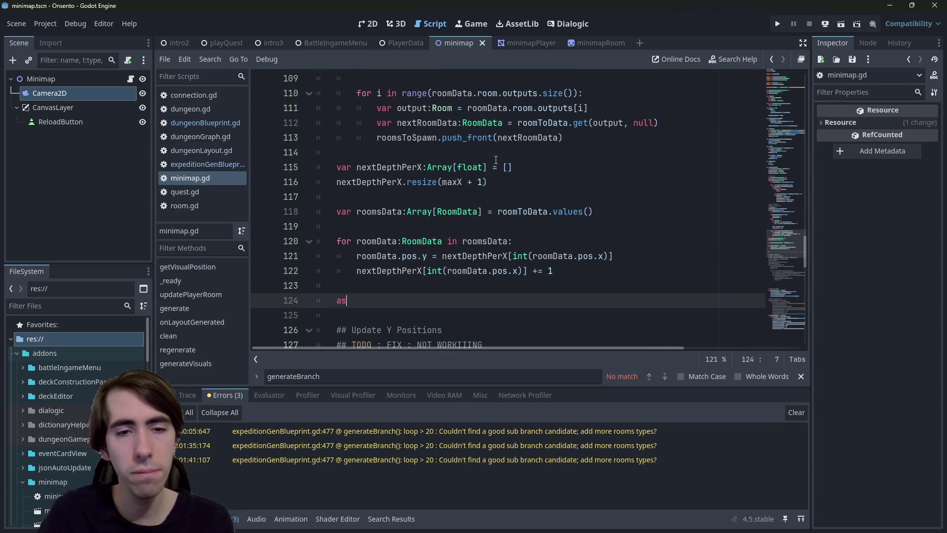
text(sert()
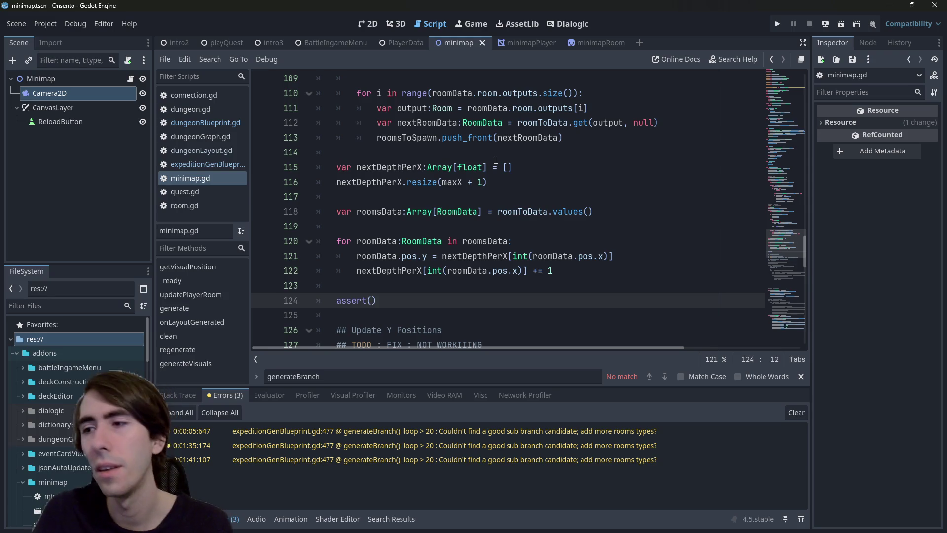
text(n)
key(BackSpace)
text(hasNodes)
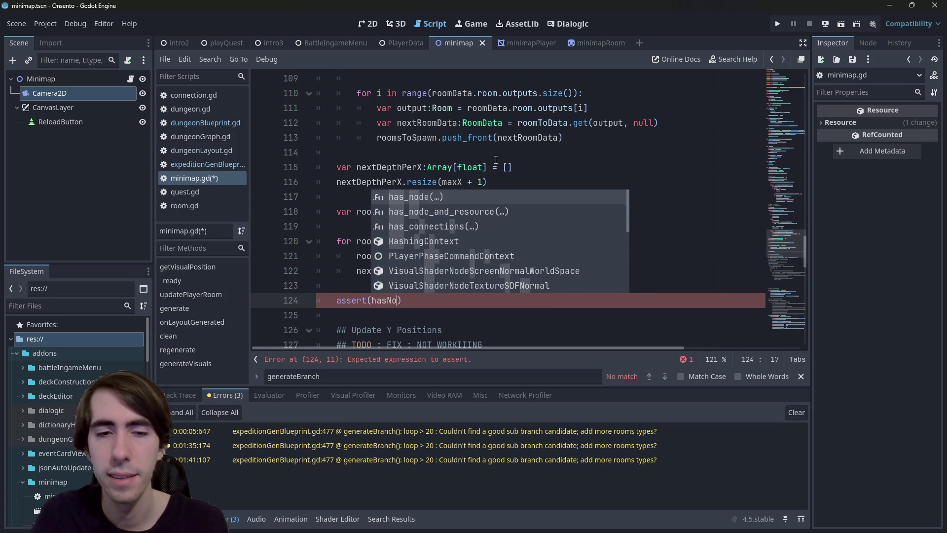
text(WithSamePositio)
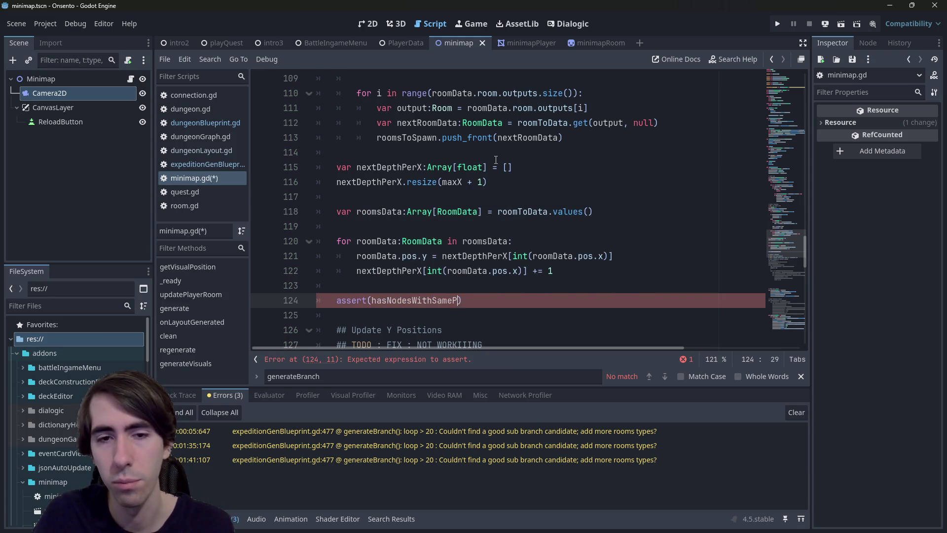
text(n)
- Rename the check so line 124 reads assert(!hasRoomsWithSamePosition()), and select the function name
key(ctrl+Left)
key(Right)
key(Right)
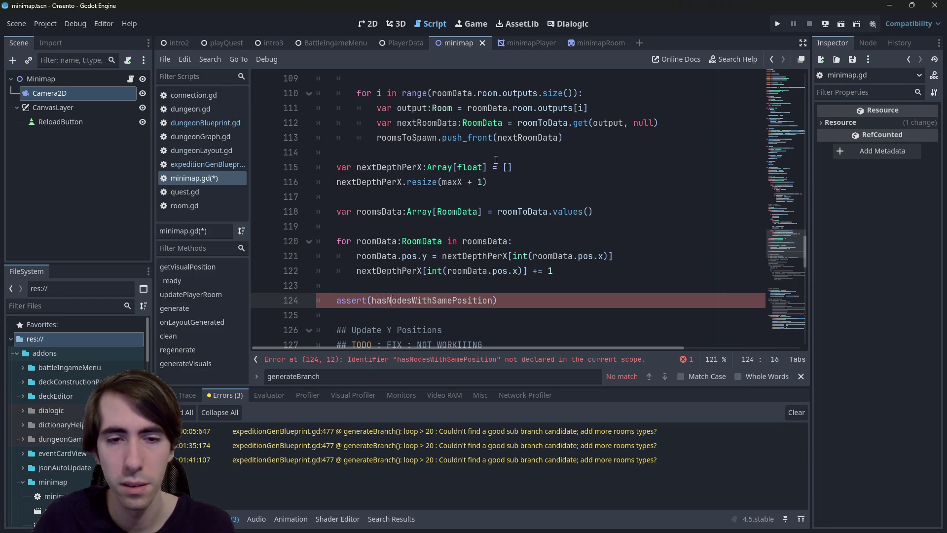
key(BackSpace)
key(BackSpace)
key(BackSpace)
text(Rooms)
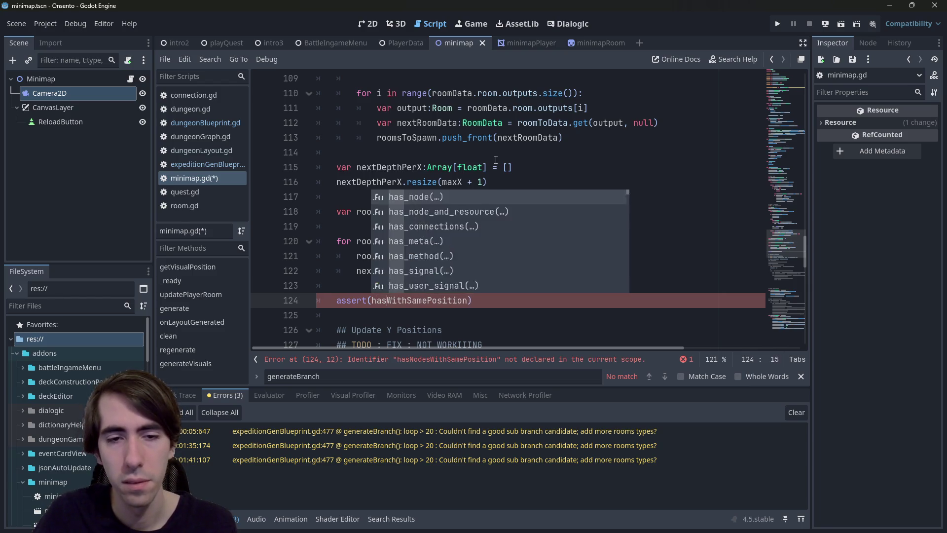
text(())
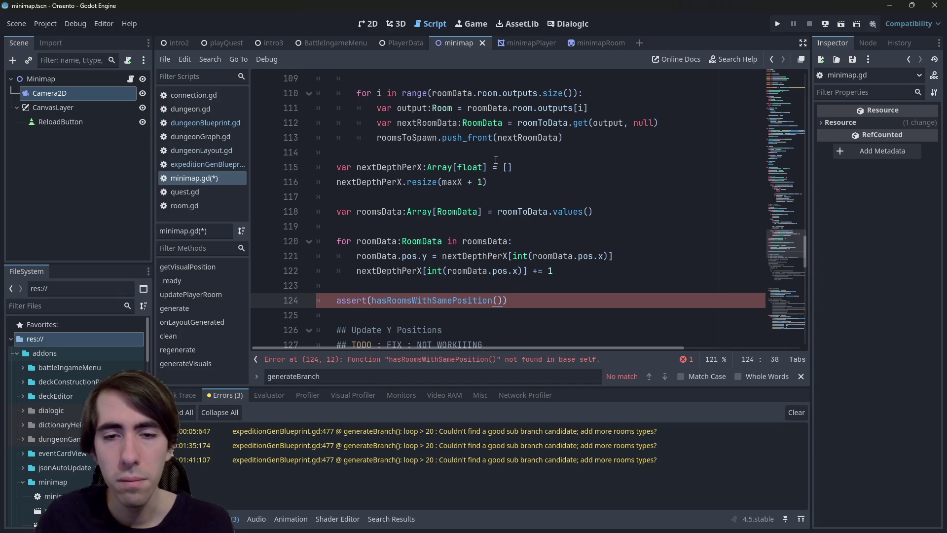
key(Right)
text(!)
key(ctrl+shift+Right)
scroll(403, 152, up, 15)
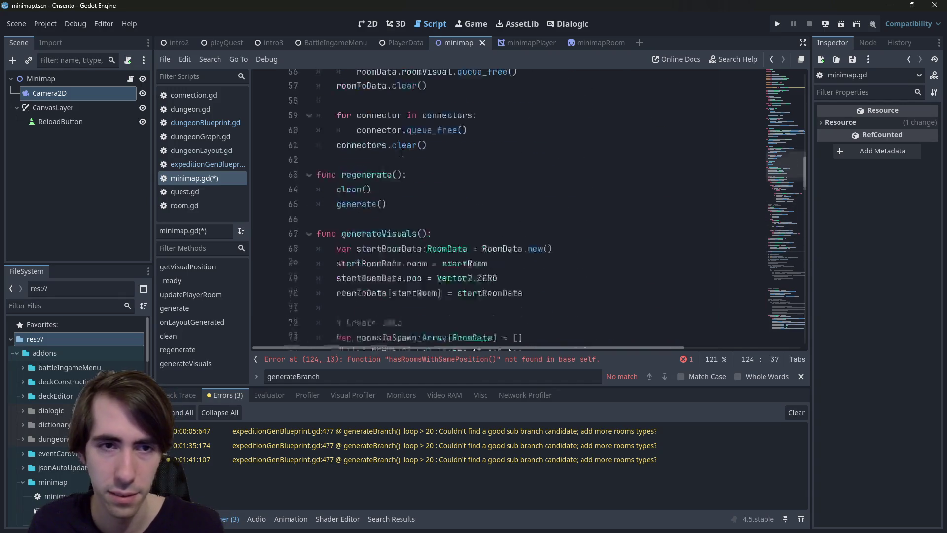
click(383, 280)
- Create an empty func hasRoomsWithSamePosition(): after the regenerate function
key(Return)
key(Return)
key(Up)
text(func)
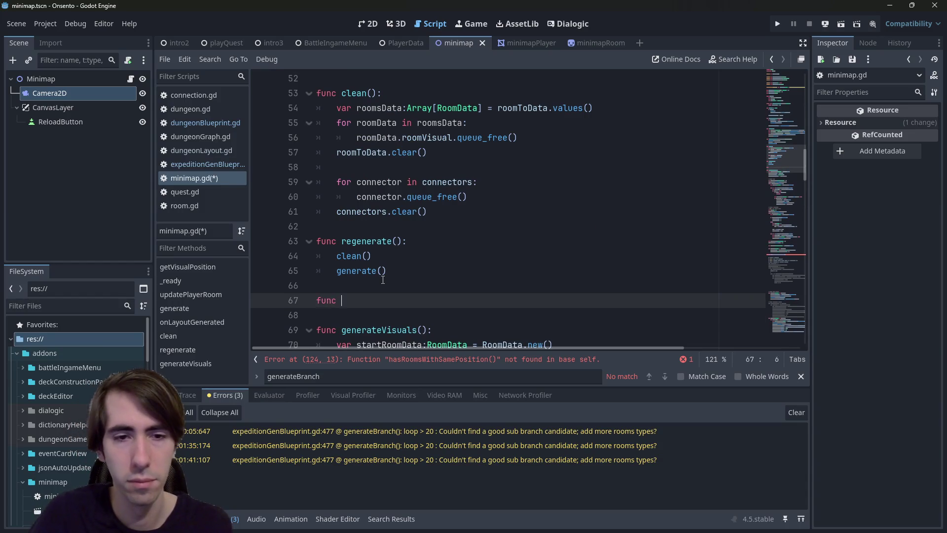
text(hasRoomsWithSamePosition())
text(():)
key(Return)
- Give hasRoomsWithSamePosition the parameter roomsData:Array[RoomData], copied from line 121, and save
scroll(405, 254, down, 3)
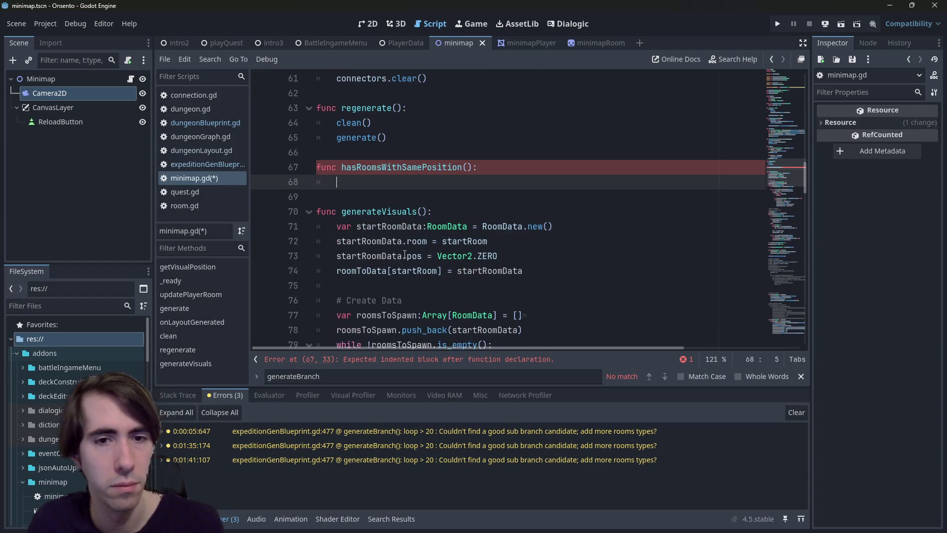
scroll(404, 254, down, 3)
double_click(400, 198)
double_click(399, 184)
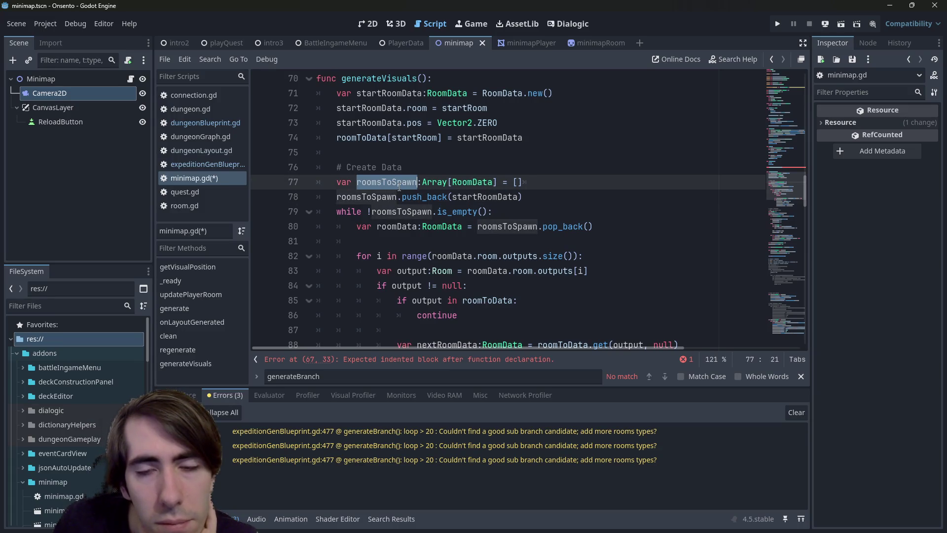
scroll(399, 186, down, 2)
scroll(399, 187, up, 5)
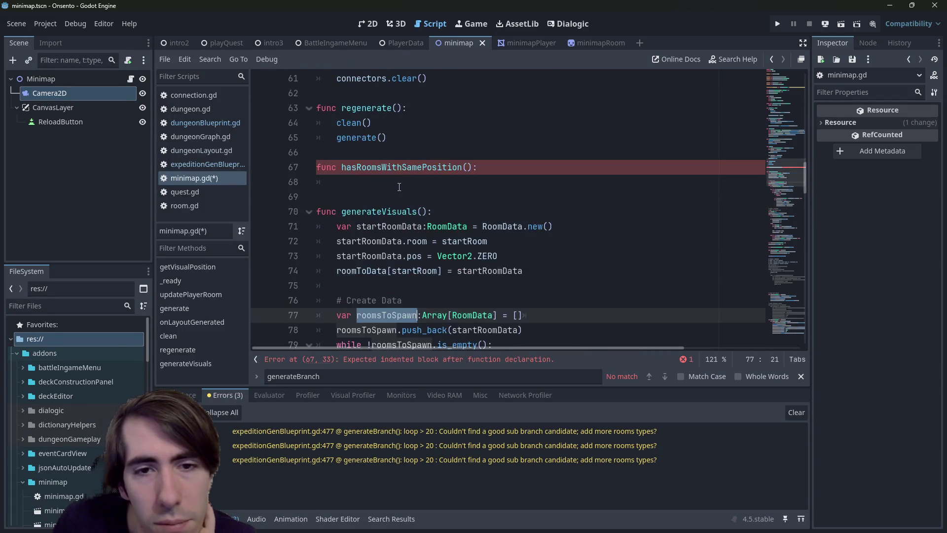
click(434, 184)
mouse_move(796, 78)
mouse_down()
mouse_move(785, 206)
mouse_move(780, 84)
mouse_move(776, 226)
mouse_move(763, 297)
mouse_move(770, 224)
mouse_move(770, 251)
mouse_move(770, 240)
mouse_up()
drag(612, 242, 263, 248)
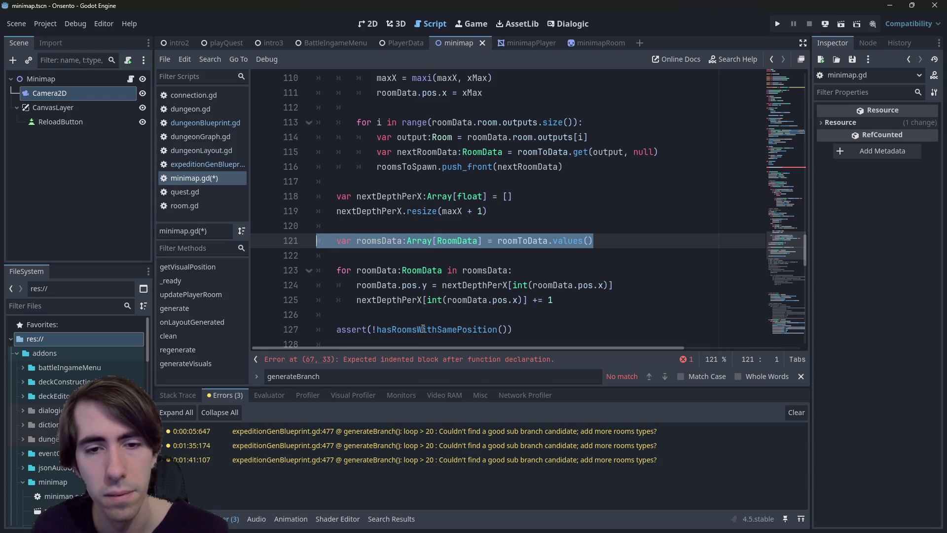
click(358, 255)
drag(356, 240, 488, 240)
key(ctrl+c)
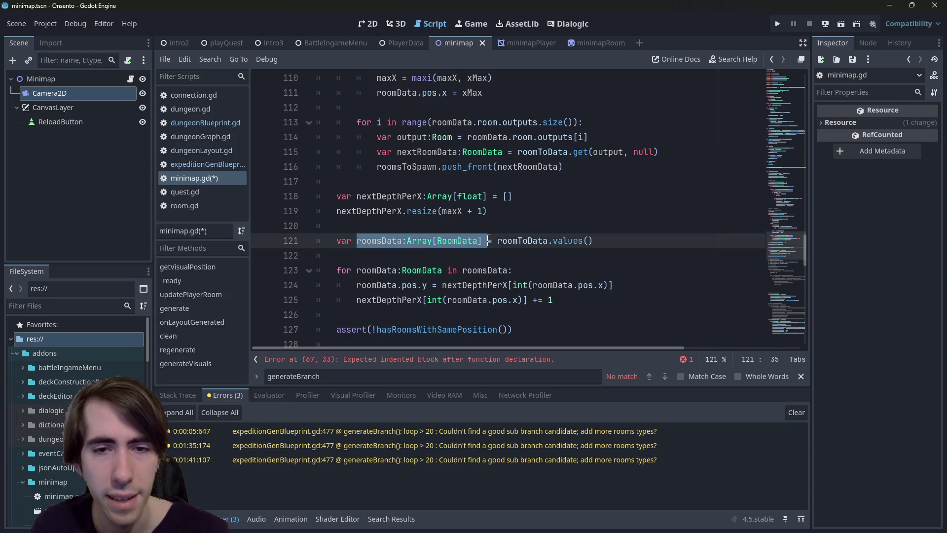
ctrl+click(428, 330)
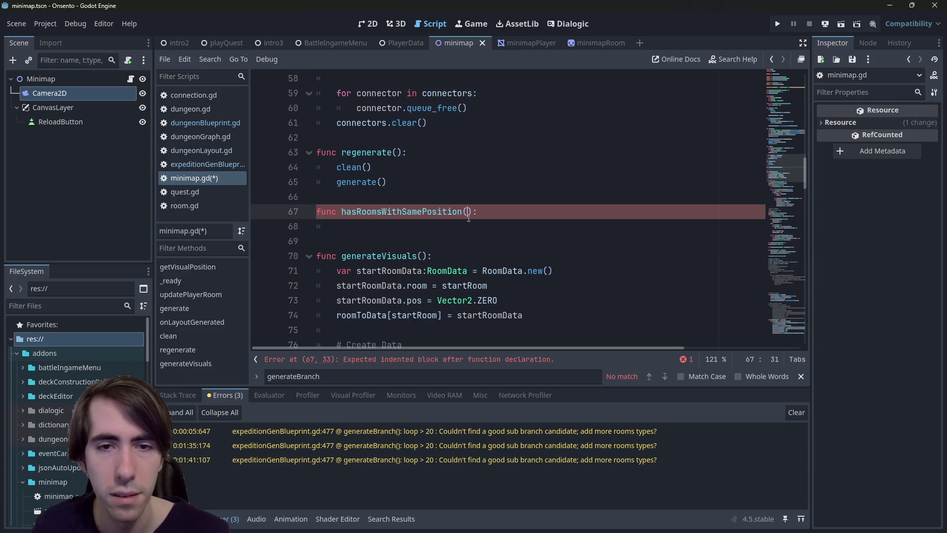
key(ctrl+v)
key(ctrl+s)
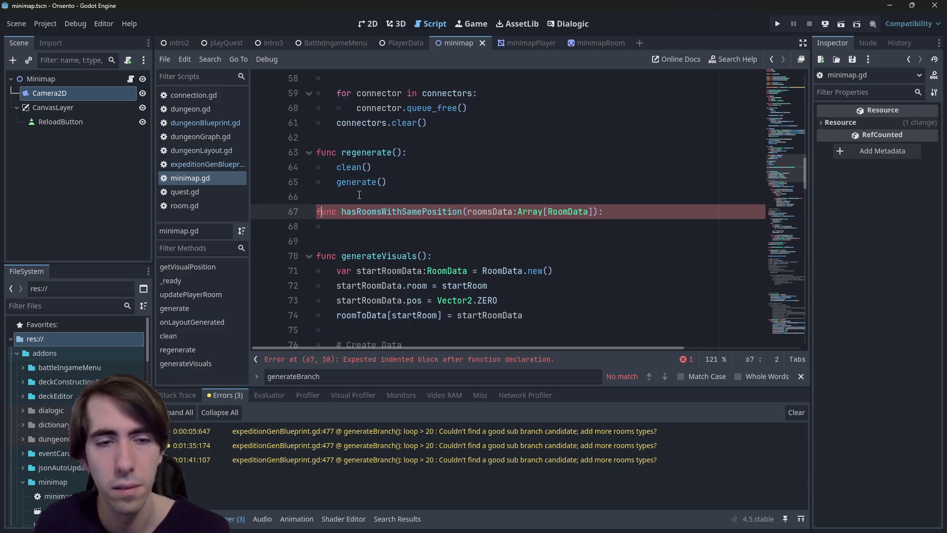
- Start the function body with a 'for roomData in roomsData:' loop and save
key(alt+Left)
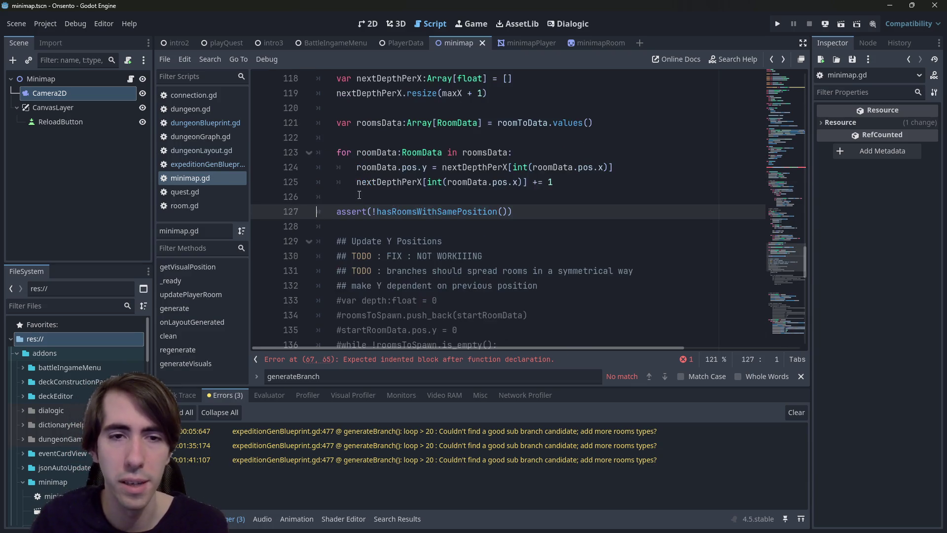
scroll(397, 162, up, 1)
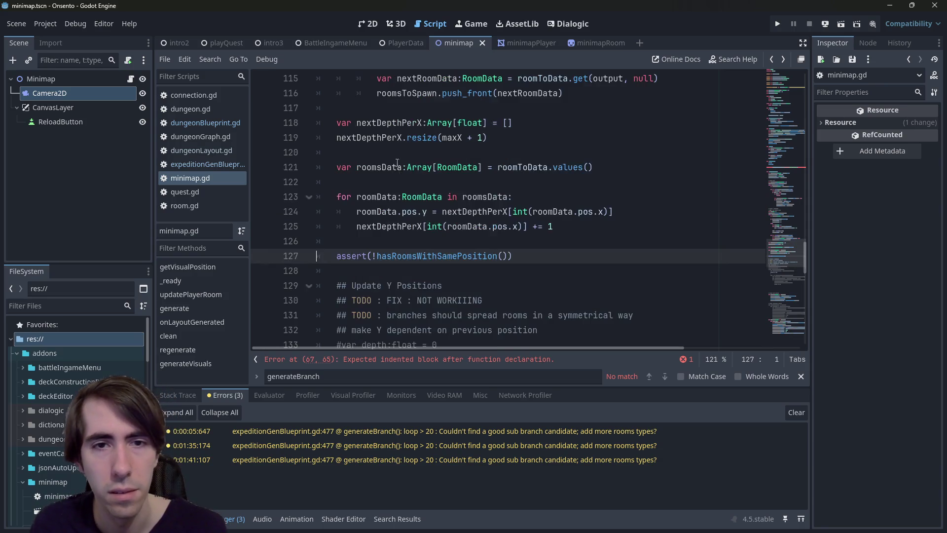
double_click(379, 166)
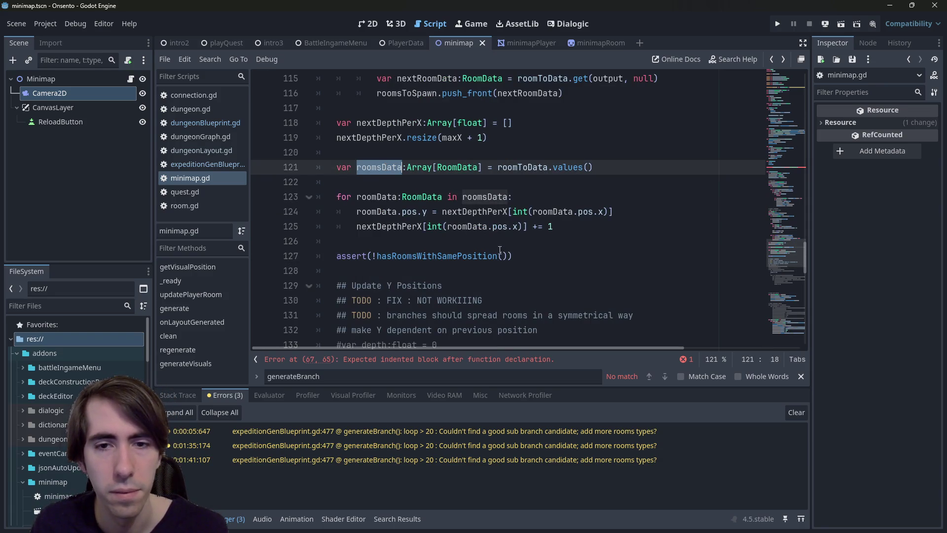
click(499, 255)
ctrl+click(426, 255)
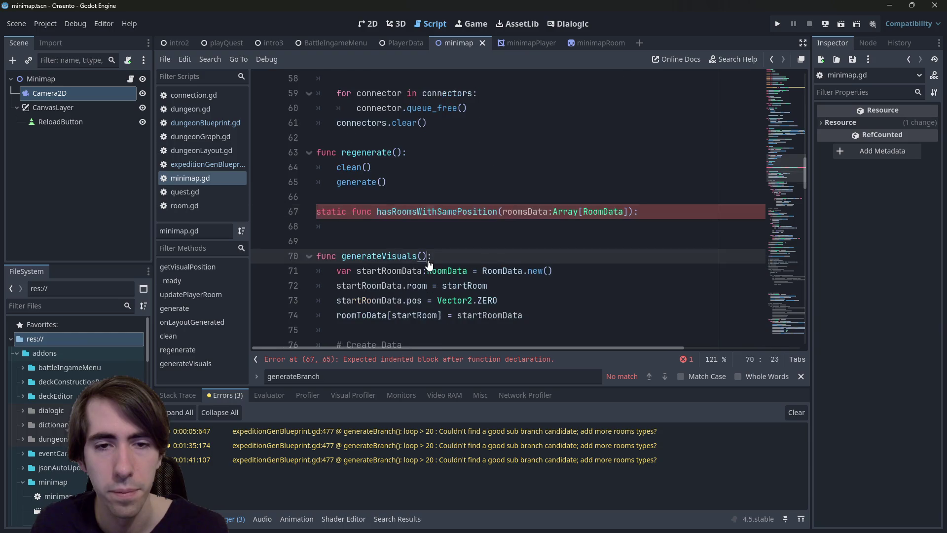
click(426, 223)
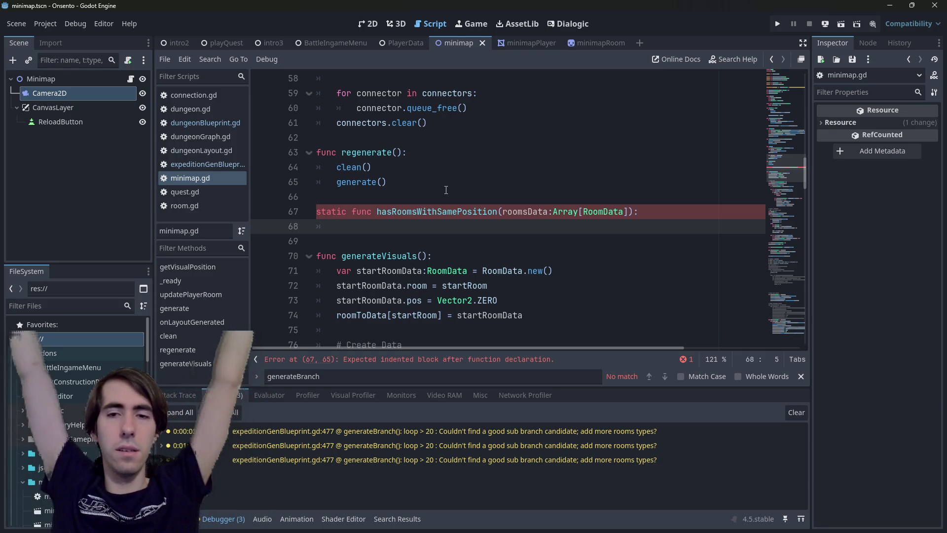
text(for)
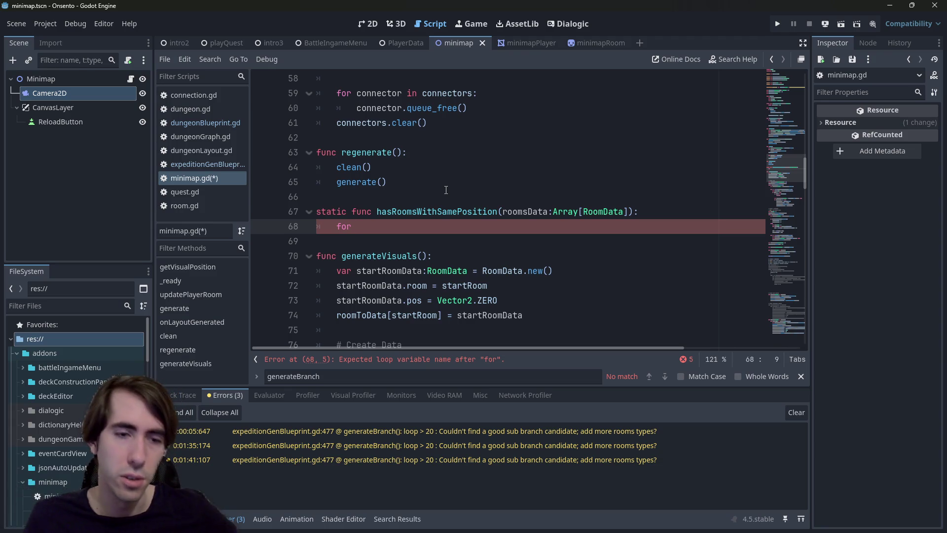
text(roomDa in )
text(room in Ro)
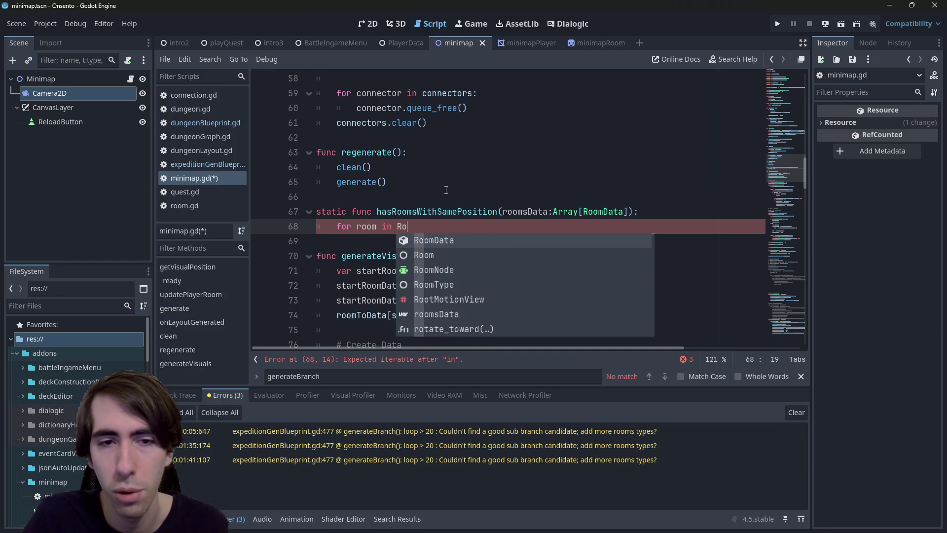
text(ms)
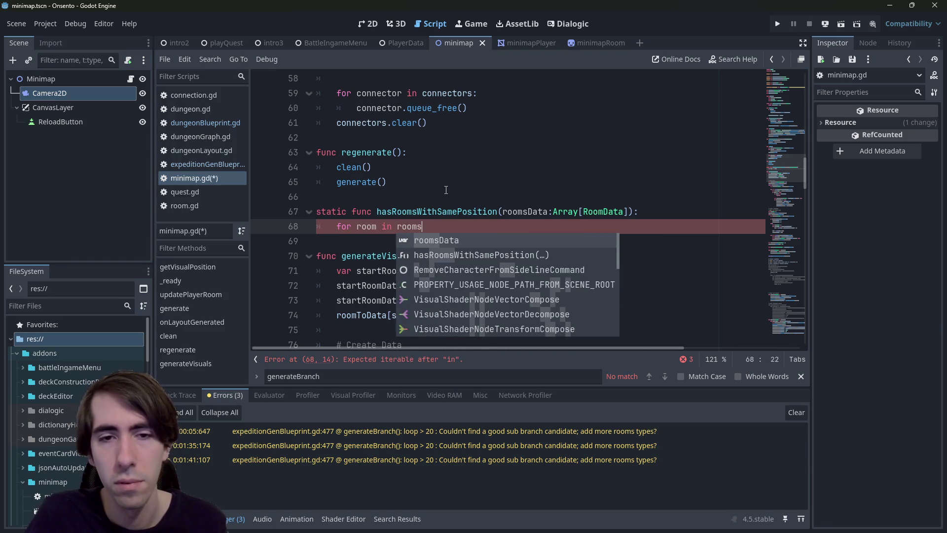
key(Return)
key(ctrl+Left)
key(ctrl+Left)
key(Left)
text(Data)
key(End)
text(:)
key(ctrl+s)
- Rewrite it as 'for i in range(roomsData.size()):' with an inner j loop starting at i + 1
drag(469, 227, 357, 228)
text(i in )
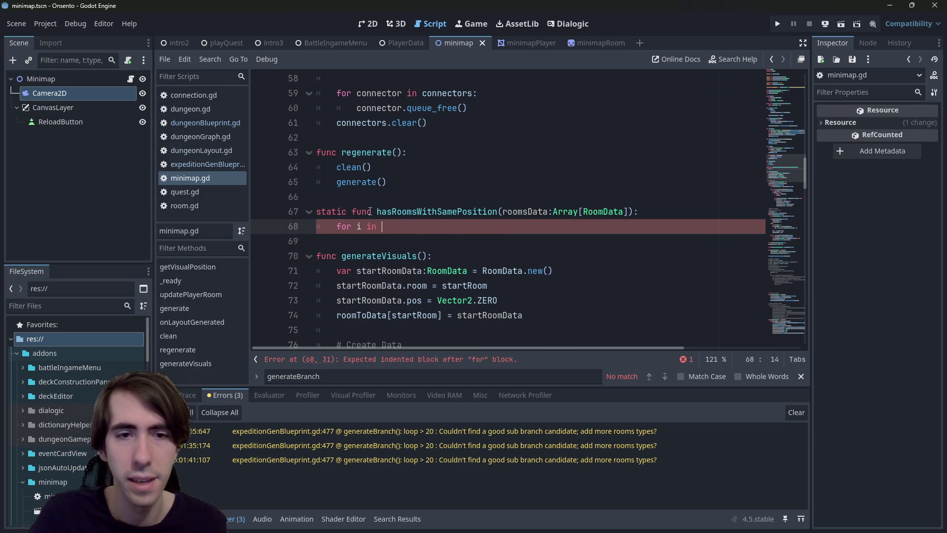
text(range(roomsData.size()):)
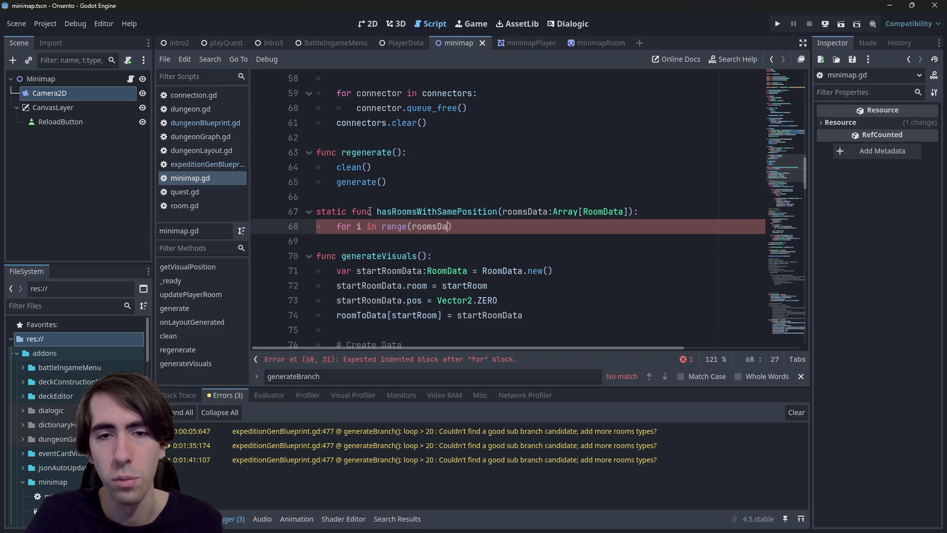
key(ctrl+shift+Left)
key(ctrl+shift+Left)
key(ctrl+shift+Left)
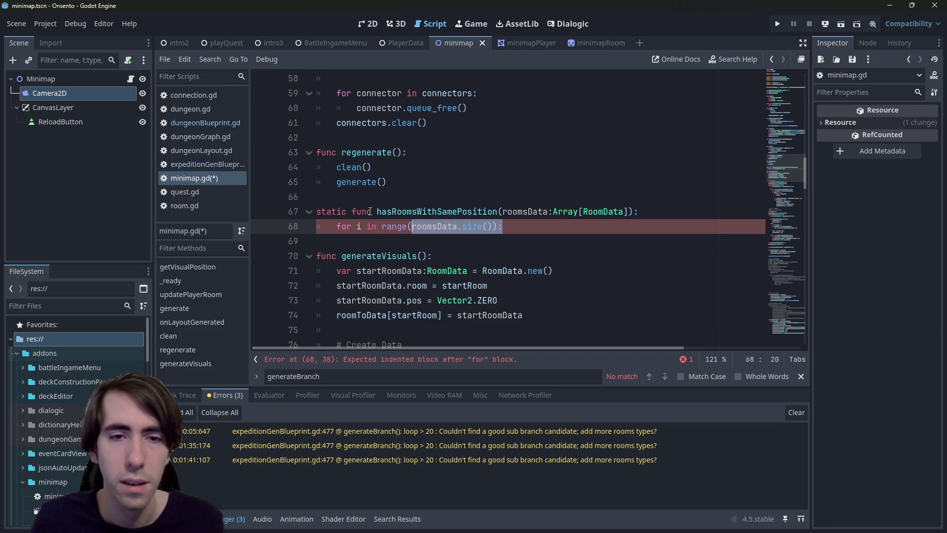
key(ctrl+Right)
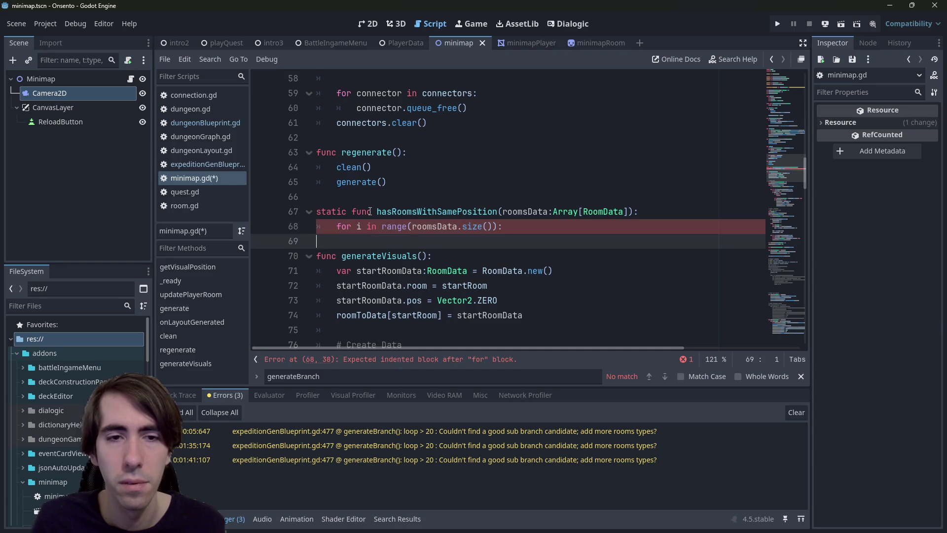
key(End)
key(Return)
text(for i in range(roomsData.size()):)
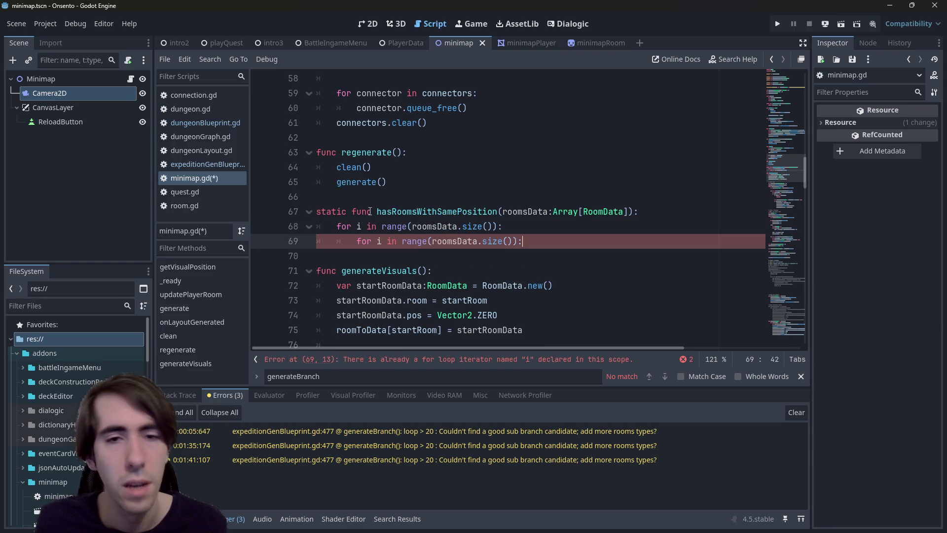
double_click(380, 240)
text(j)
click(430, 241)
text(i + 1,)
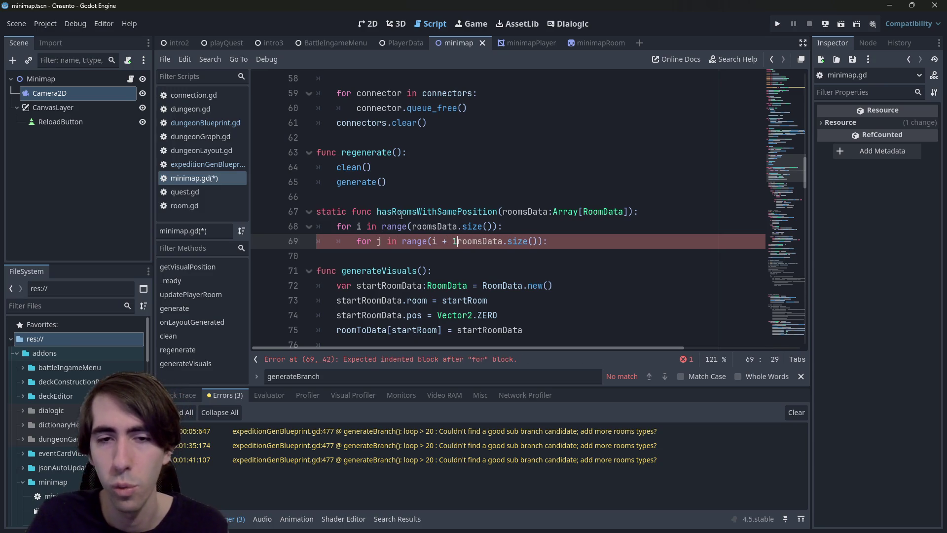
key(ctrl+s)
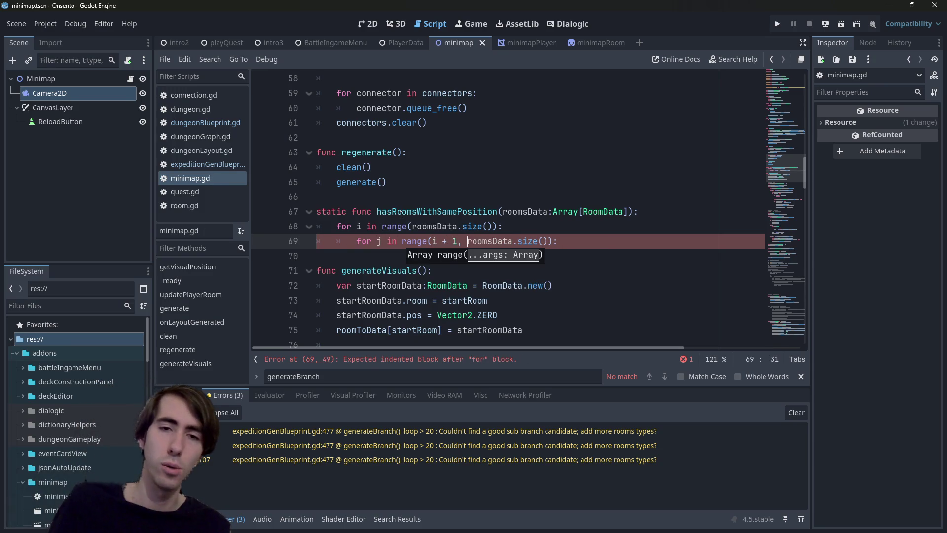
- Inside the inner loop, begin an 'if roomsData[i].pos.is_equal_approx()' check
click(555, 259)
key(Up)
key(Return)
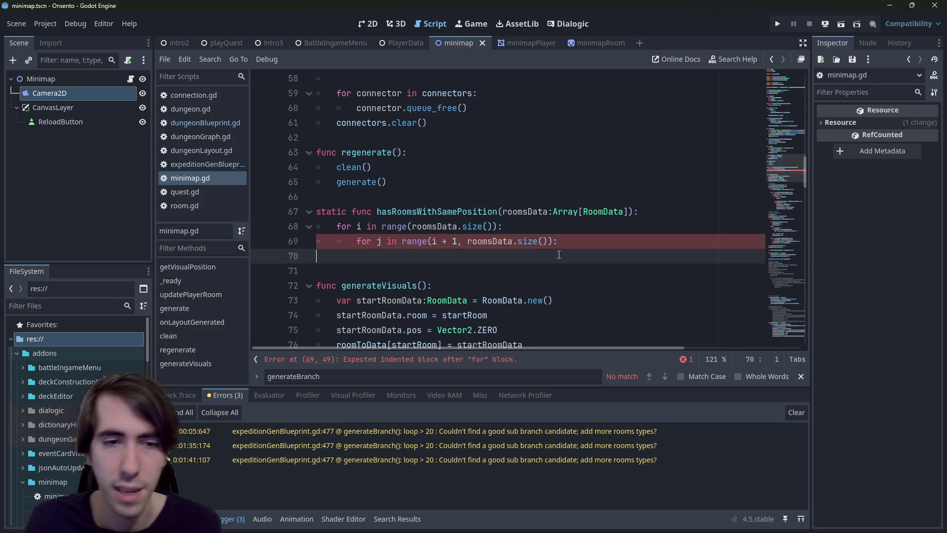
key(ctrl+s)
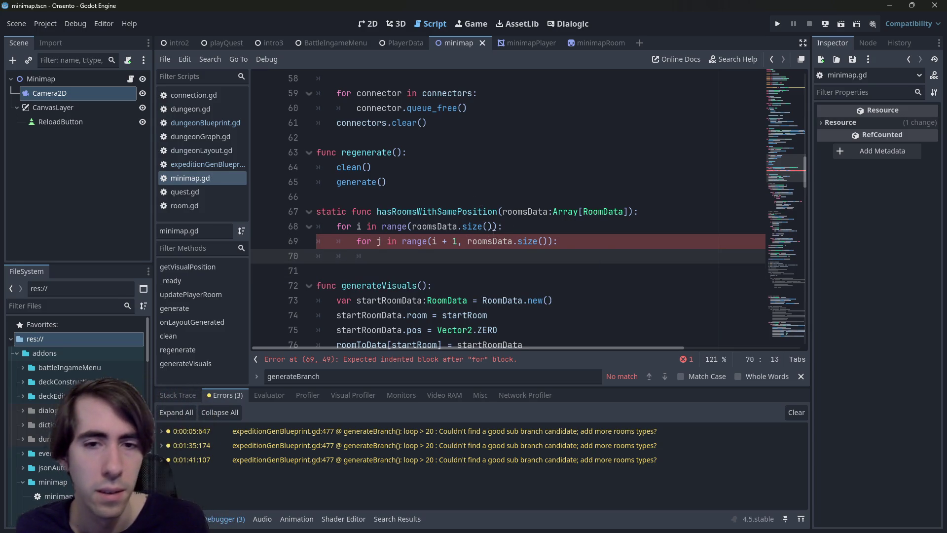
click(436, 241)
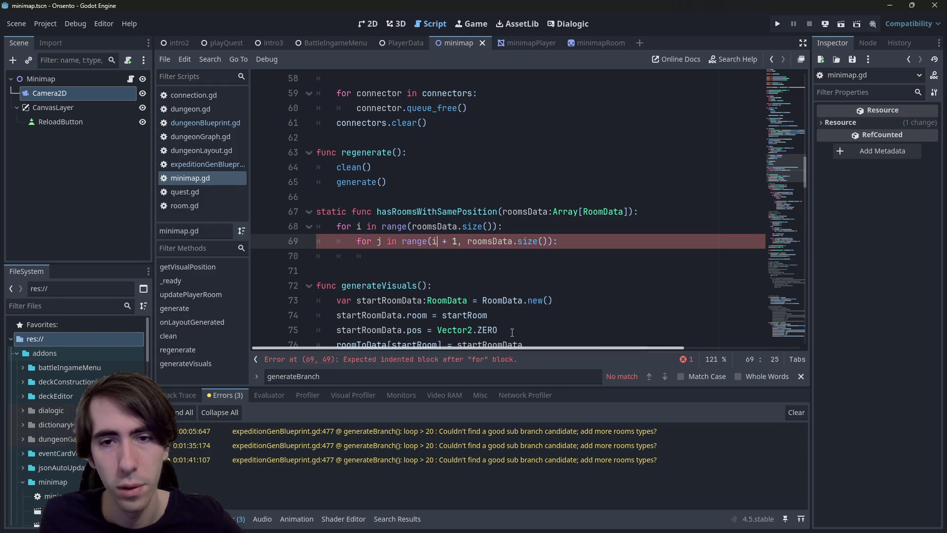
click(450, 257)
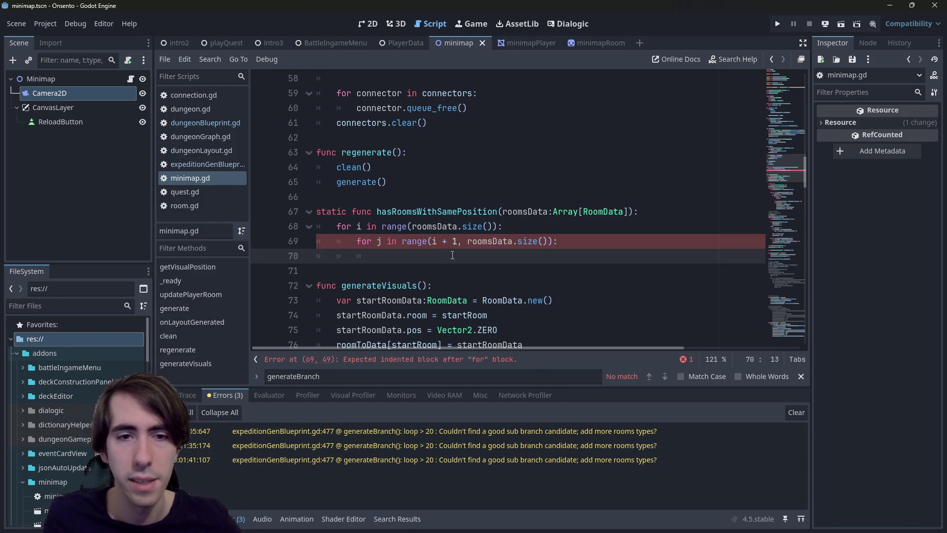
text(r)
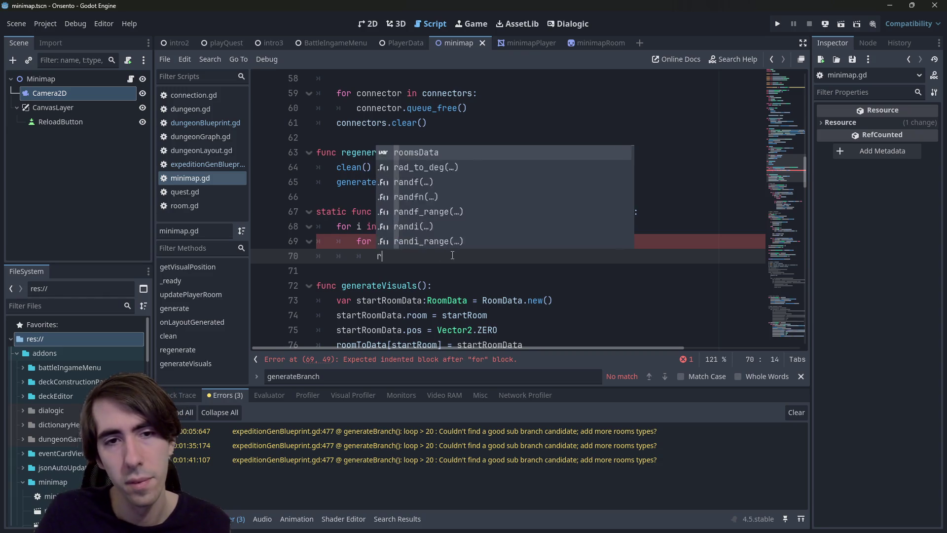
key(BackSpace)
text(if )
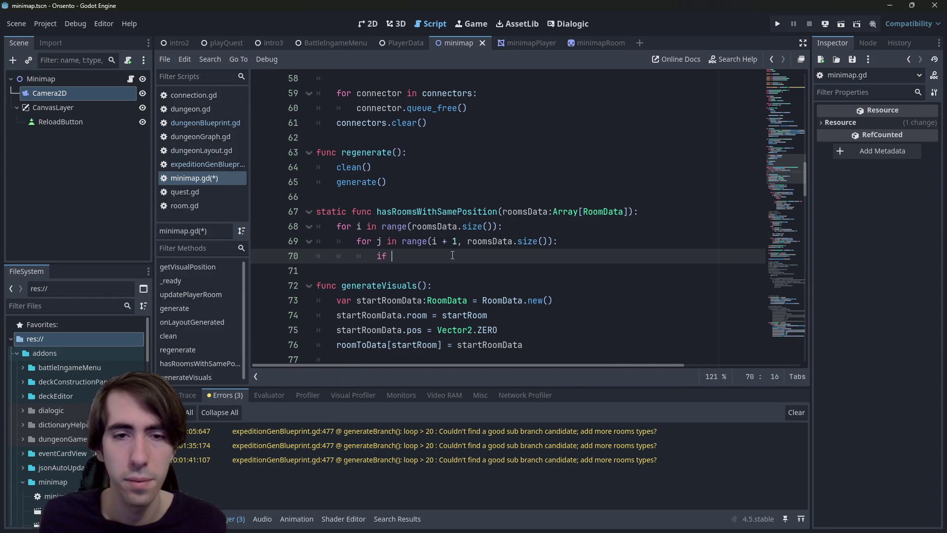
text(roomsData)
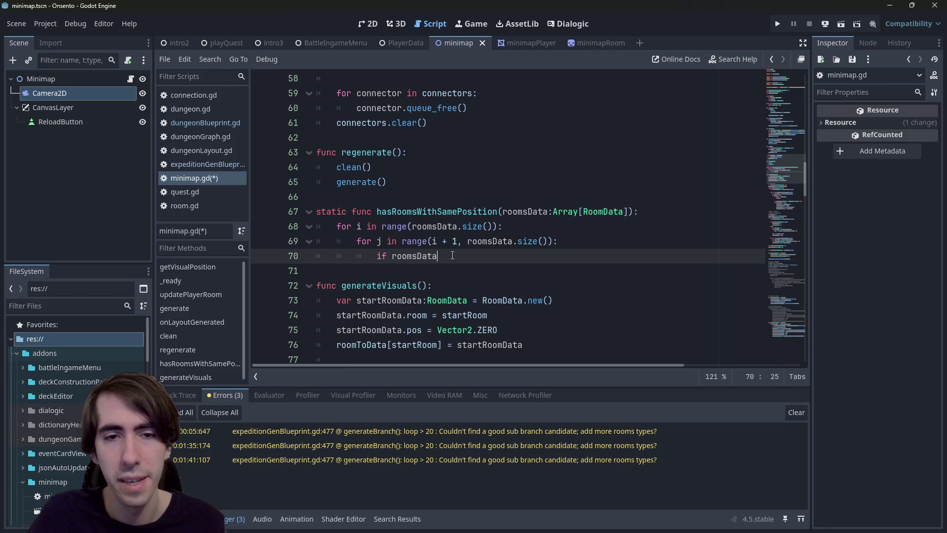
text([i].pos)
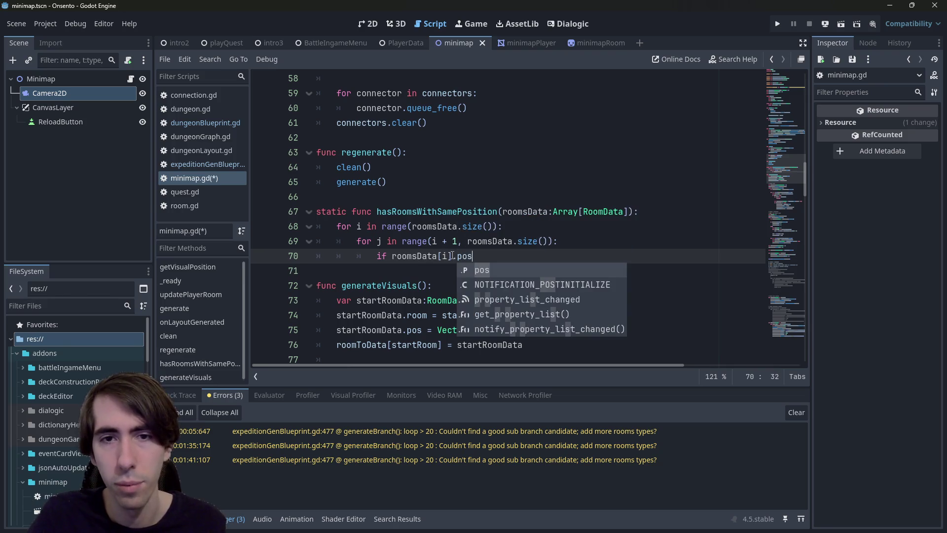
text(.approx)
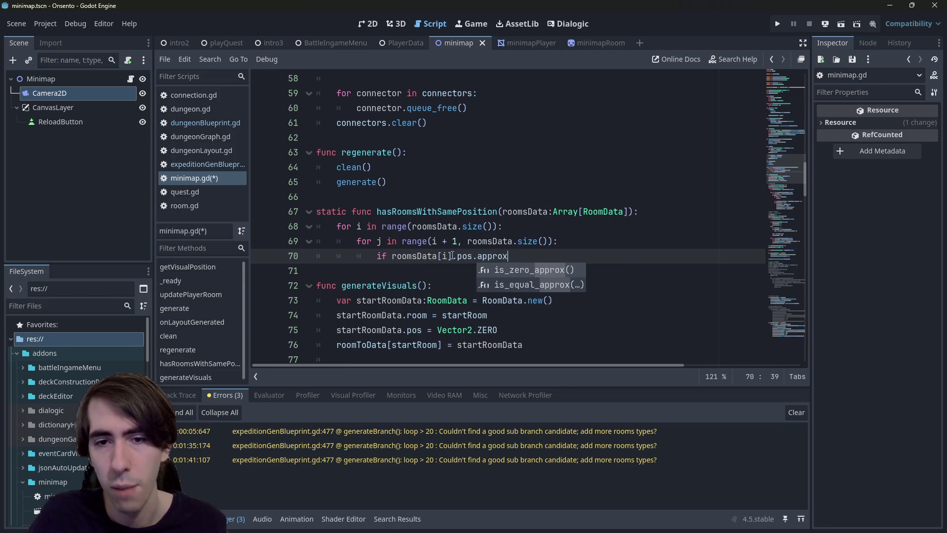
key(Down)
key(Return)
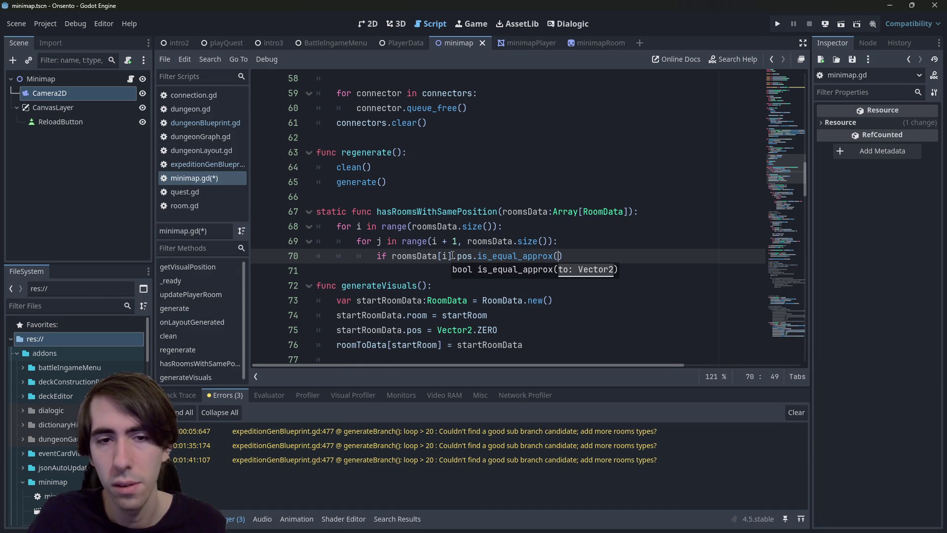
- Pass roomsData[j].pos as the is_equal_approx argument
drag(473, 255, 392, 255)
key(ctrl+c)
key(End)
key(Left)
key(ctrl+v)
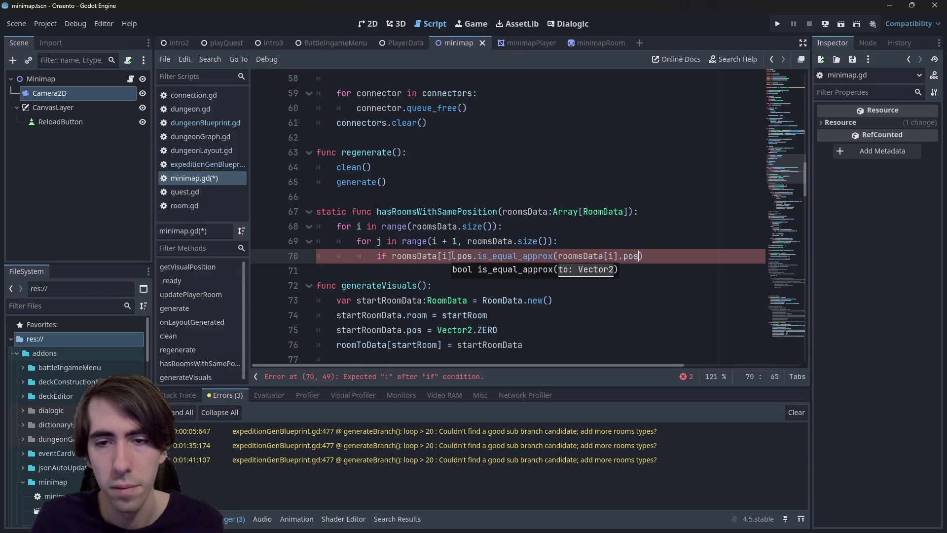
key(Left)
key(BackSpace)
text(j)
key(End)
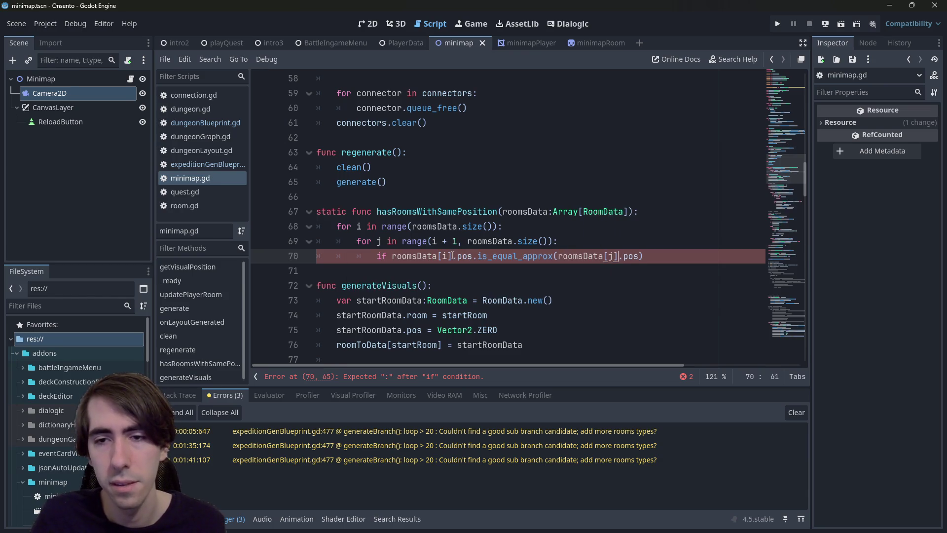
key(Return)
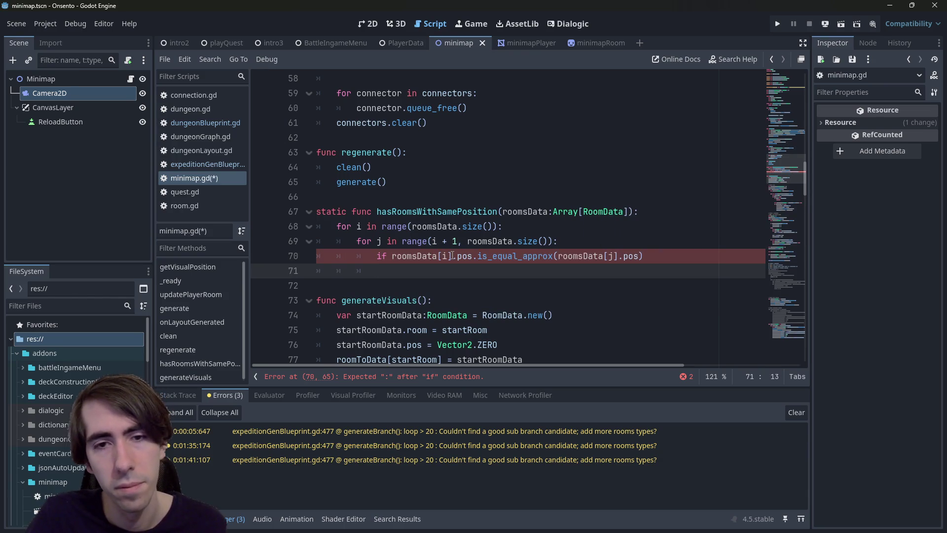
- Finish the if with ':' and 'return false', add a final 'return true', and save
key(Up)
key(End)
text(:)
key(Down)
text(return false)
key(Return)
key(BackSpace)
key(BackSpace)
text(return true)
key(ctrl+s)
- Run the scene, inspect the failed assertion's error and stack trace, then stop the game
click(841, 23)
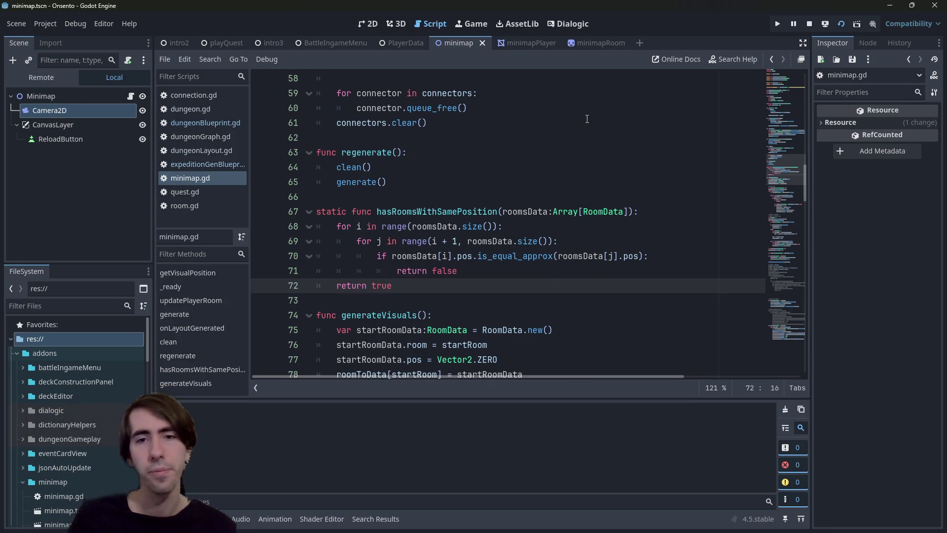
click(261, 271)
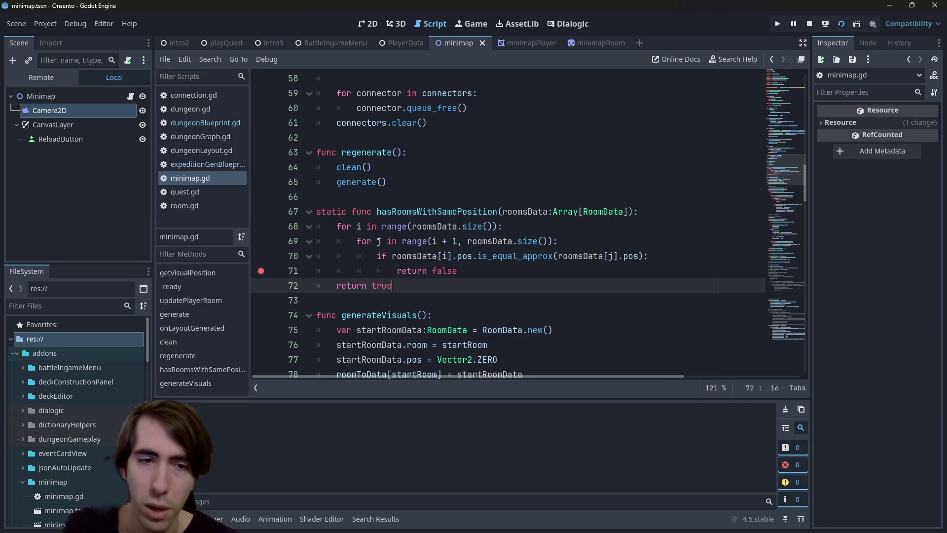
click(525, 165)
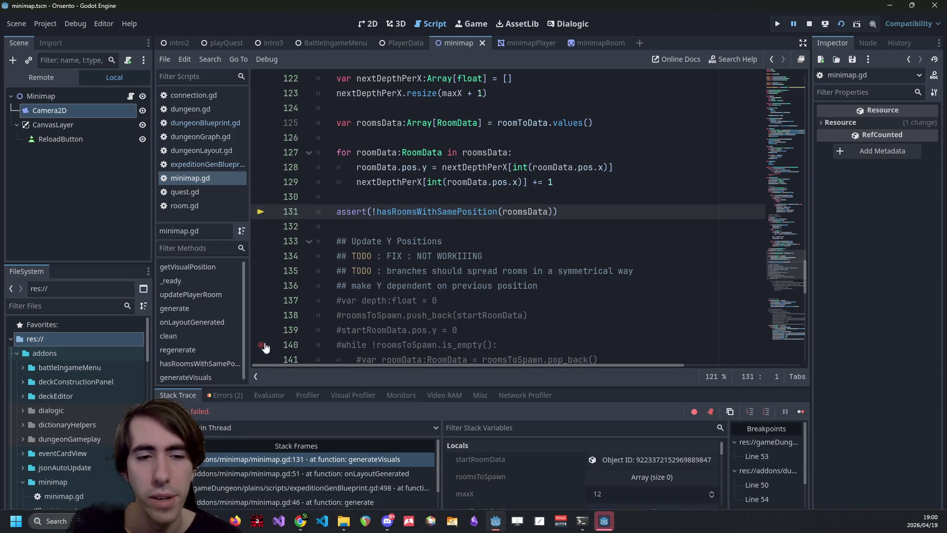
click(227, 395)
click(306, 430)
click(308, 445)
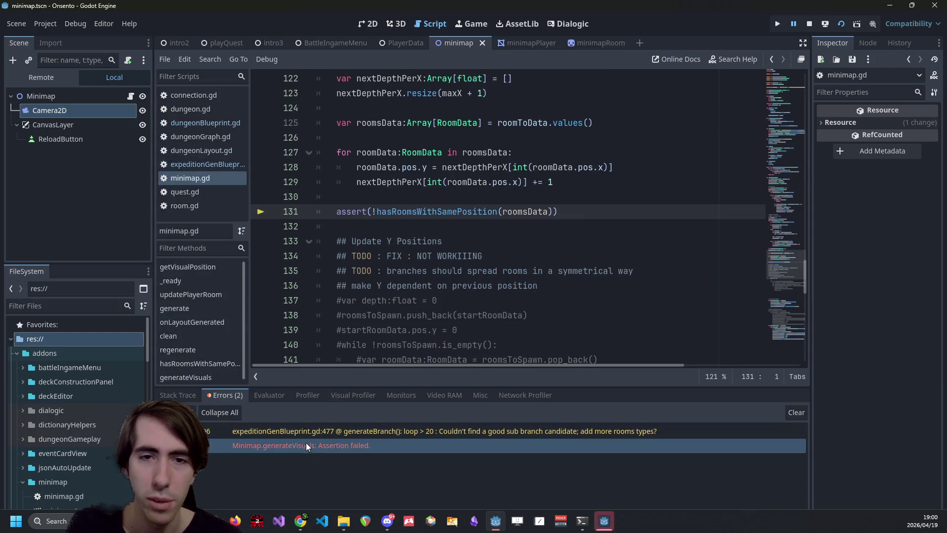
click(177, 396)
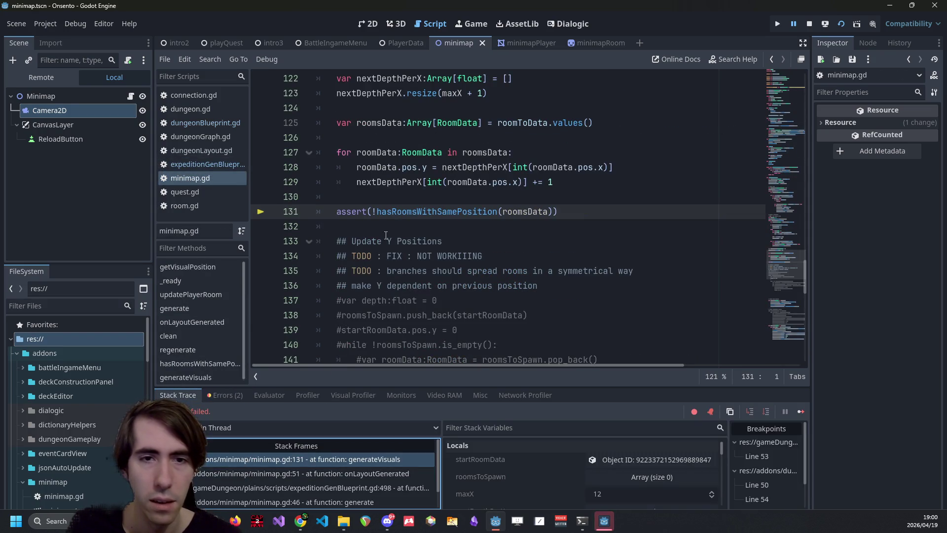
ctrl+click(428, 212)
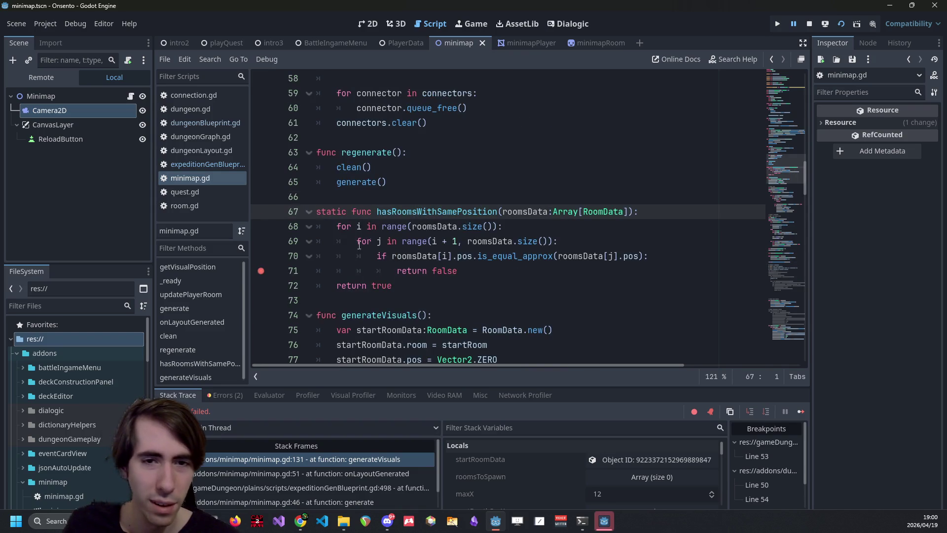
drag(285, 284, 291, 366)
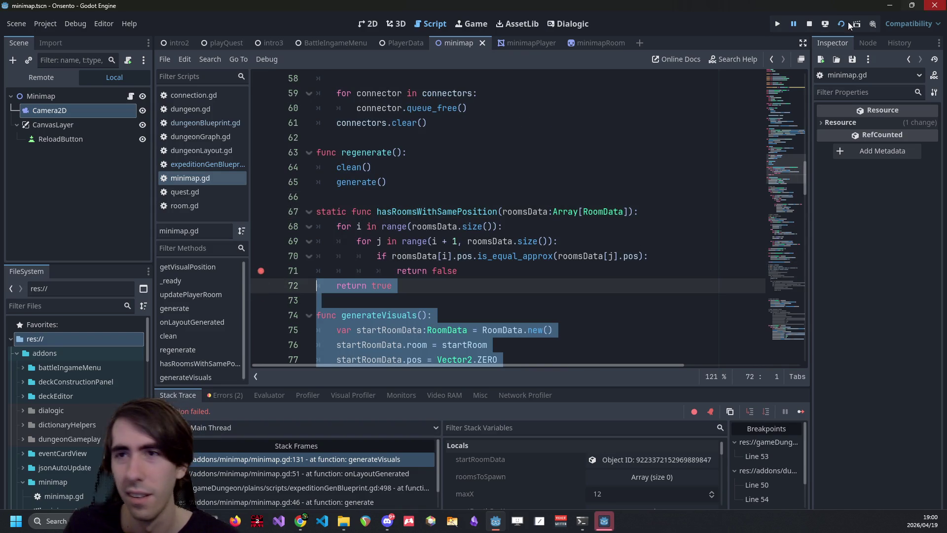
click(810, 23)
- Swap the returns so a position match returns true and otherwise false, then rerun the scene
click(371, 291)
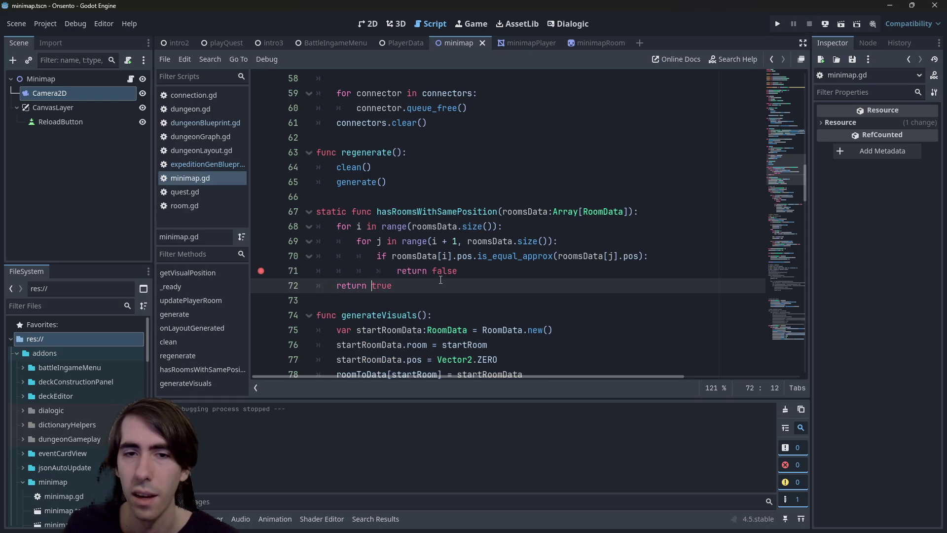
double_click(442, 272)
text(true)
key(Down)
key(ctrl+BackSpace)
text(fal)
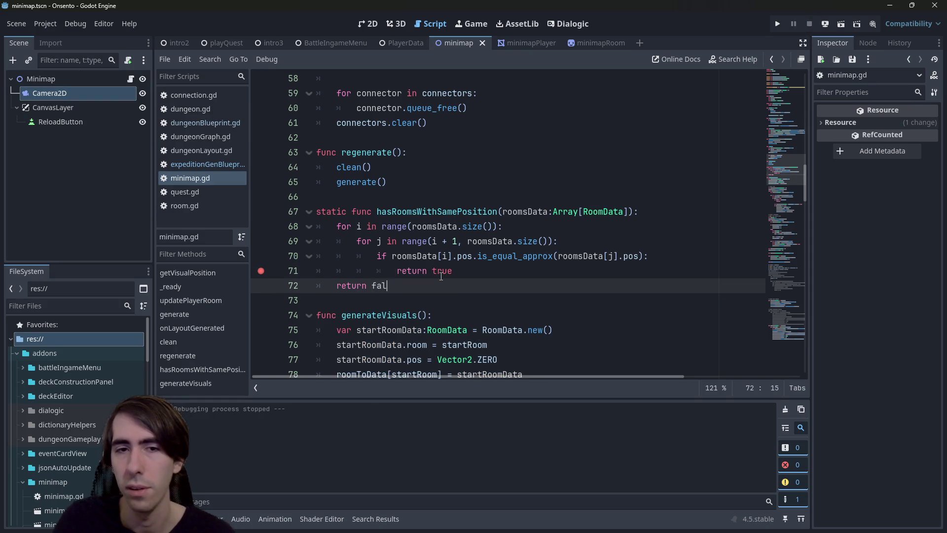
text(se)
click(841, 24)
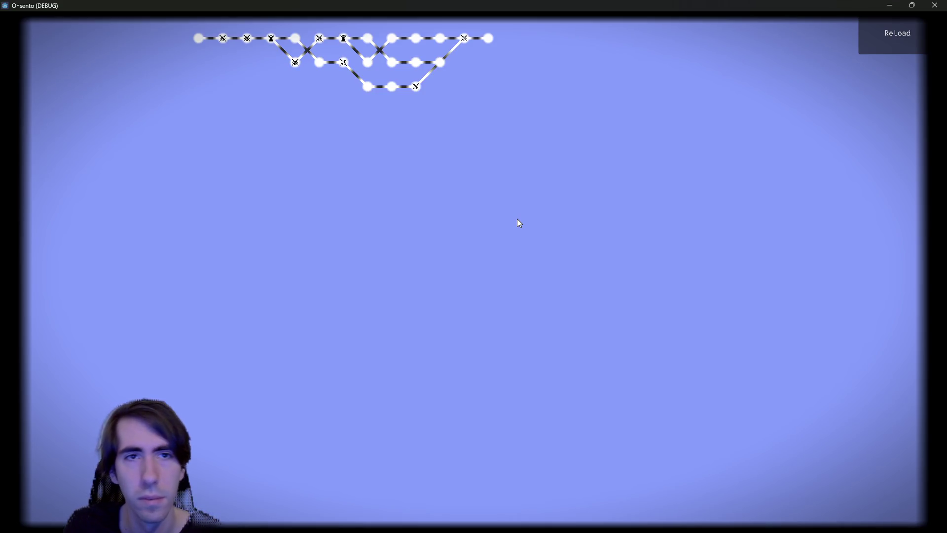
- Reload the minimap six times, then hide the game and select hasRoomsWithSamePosition in the editor
click(866, 38)
click(866, 37)
click(866, 37)
click(866, 36)
click(867, 37)
click(867, 37)
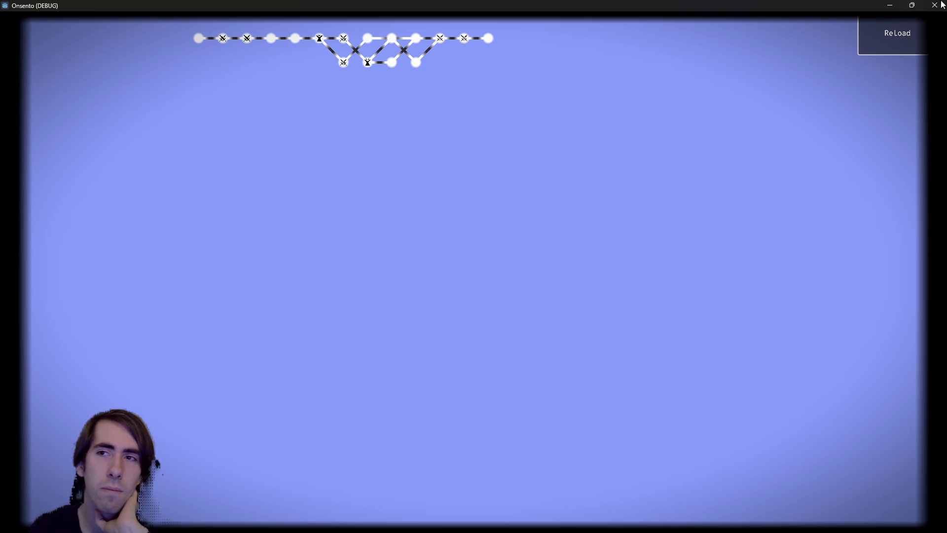
click(890, 5)
double_click(411, 214)
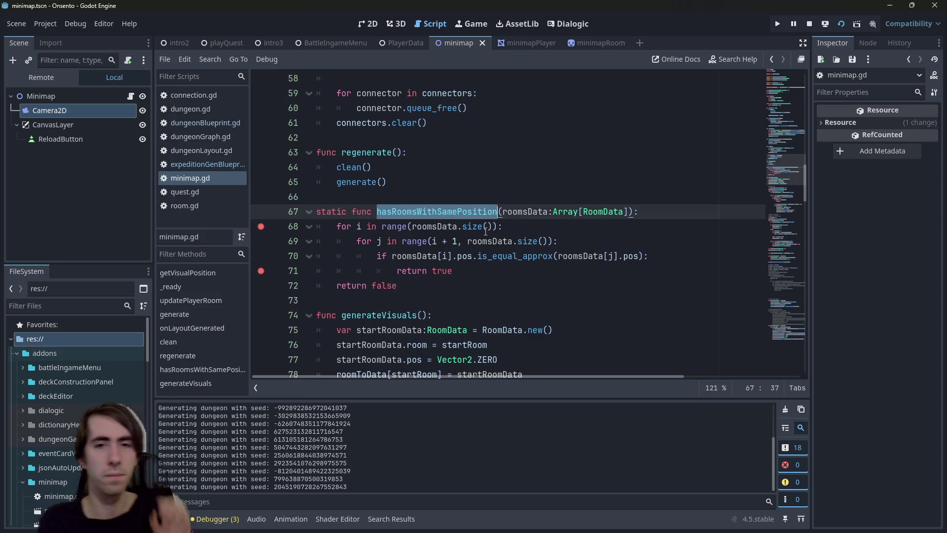
- Select pos on line 70 and the hasRoomsWithSamePosition name in minimap.gd
click(546, 201)
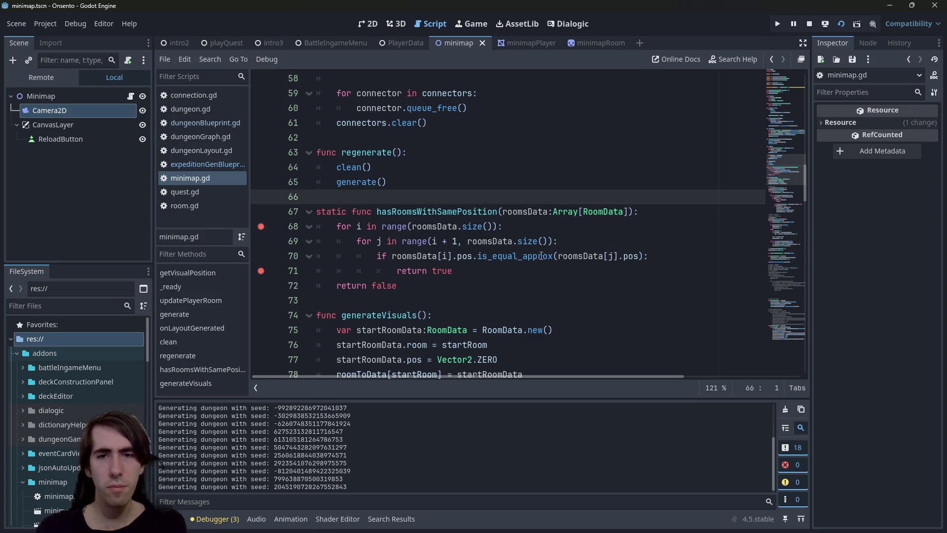
triple_click(583, 256)
double_click(631, 255)
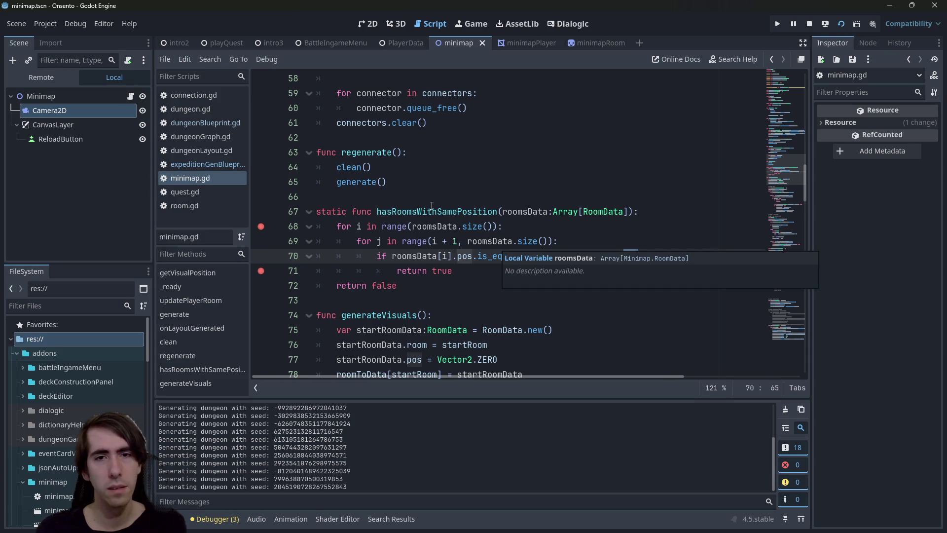
double_click(433, 213)
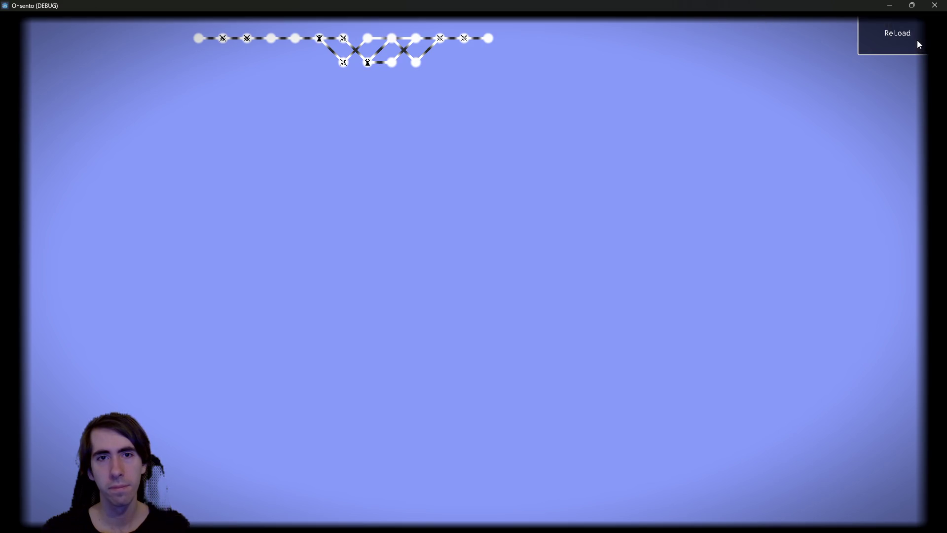
- Reload to hit the line-68 breakpoint, remove it, inspect the 18 rooms in roomsData, and continue
click(918, 45)
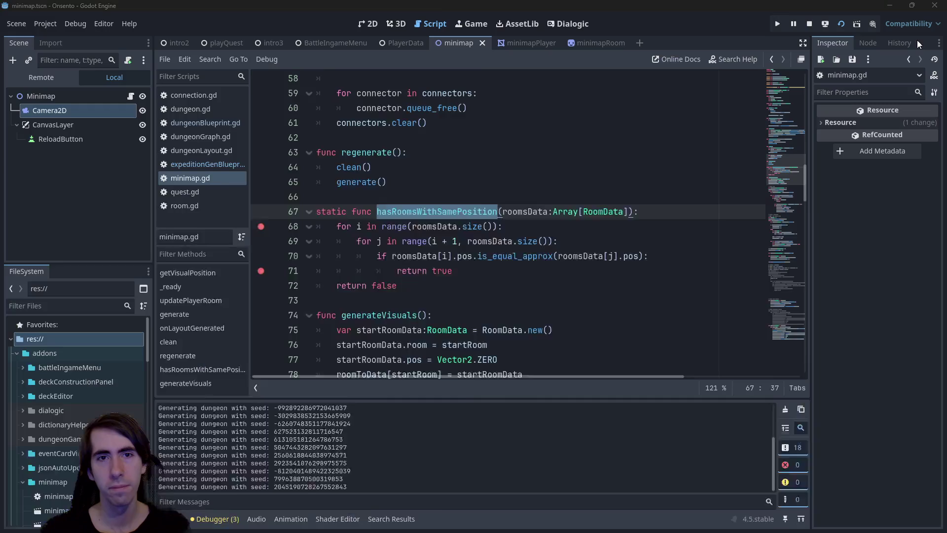
click(261, 211)
mouse_move(441, 211)
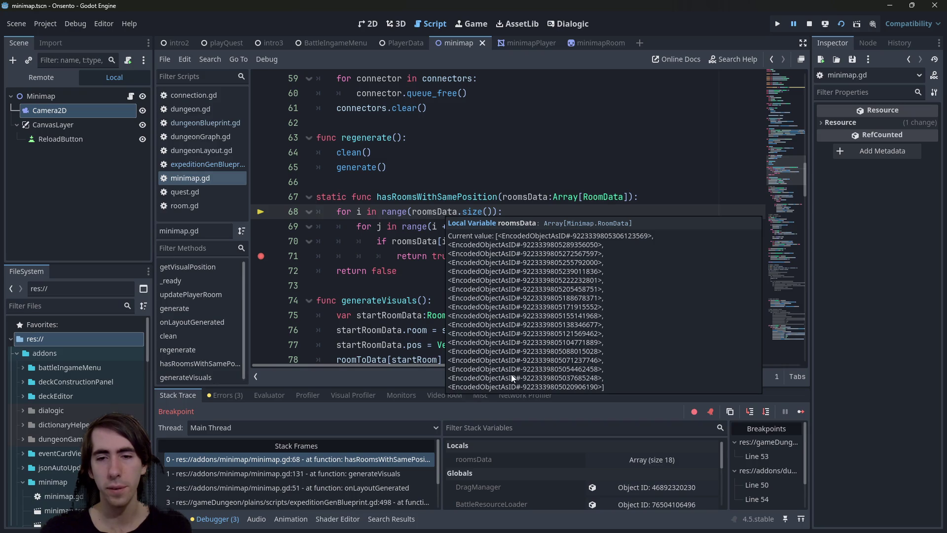
click(797, 413)
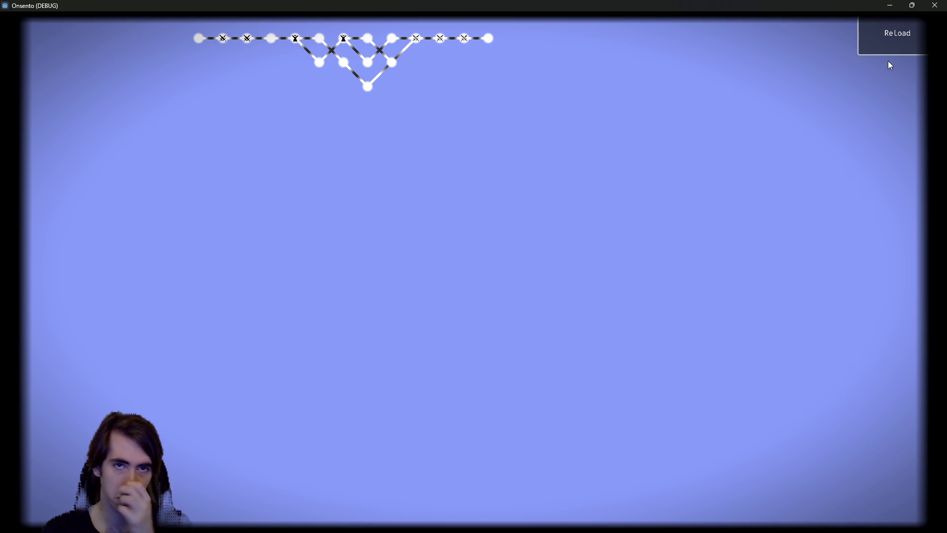
- Reload the Onsento (DEBUG) minimap seven times, checking each branching layout for overlapping rooms
click(881, 47)
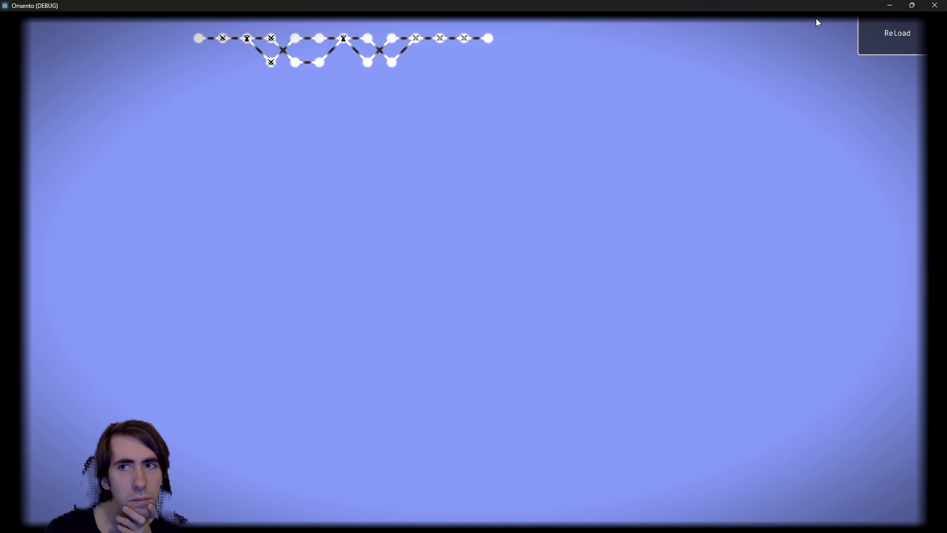
click(884, 31)
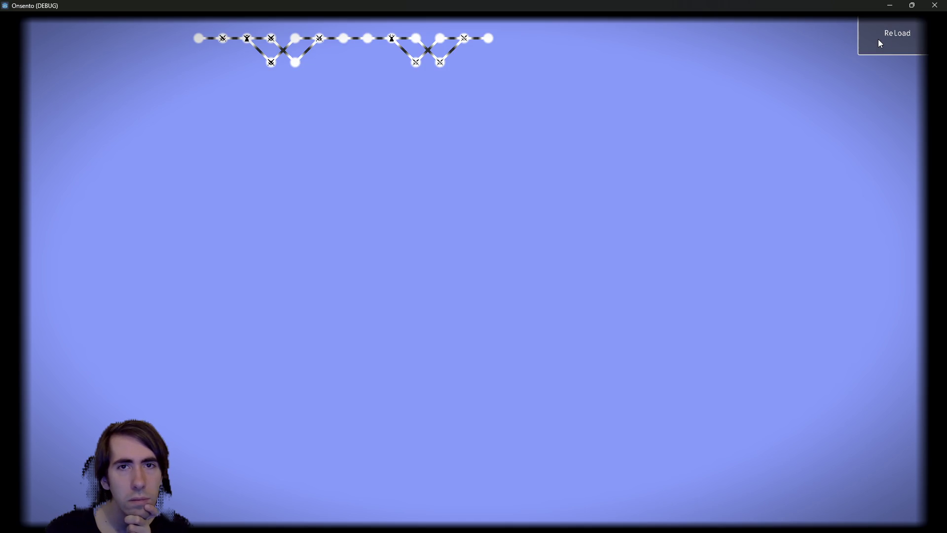
click(879, 40)
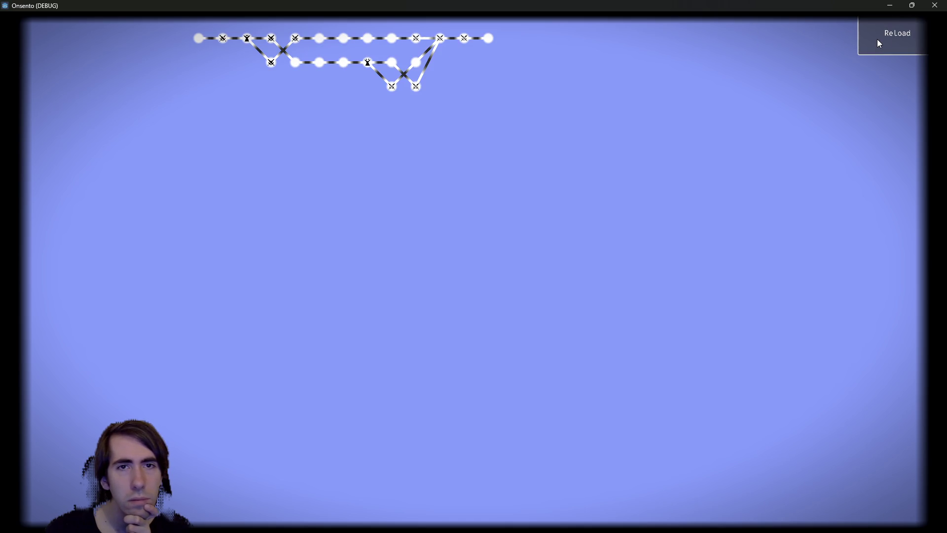
click(878, 41)
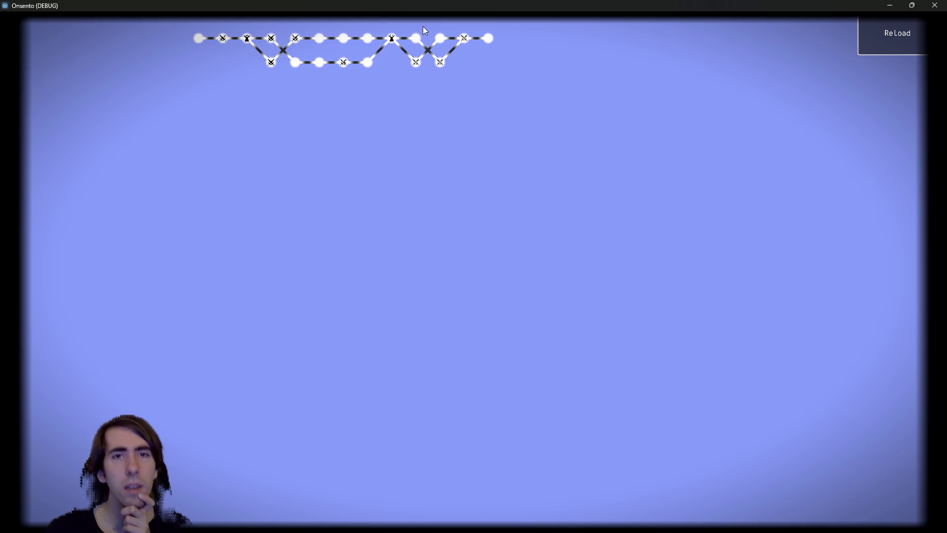
click(883, 28)
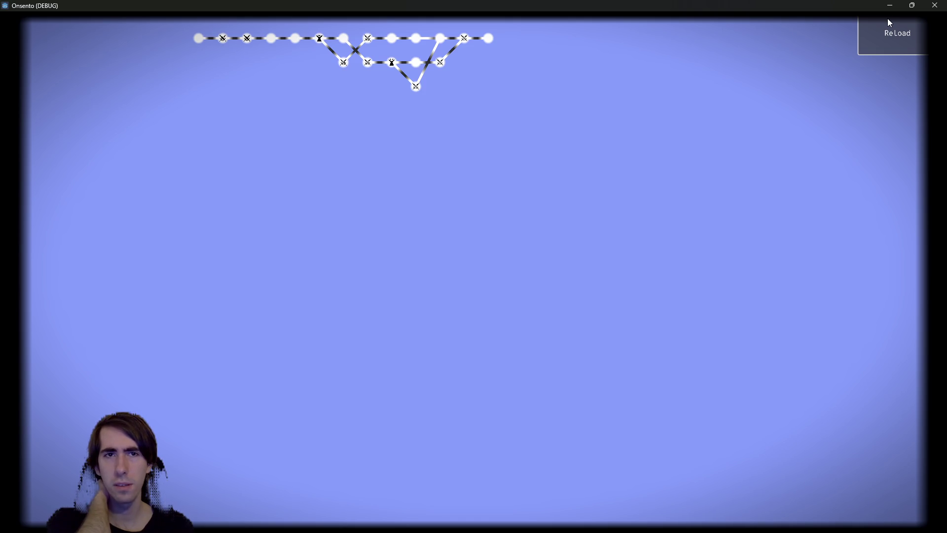
click(875, 38)
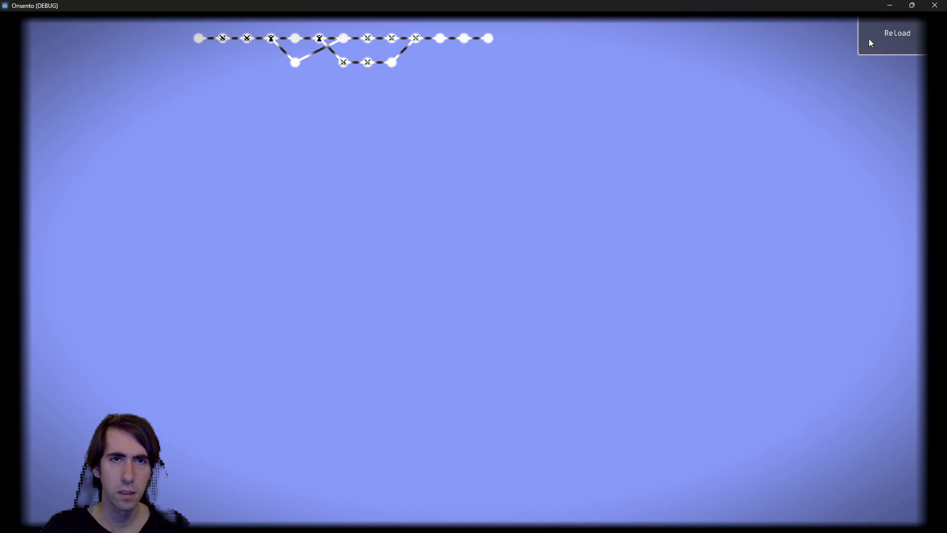
click(870, 41)
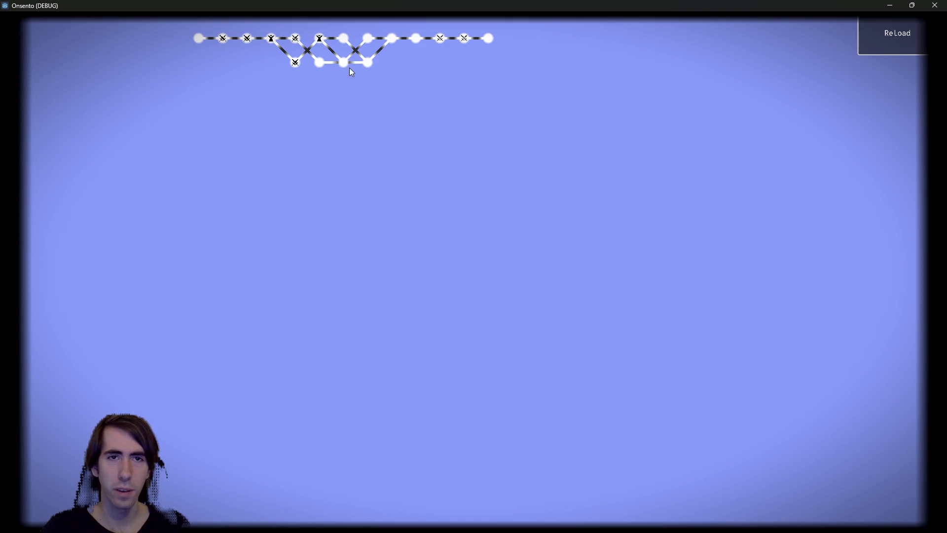
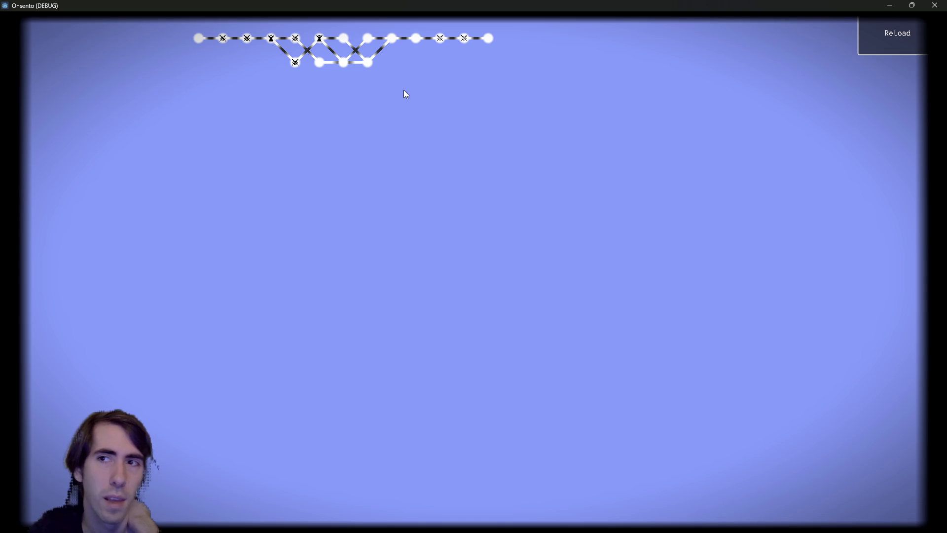
- Minimize the game and select the loop setting each room's Y from nextDepthPerX (lines 127–129)
click(883, 5)
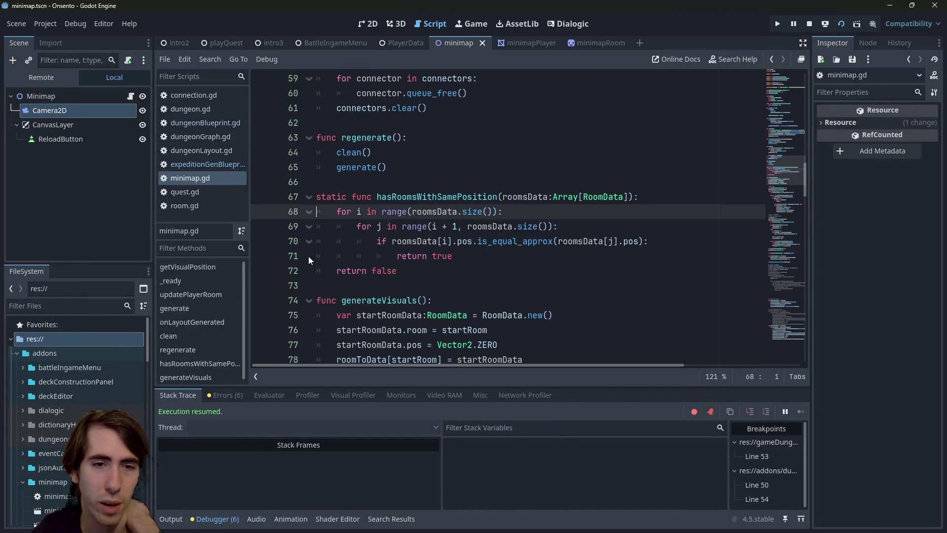
scroll(391, 266, down, 12)
scroll(391, 267, down, 20)
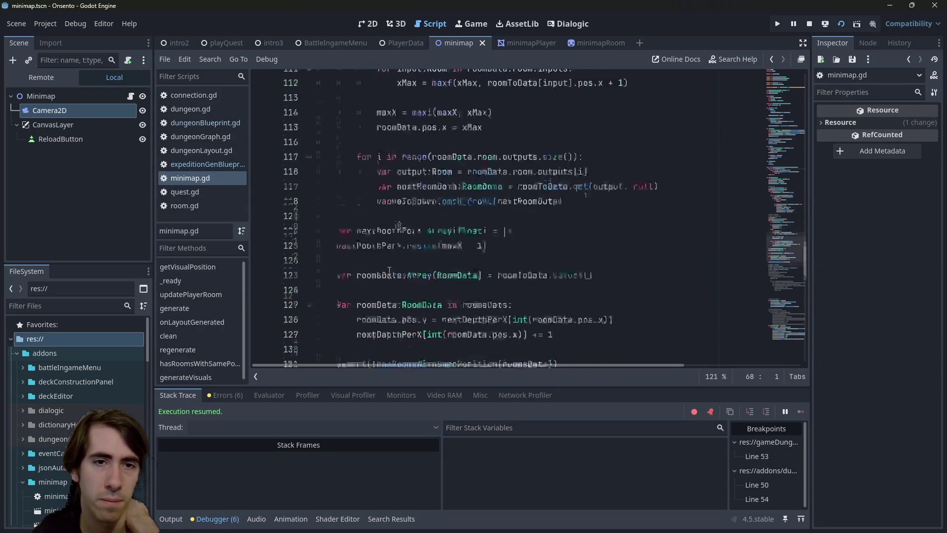
scroll(381, 263, up, 14)
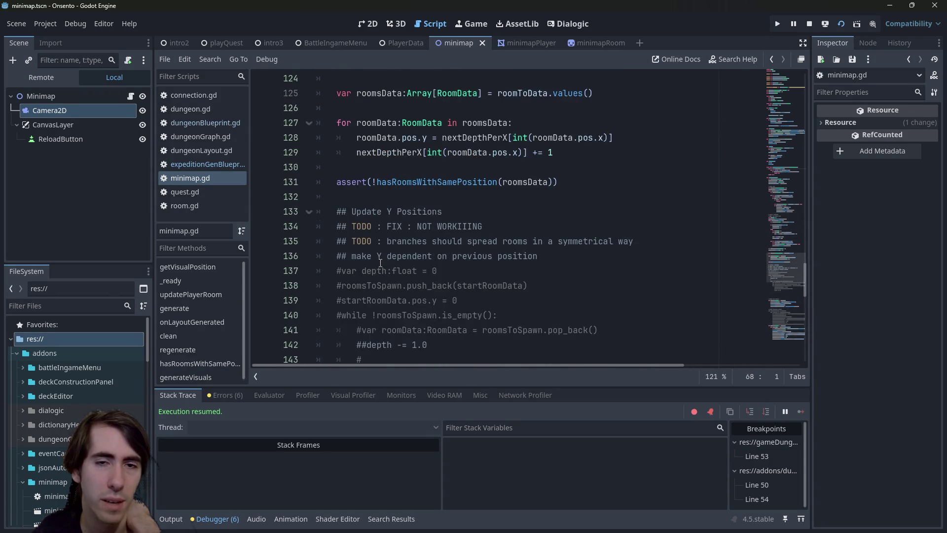
scroll(380, 263, up, 2)
drag(608, 242, 318, 211)
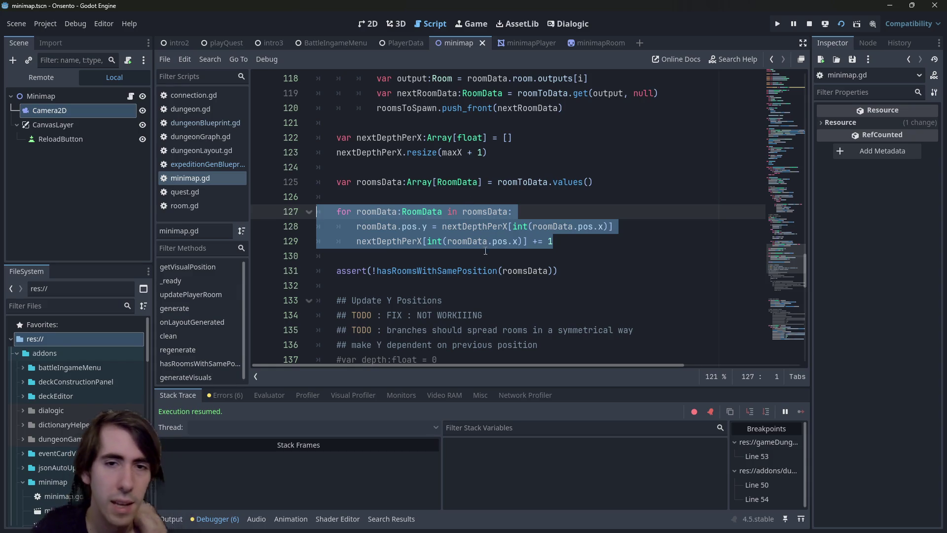
click(603, 519)
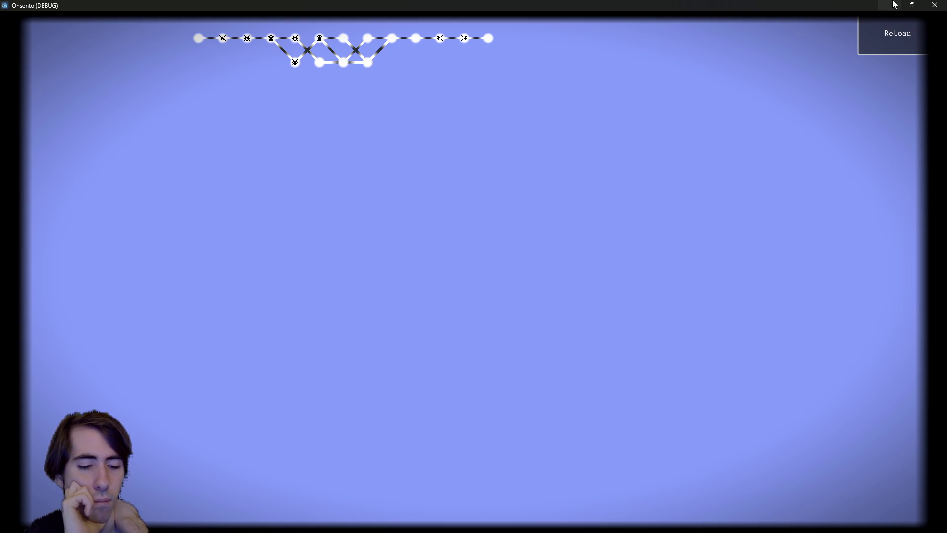
click(894, 5)
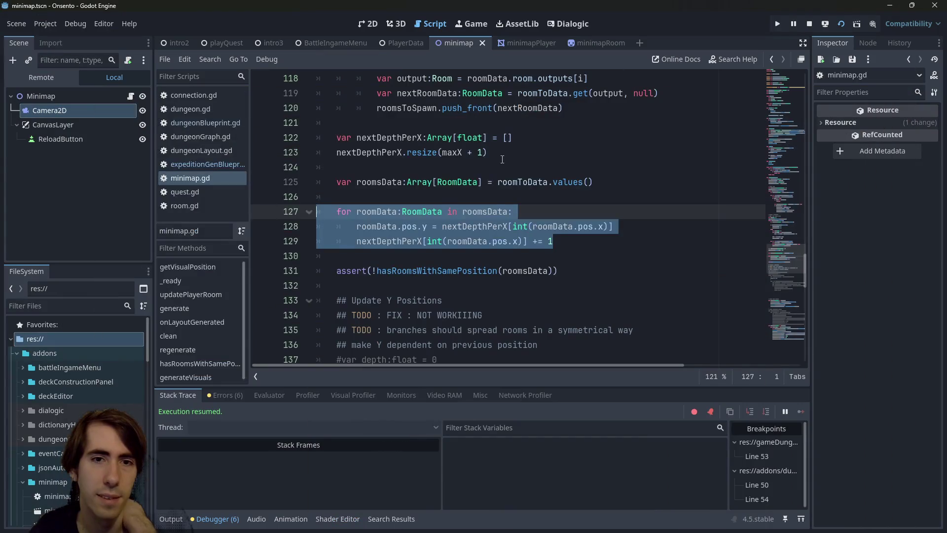
scroll(490, 220, down, 2)
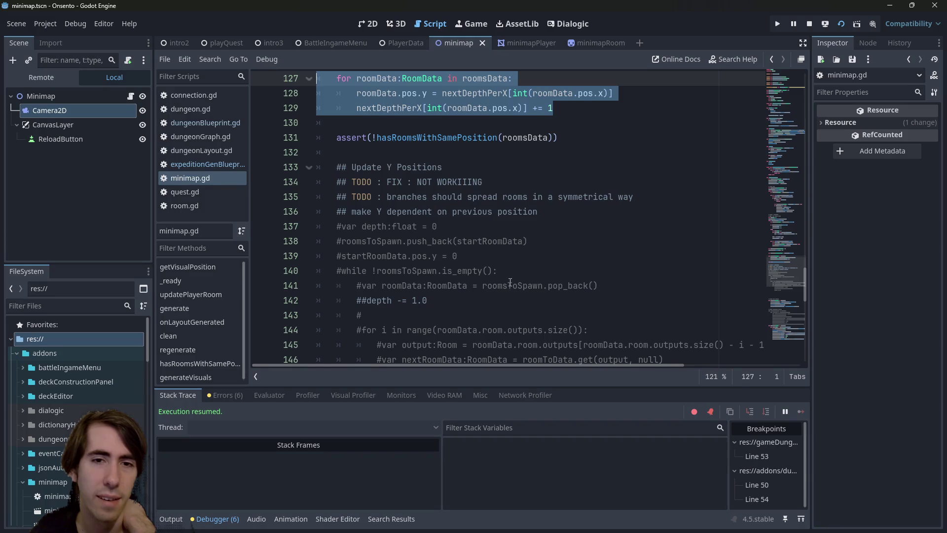
scroll(510, 281, up, 2)
key(alt+Tab)
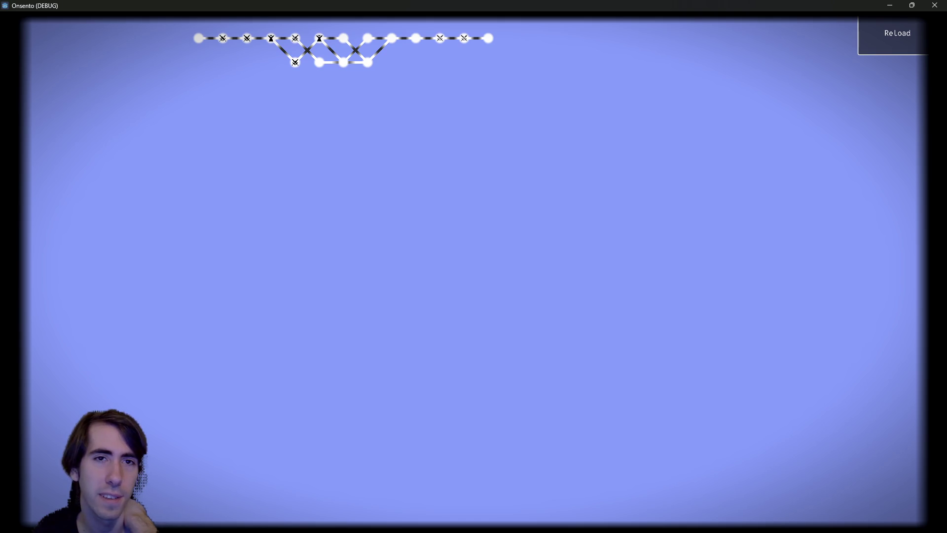
key(alt+Tab)
click(583, 151)
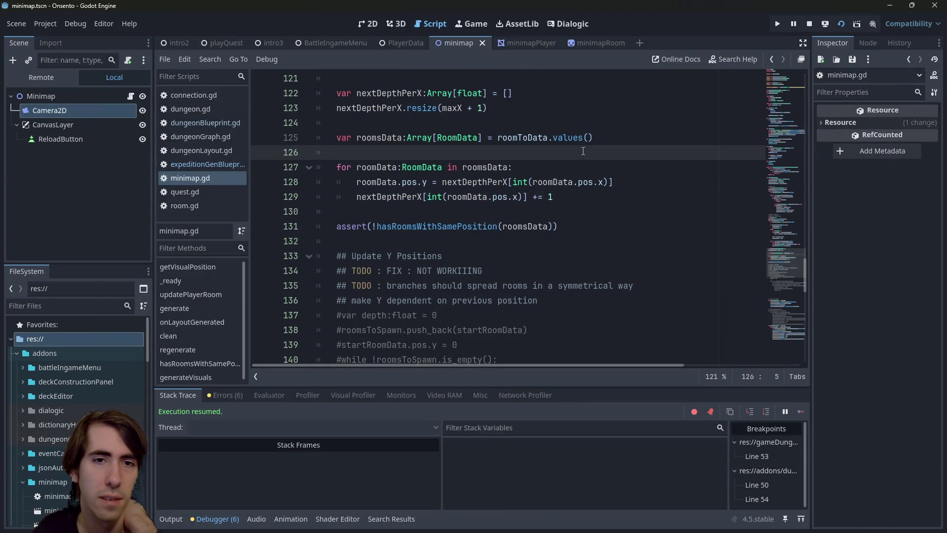
scroll(480, 255, down, 2)
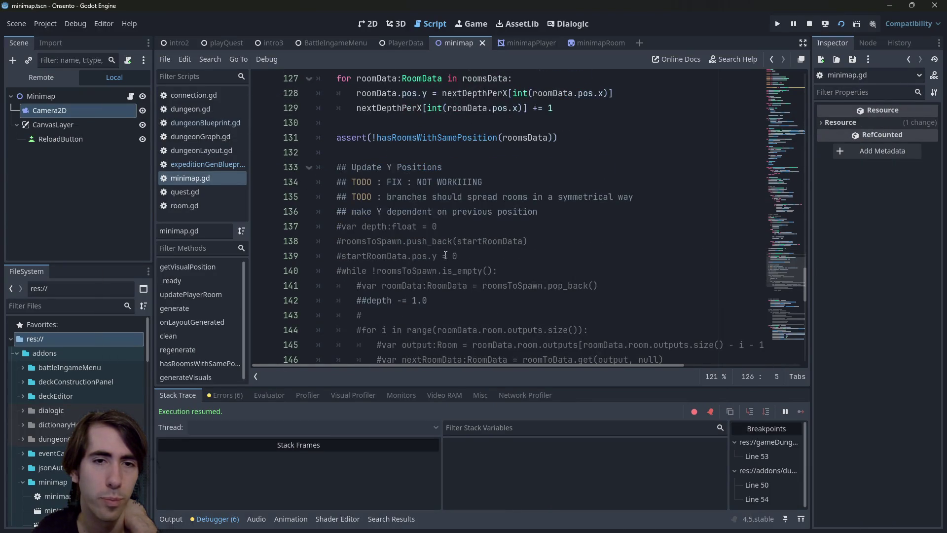
scroll(515, 275, up, 1)
drag(528, 285, 341, 285)
key(ctrl+c)
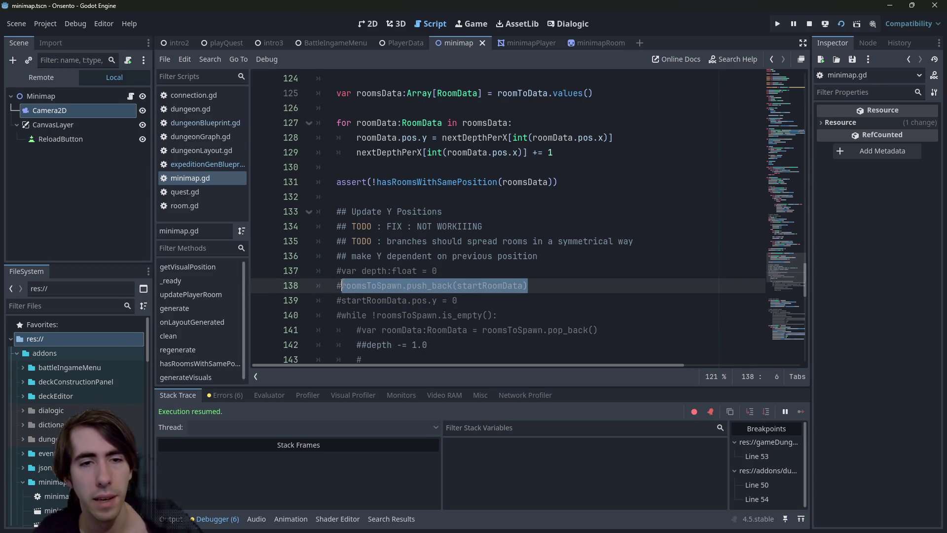
click(370, 163)
scroll(395, 168, up, 2)
click(410, 196)
scroll(410, 187, down, 2)
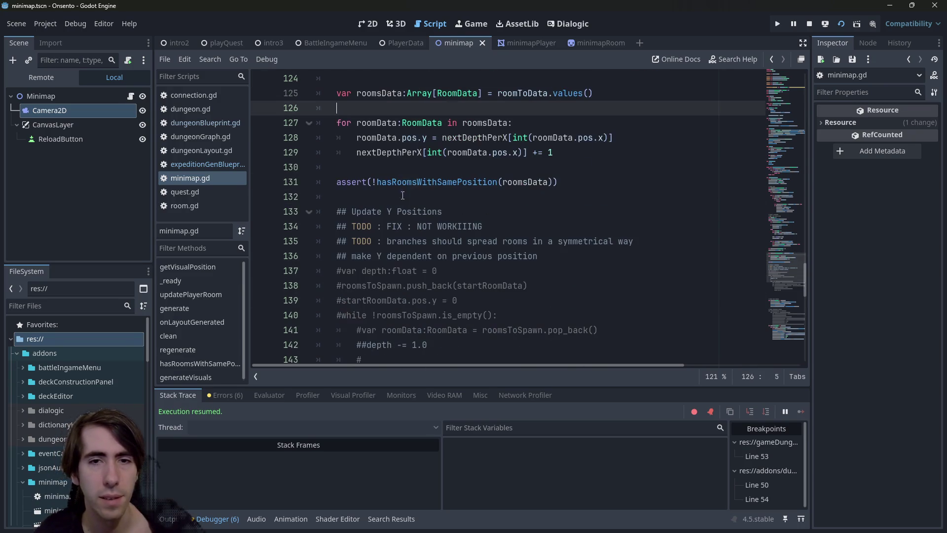
- Paste roomsToSpawn.push_back(startRoomData) before the assert, followed by a blank line
key(Down)
key(Down)
key(Down)
key(Return)
key(Up)
key(Return)
key(Return)
key(Up)
key(Up)
key(ctrl+v)
key(Return)
- Add a '# Update Y Positions' comment above the for loop and save
key(Up)
key(Up)
key(Up)
key(ctrl+shift+Return)
text(# Update )
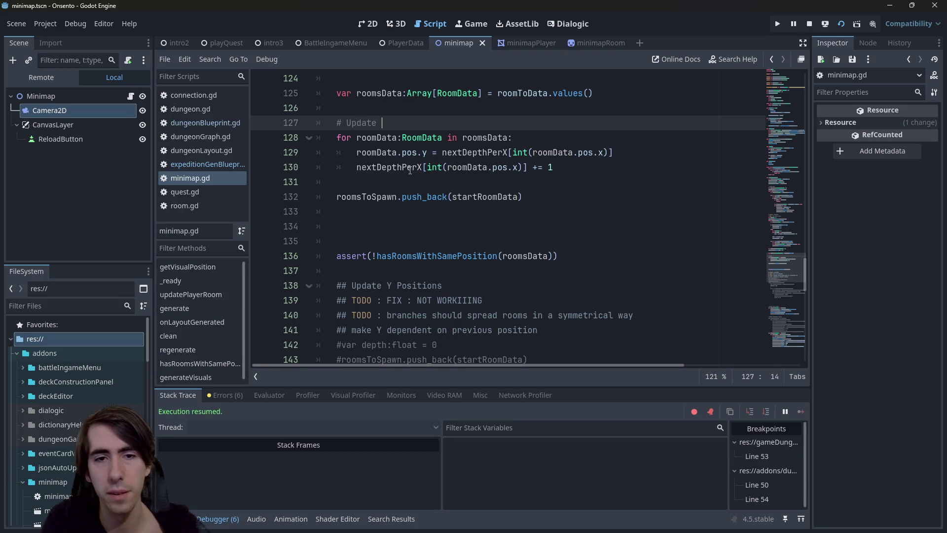
text(Y Positions)
key(ctrl+s)
- Copy the old while-loop header from line 145 onto the blank line after push_back
click(395, 211)
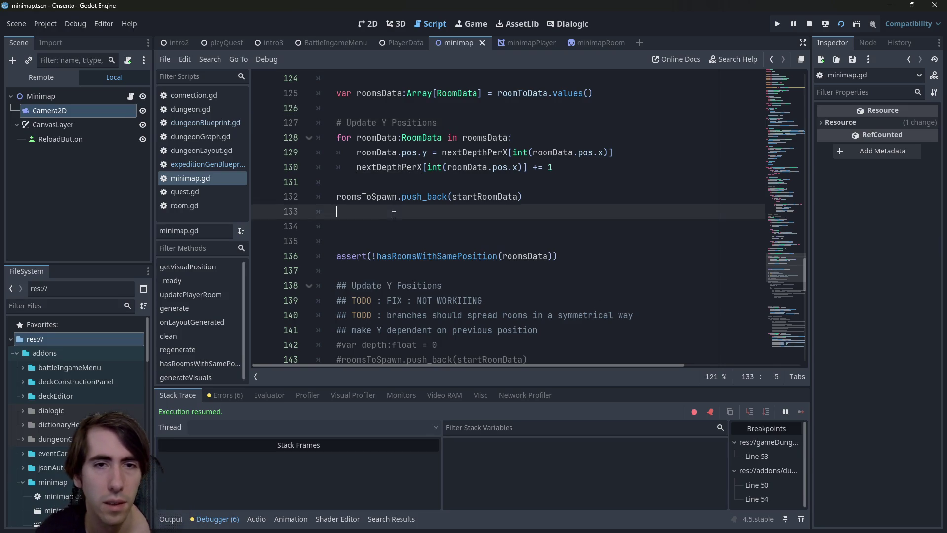
scroll(396, 217, down, 2)
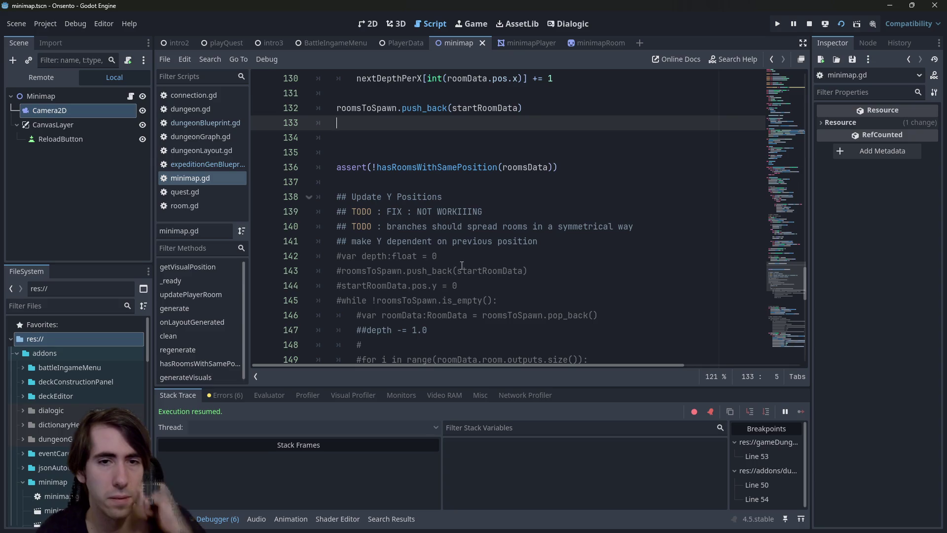
drag(506, 302, 342, 301)
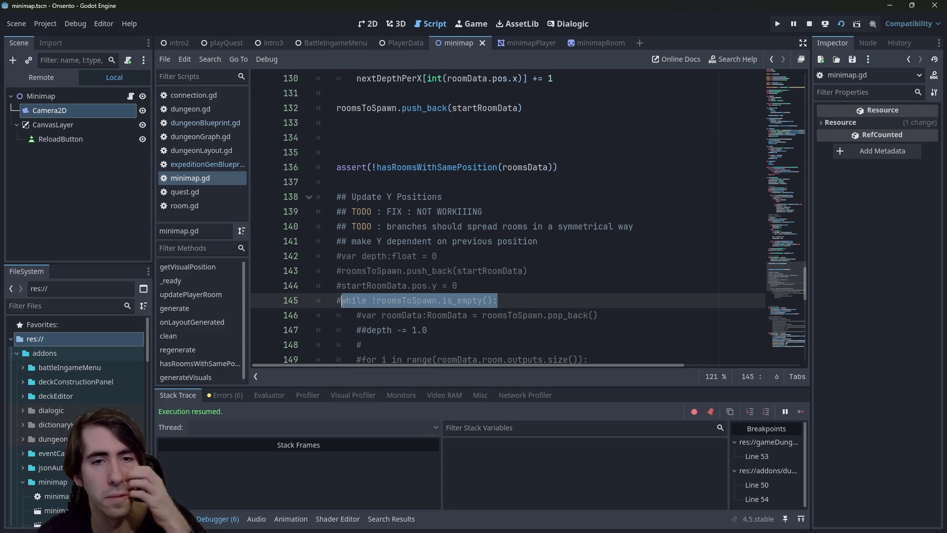
key(ctrl+c)
click(374, 119)
key(ctrl+v)
- Paste the old pop_back line indented under the new while and start the next loop line
drag(598, 315, 361, 320)
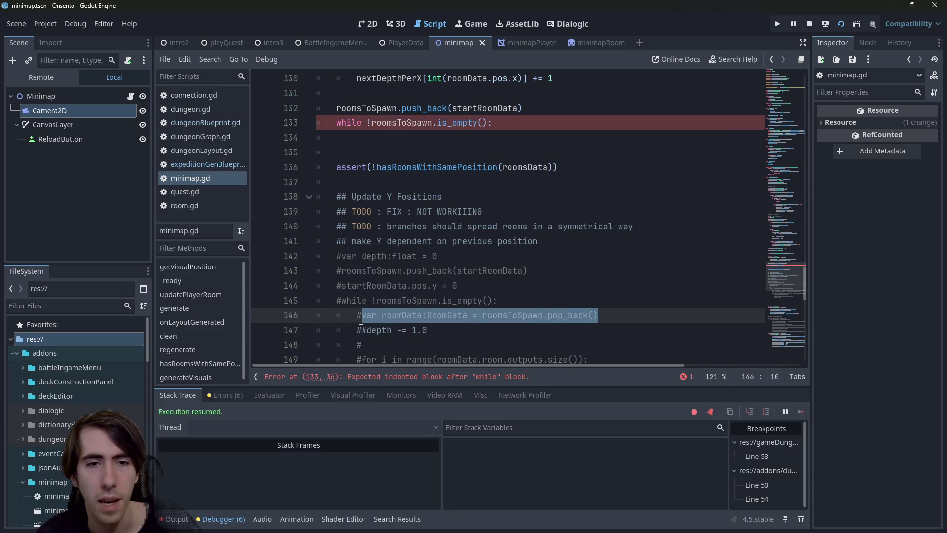
key(ctrl+c)
click(567, 138)
key(ctrl+v)
key(Tab)
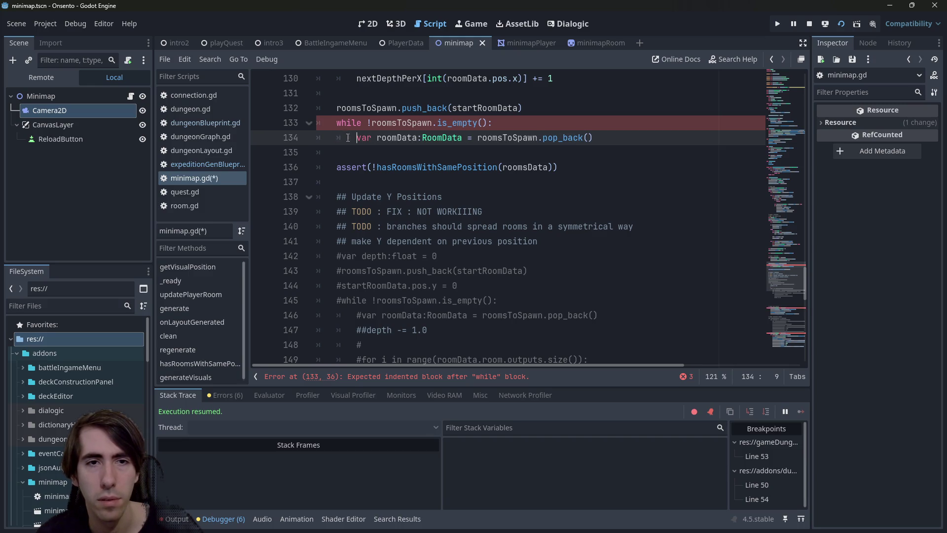
double_click(568, 138)
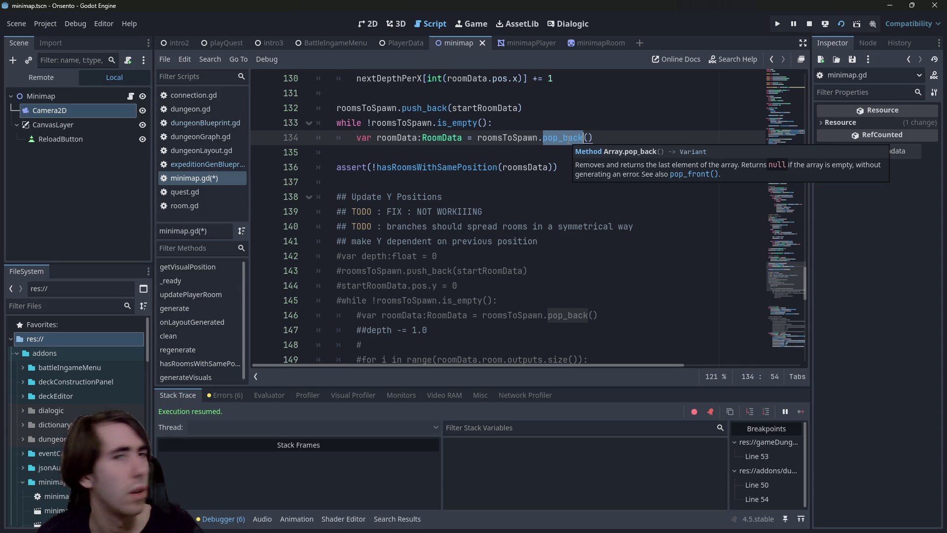
click(618, 137)
key(Return)
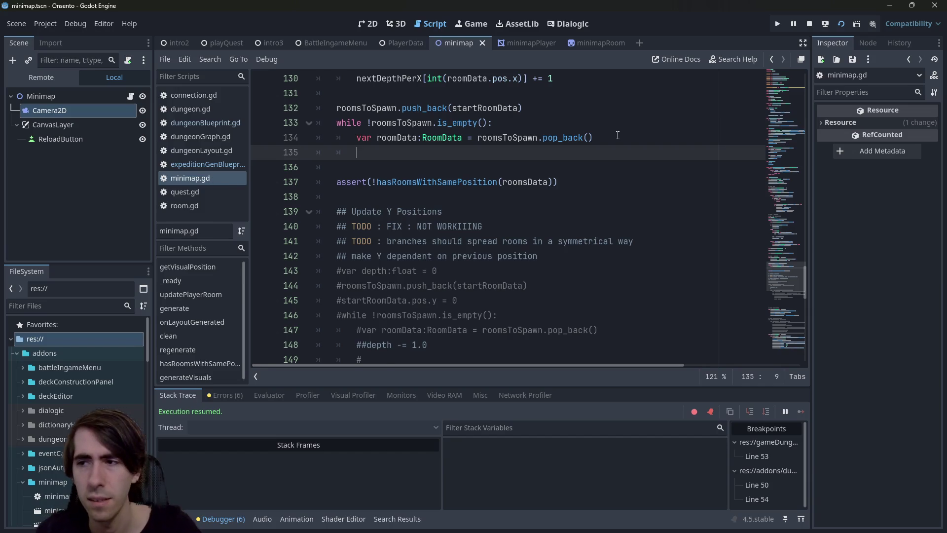
scroll(417, 258, down, 4)
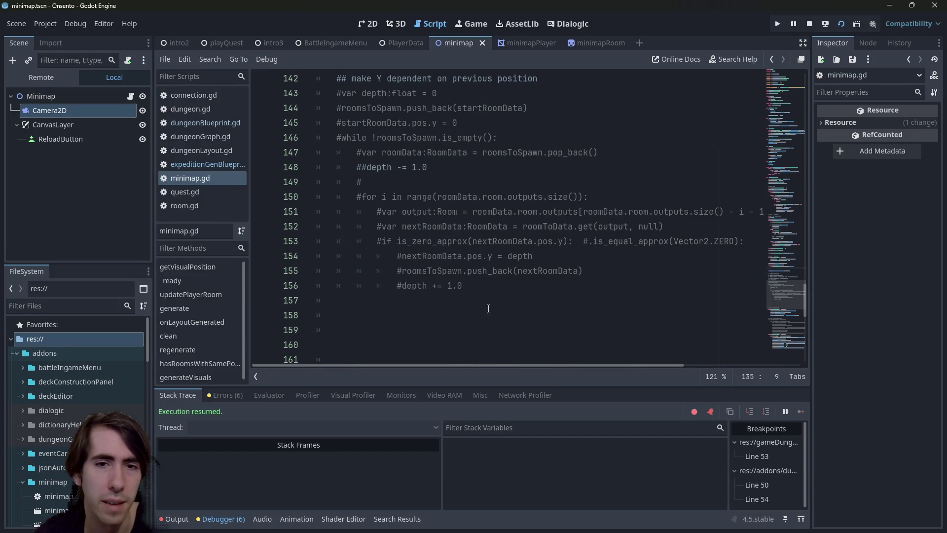
drag(485, 308, 318, 197)
scroll(318, 197, up, 4)
click(324, 152)
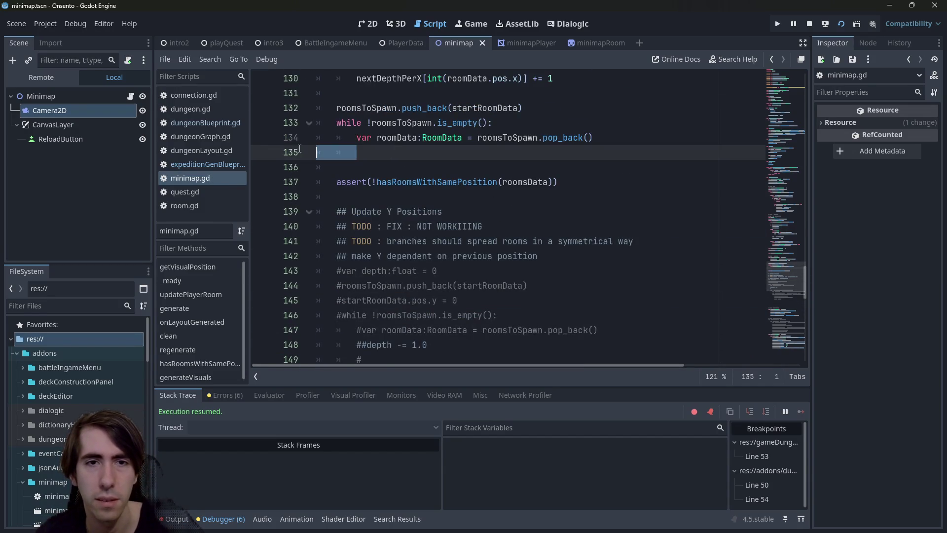
key(ctrl+v)
mouse_move(523, 241)
mouse_down()
mouse_move(296, 136)
mouse_move(277, 146)
mouse_up()
scroll(344, 151, up, 2)
key(ctrl+k)
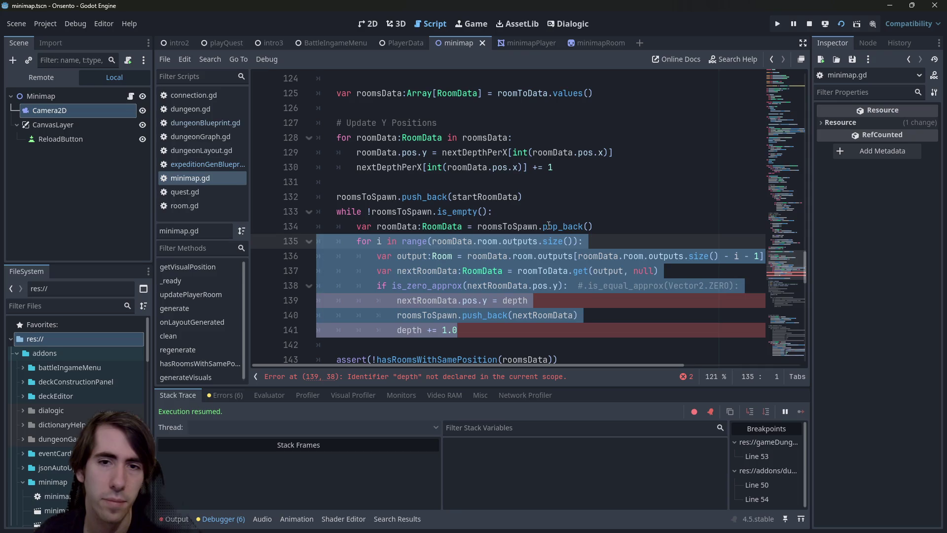
click(567, 241)
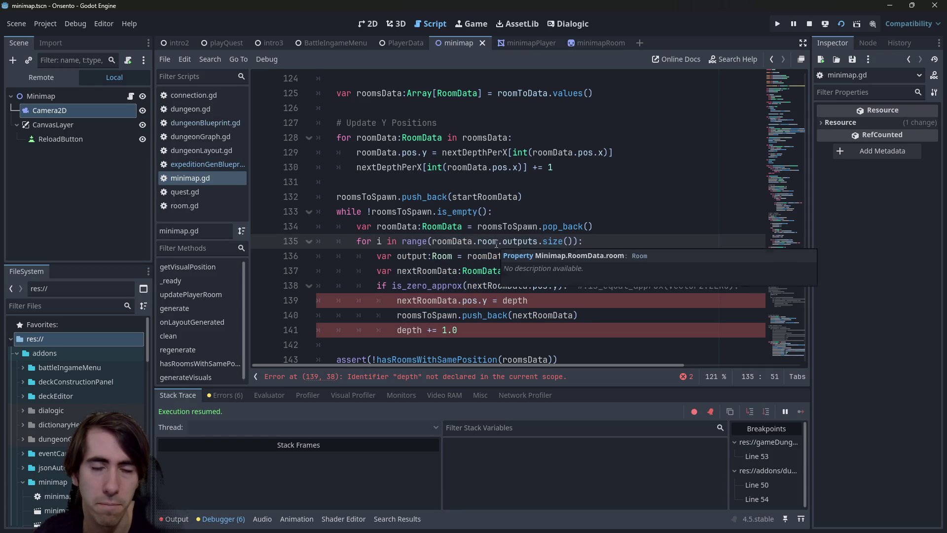
double_click(452, 242)
click(457, 330)
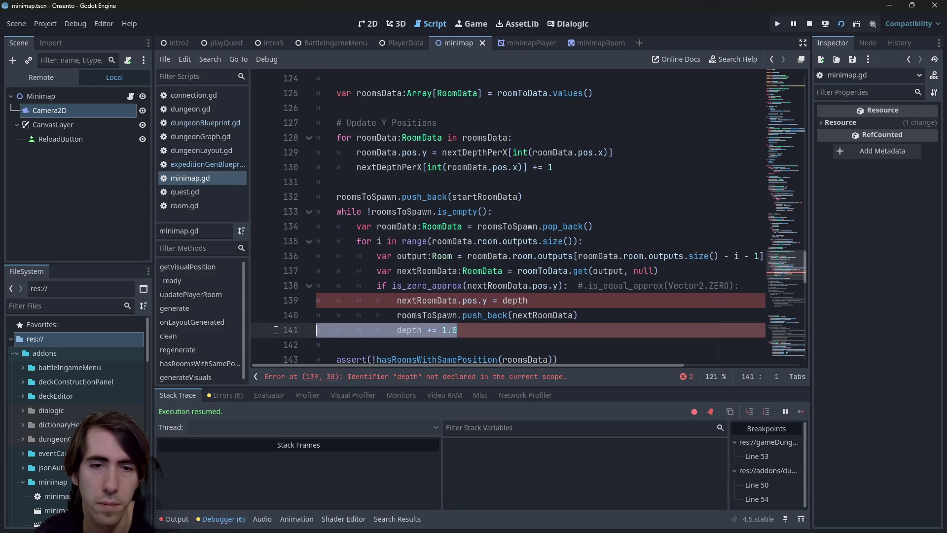
key(shift+Home)
key(BackSpace)
key(BackSpace)
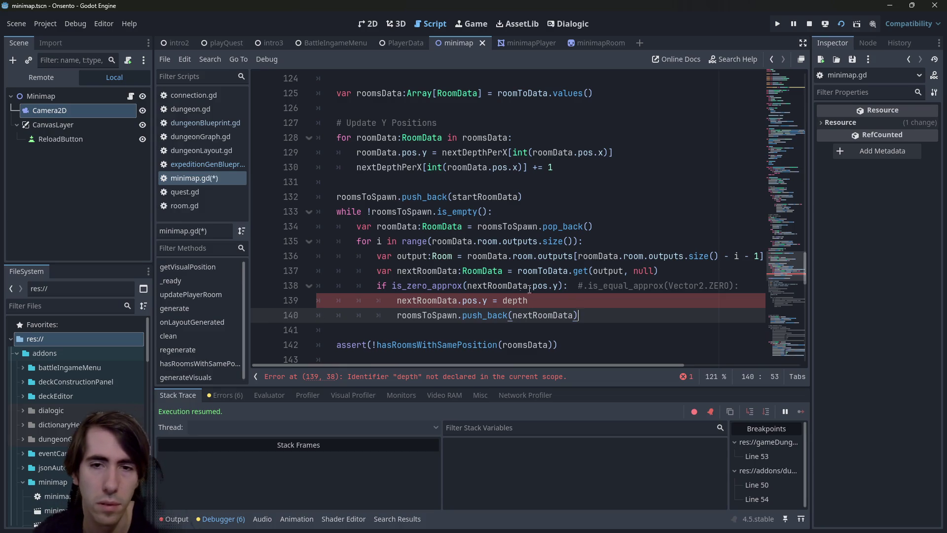
drag(737, 285, 318, 285)
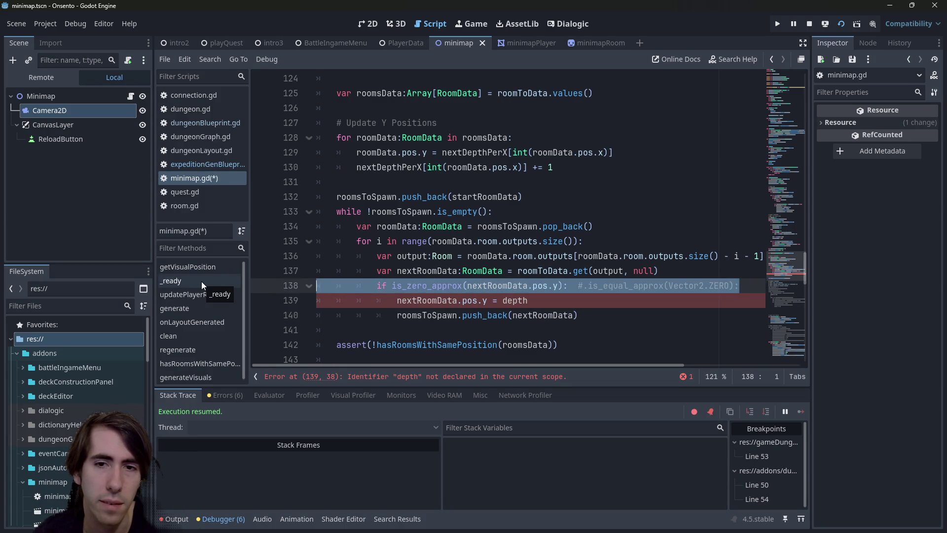
click(565, 299)
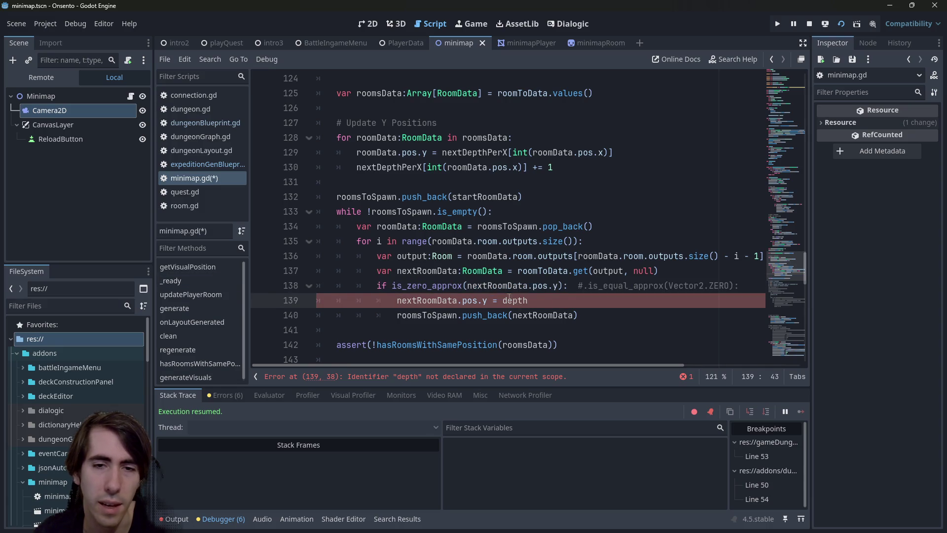
key(shift+Home)
key(shift+Home)
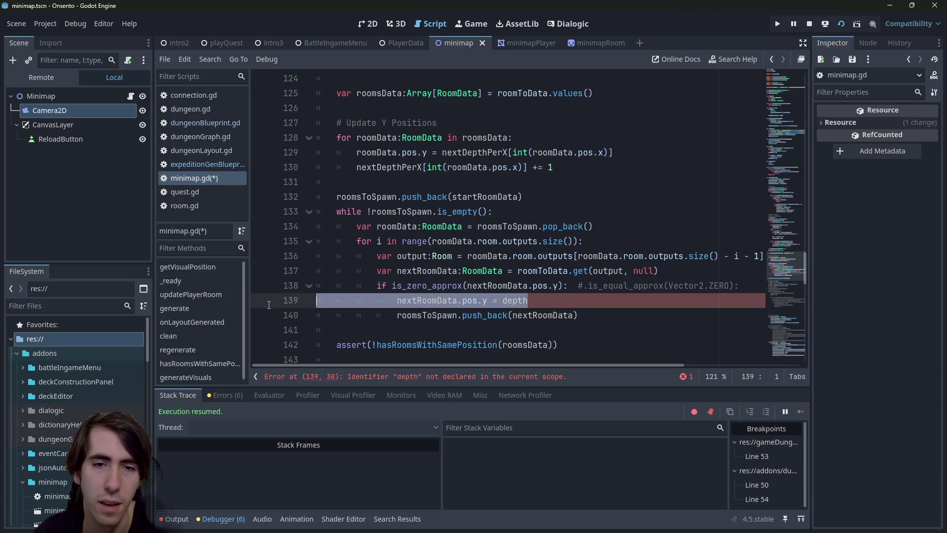
key(BackSpace)
key(BackSpace)
key(ctrl+s)
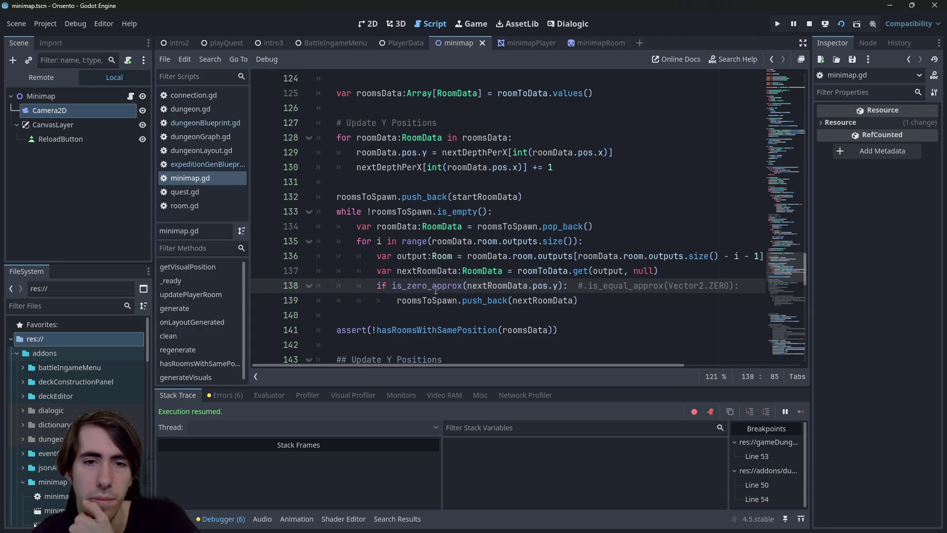
click(582, 256)
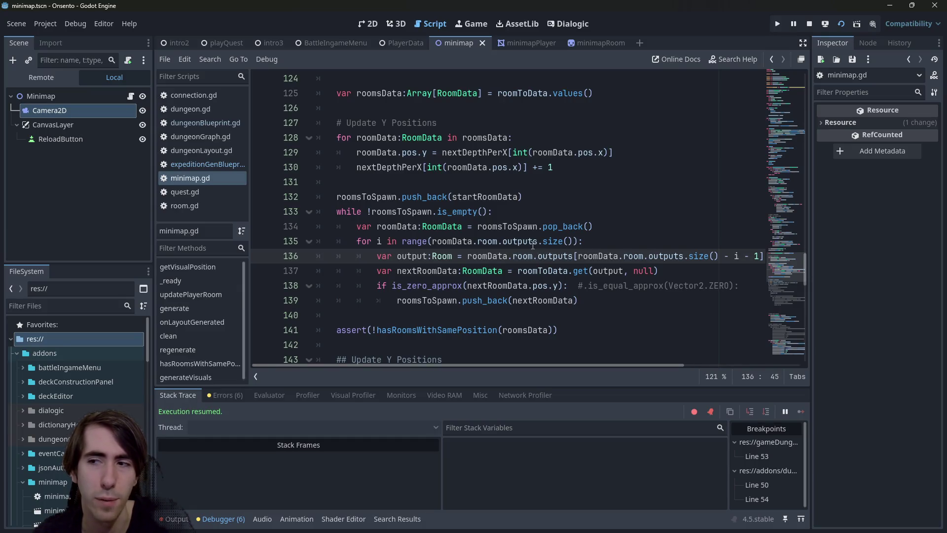
mouse_move(532, 243)
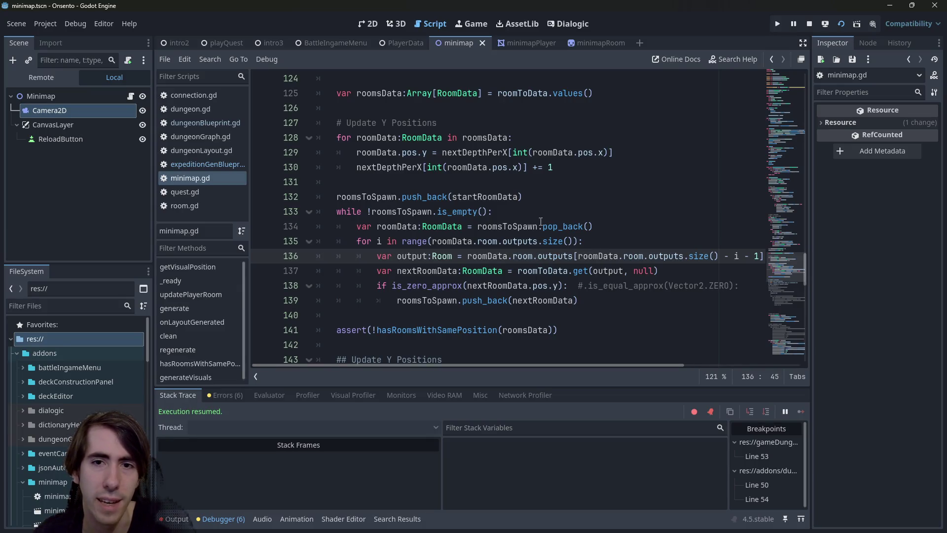
double_click(563, 226)
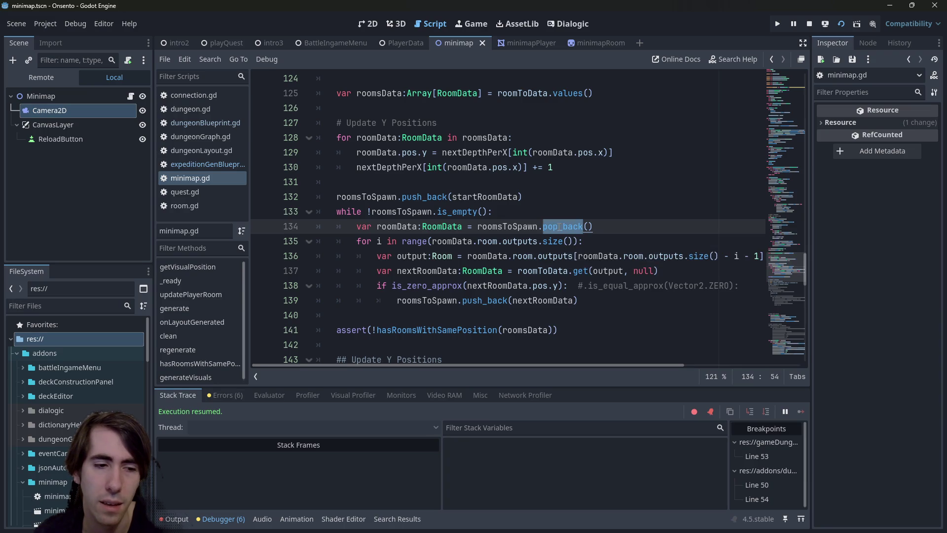
mouse_move(559, 227)
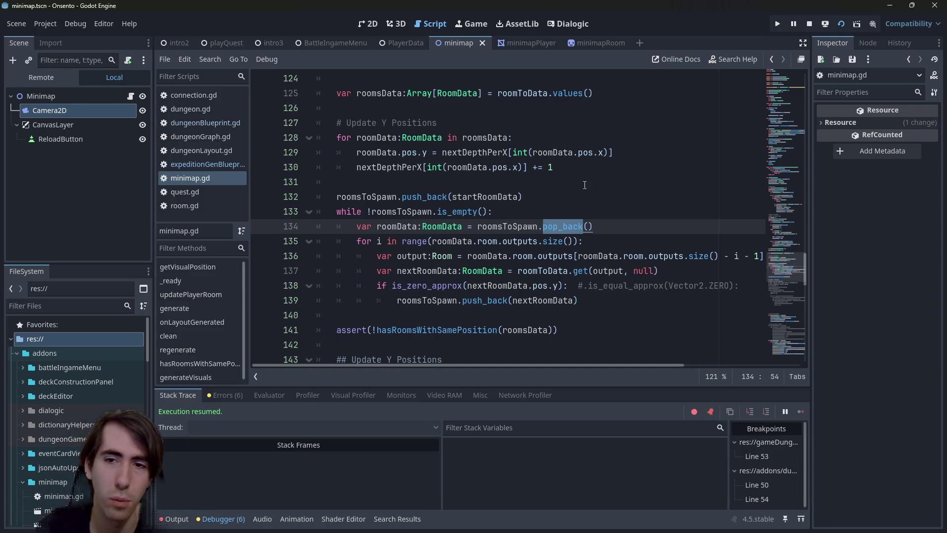
- Replace the output index with i and save
drag(759, 256, 565, 256)
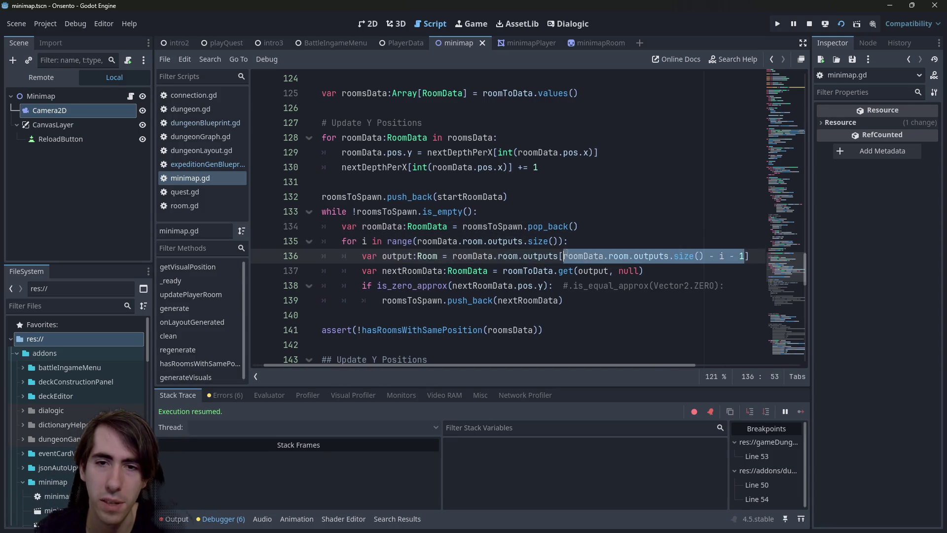
text(i)
key(ctrl+s)
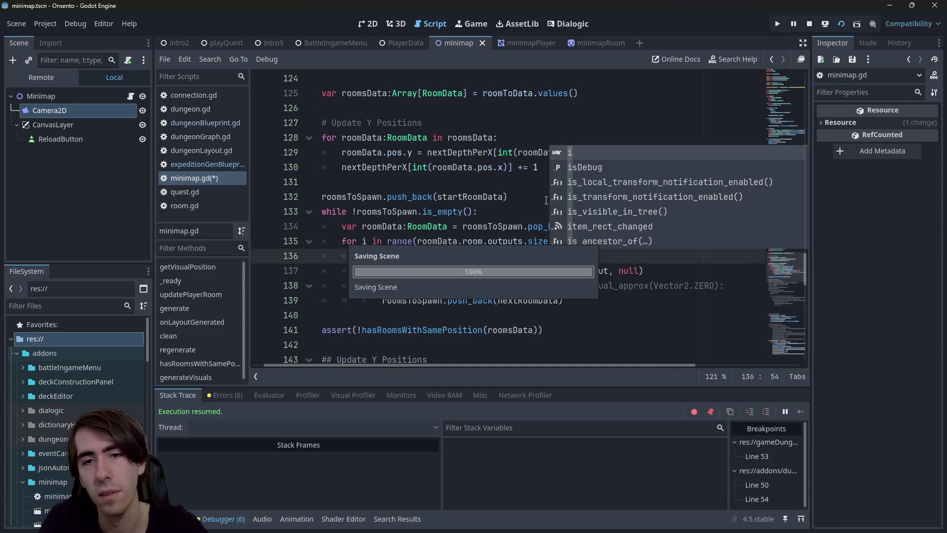
- Copy the Y-position lines 129–130 into the spawn loop below pop_back
drag(618, 303, 222, 265)
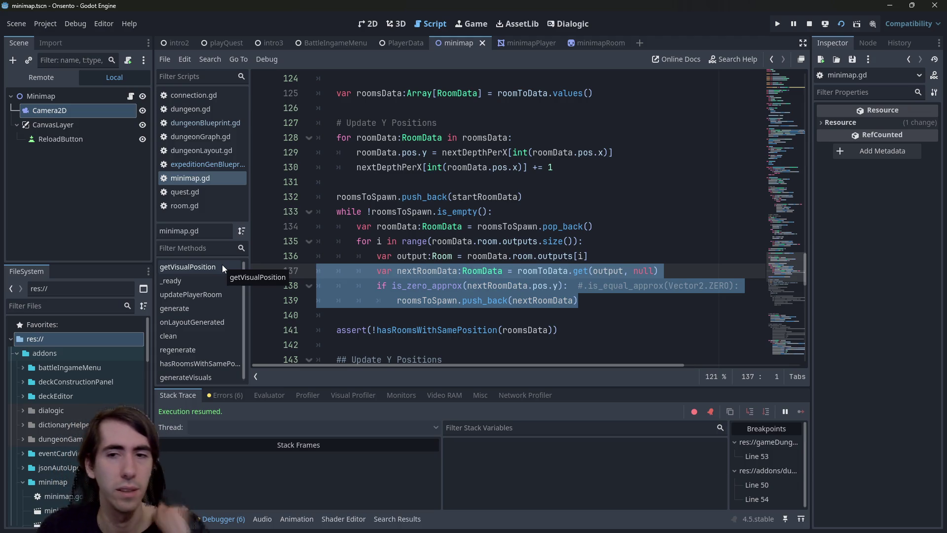
scroll(479, 132, up, 1)
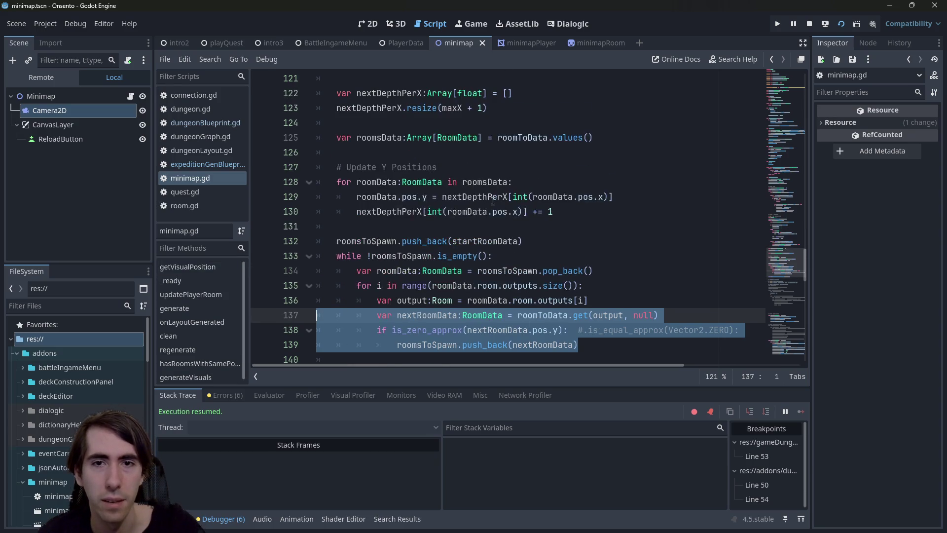
click(567, 212)
key(shift+Home)
key(shift+Home)
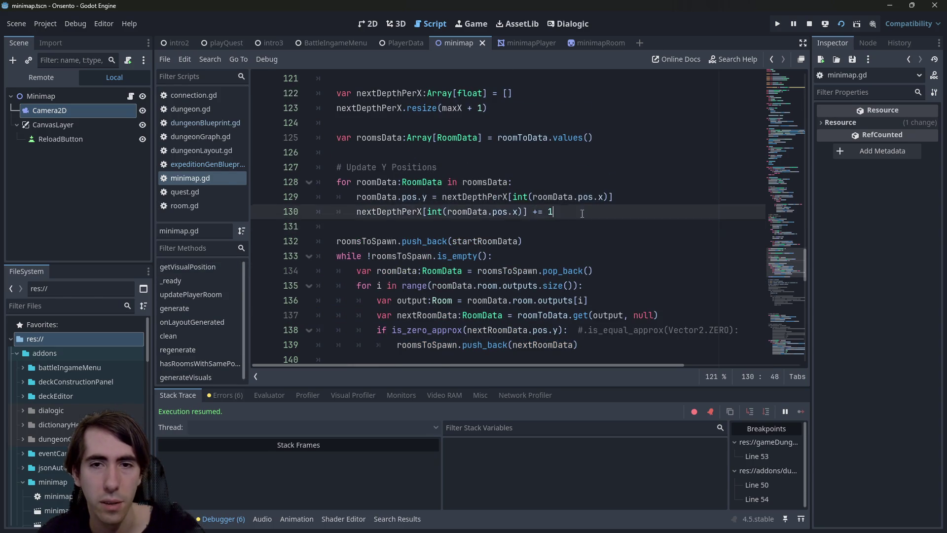
key(shift+Up)
key(ctrl+c)
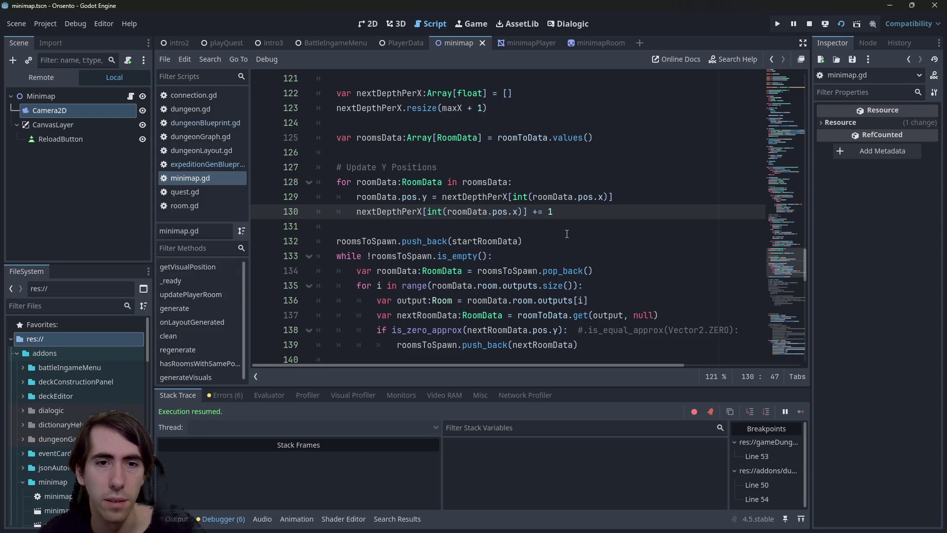
click(593, 277)
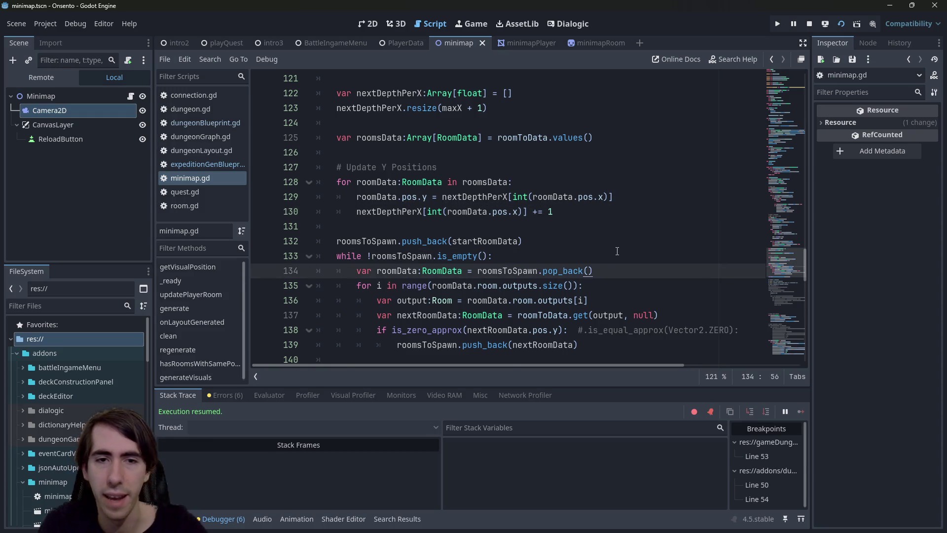
key(Return)
key(Return)
key(ctrl+v)
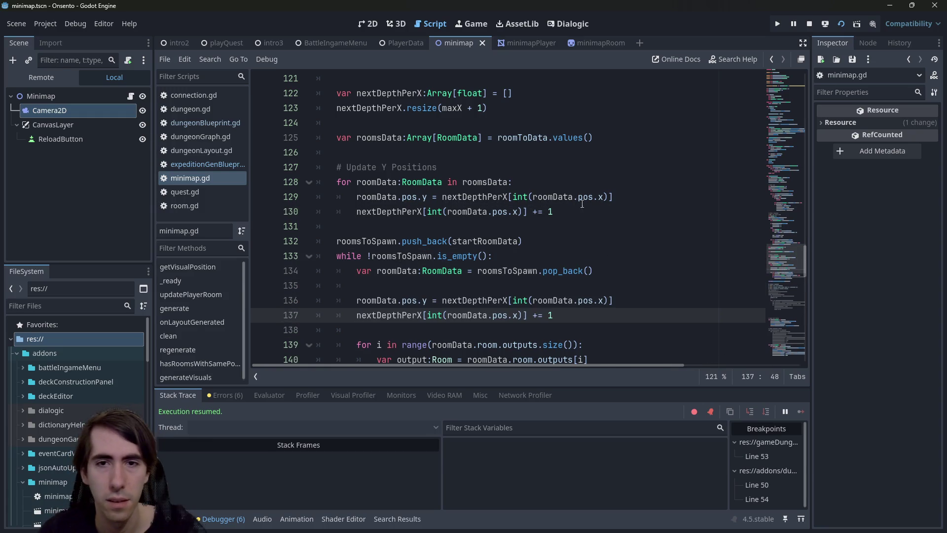
- Comment out the old Y-position loop (lines 128–130), save, and rerun the game
drag(567, 211, 235, 179)
key(ctrl+k)
key(ctrl+s)
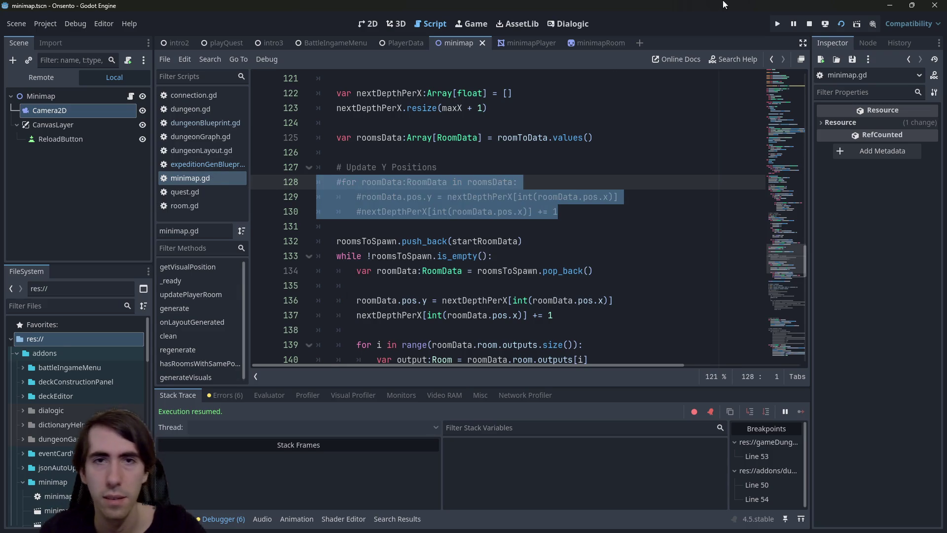
click(811, 23)
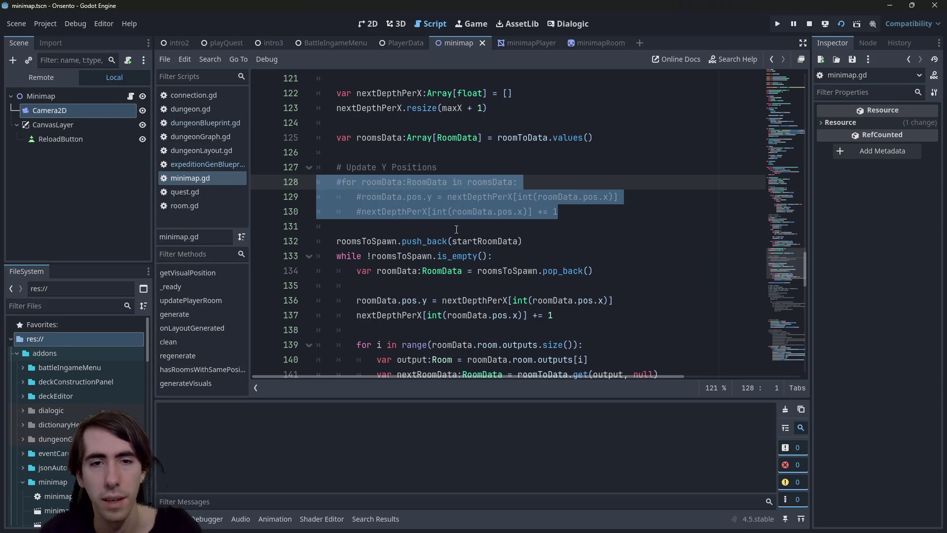
scroll(457, 229, down, 4)
scroll(448, 223, up, 2)
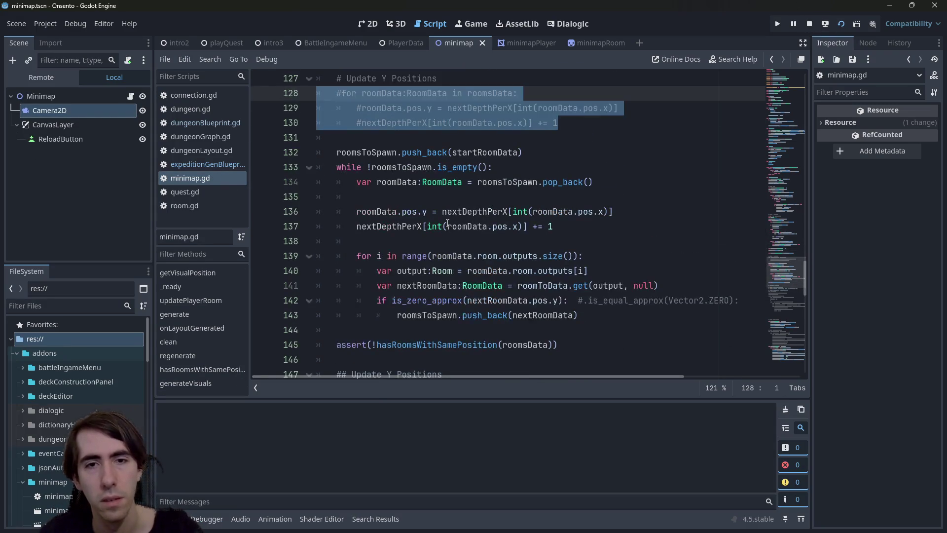
key(F6)
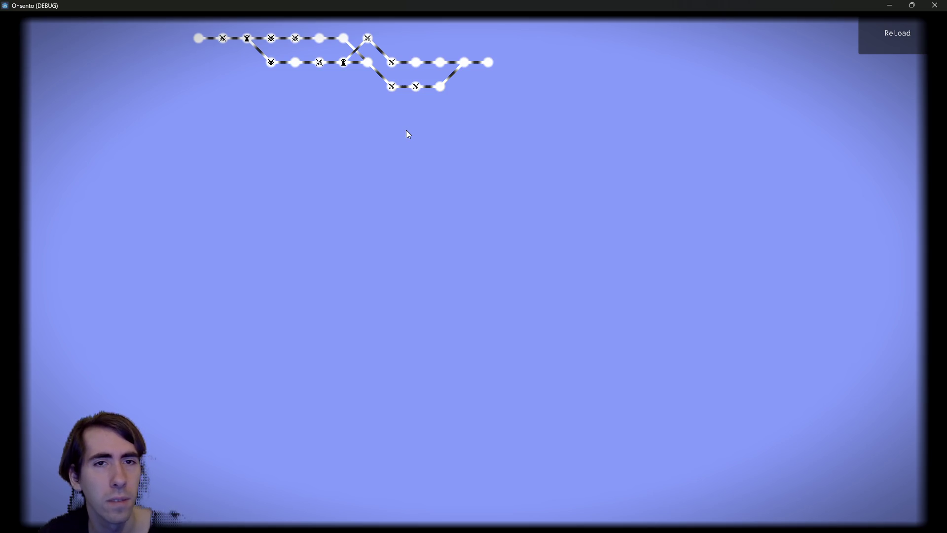
- Reload the minimap ten times to check different layouts, then minimize the game
click(881, 30)
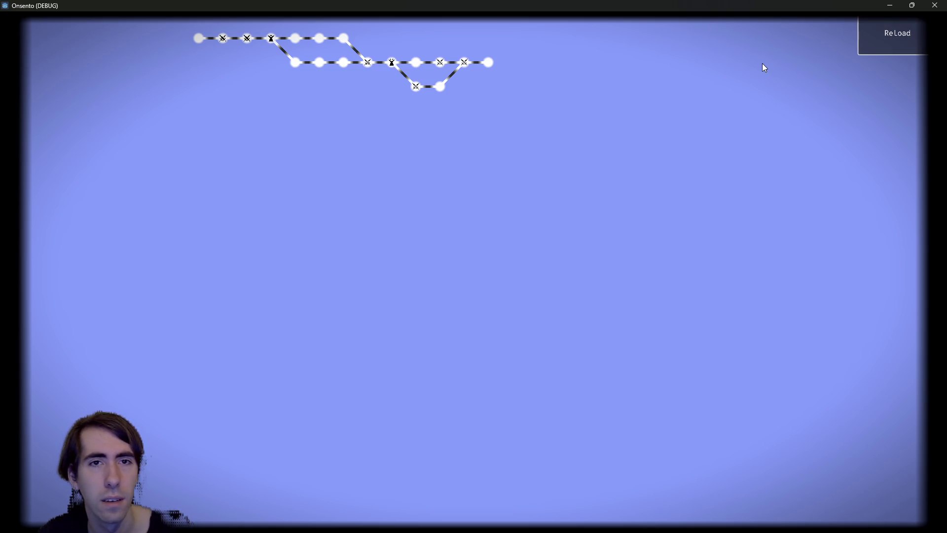
click(895, 33)
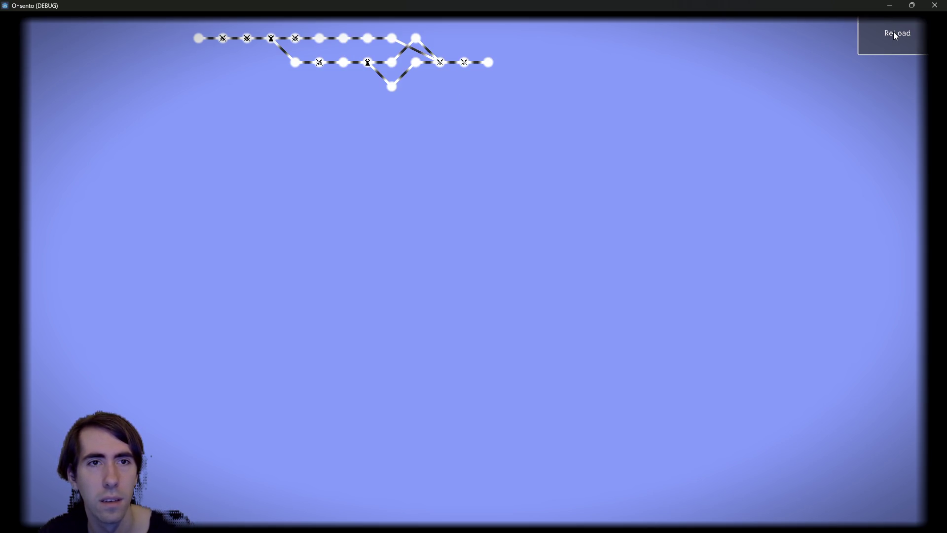
click(895, 34)
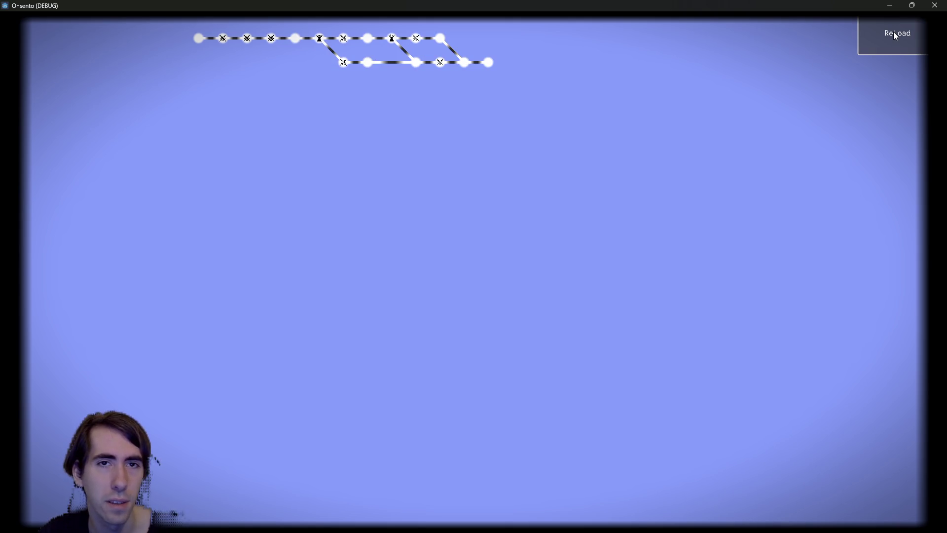
click(895, 35)
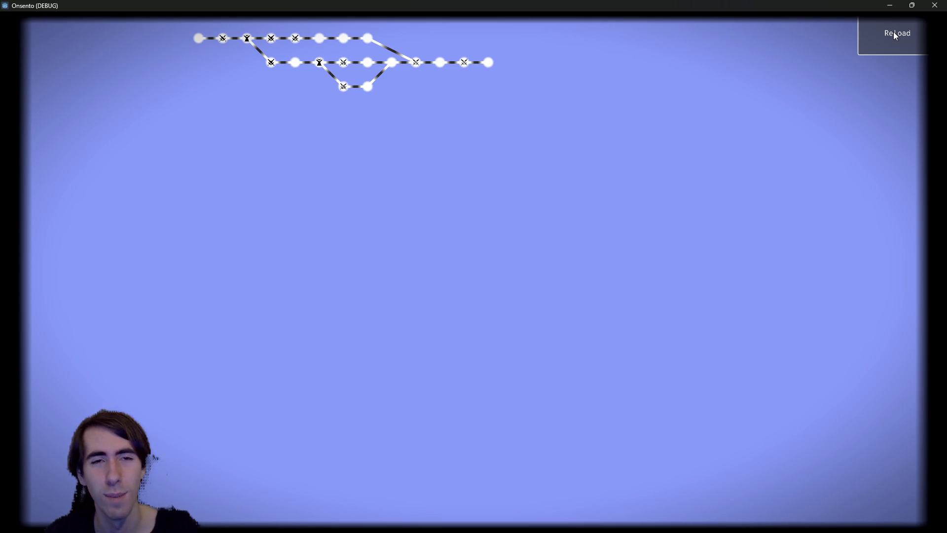
click(895, 34)
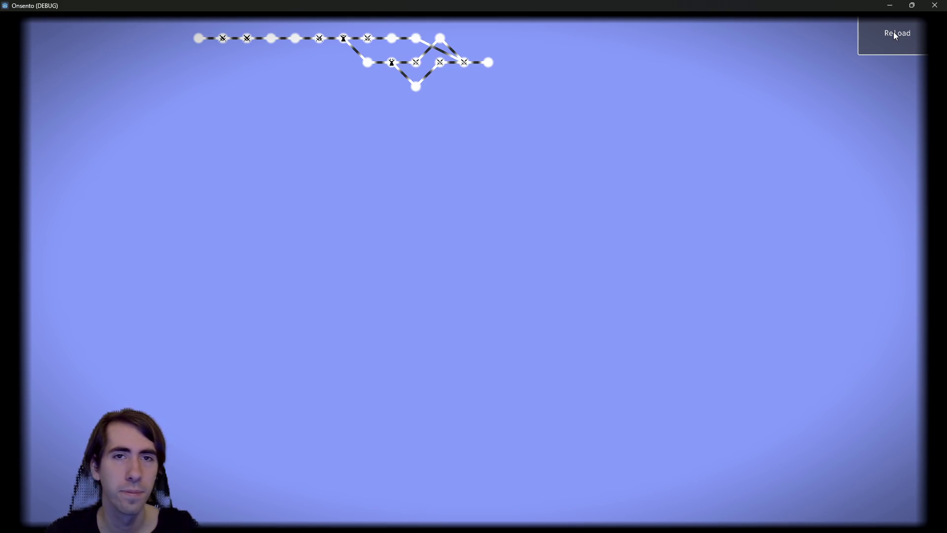
click(894, 33)
click(894, 33)
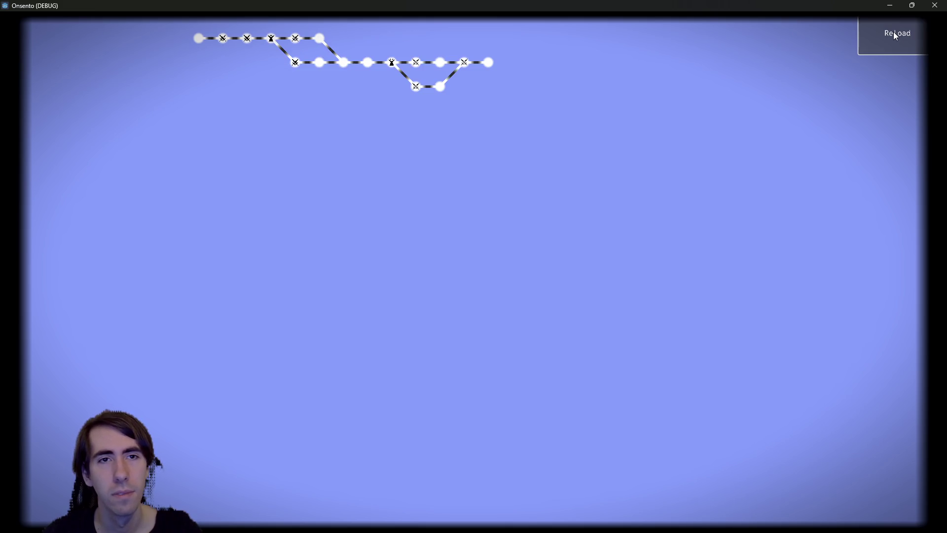
click(894, 33)
click(894, 32)
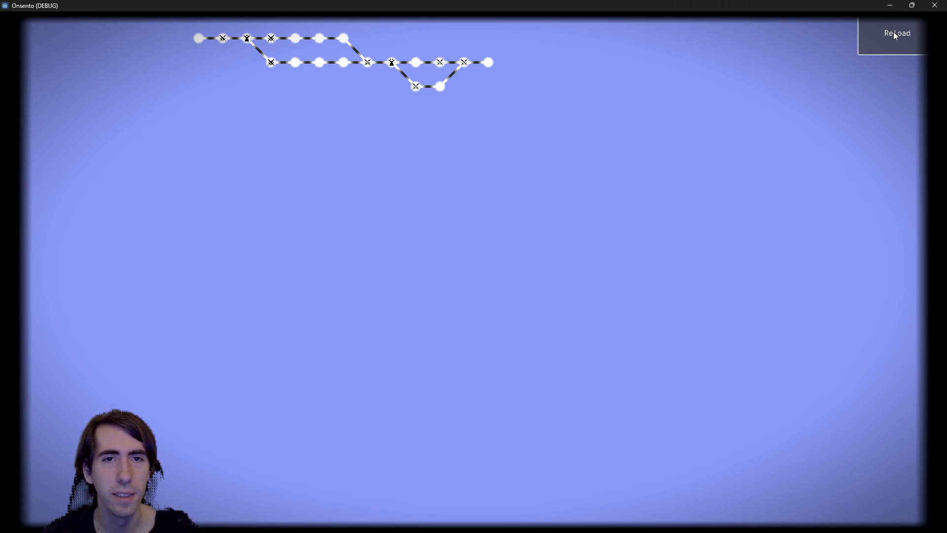
click(895, 35)
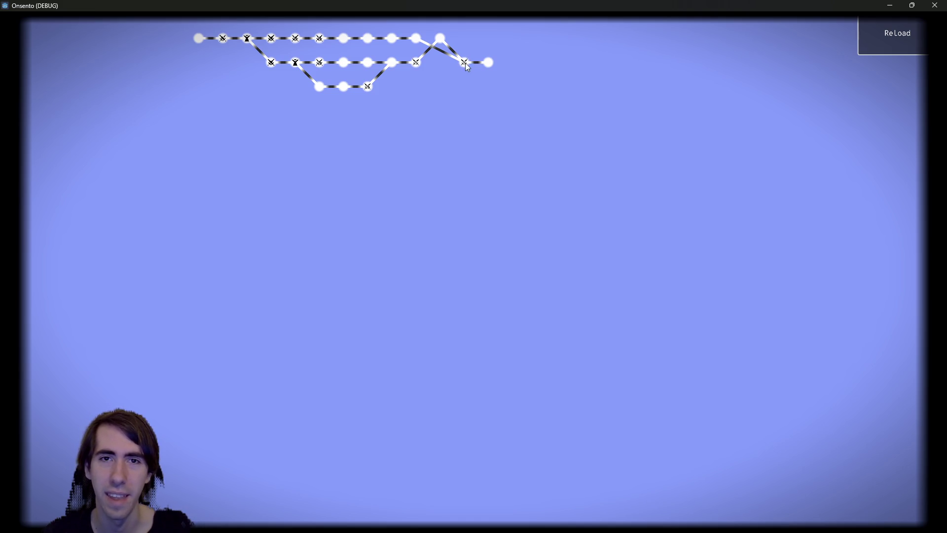
click(890, 5)
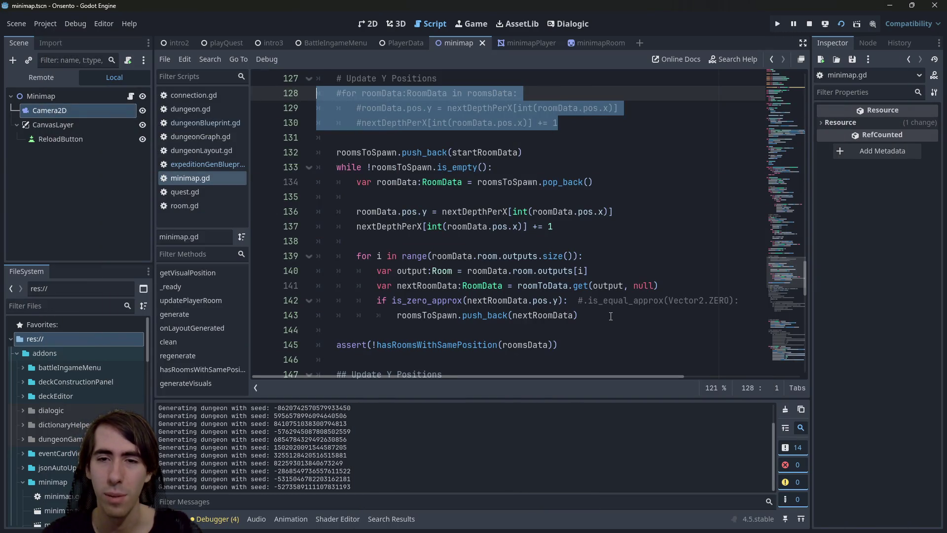
- Cut the two Y-position lines following pop_back out of the loop
mouse_move(561, 221)
mouse_down()
mouse_move(360, 216)
mouse_move(355, 232)
mouse_up()
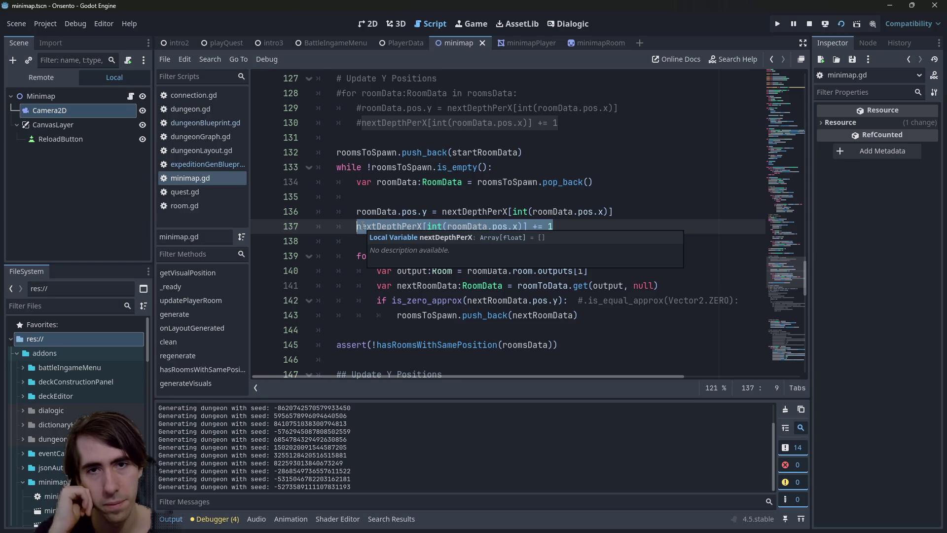
key(BackSpace)
key(BackSpace)
key(BackSpace)
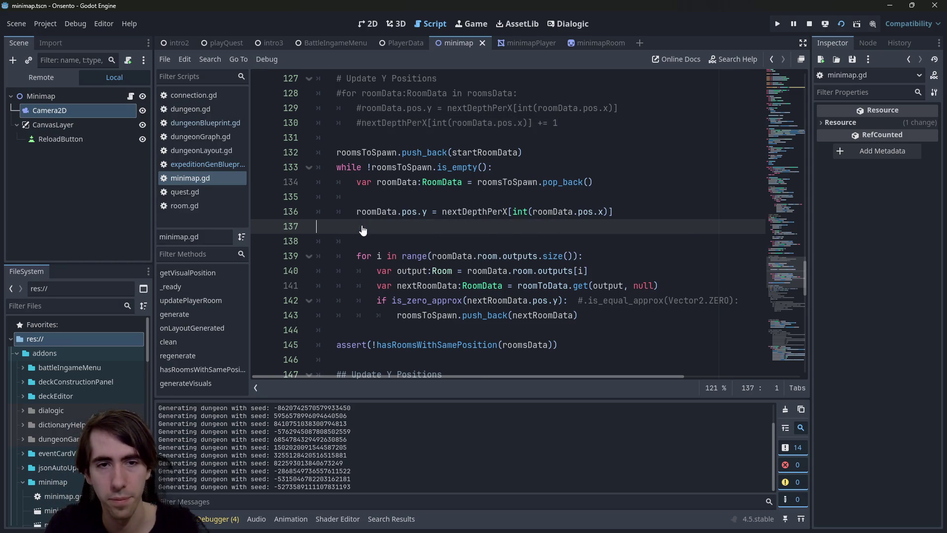
click(681, 270)
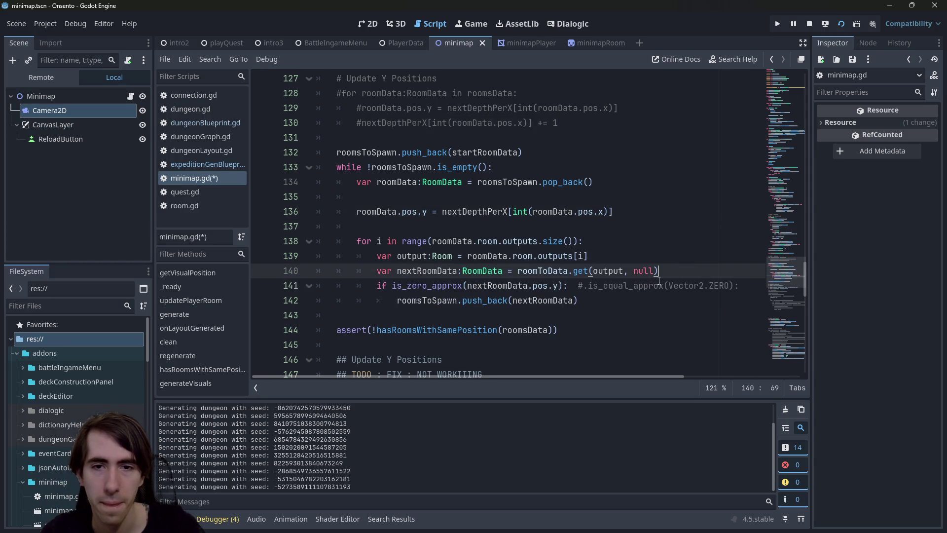
click(398, 301)
key(Return)
key(Up)
key(Up)
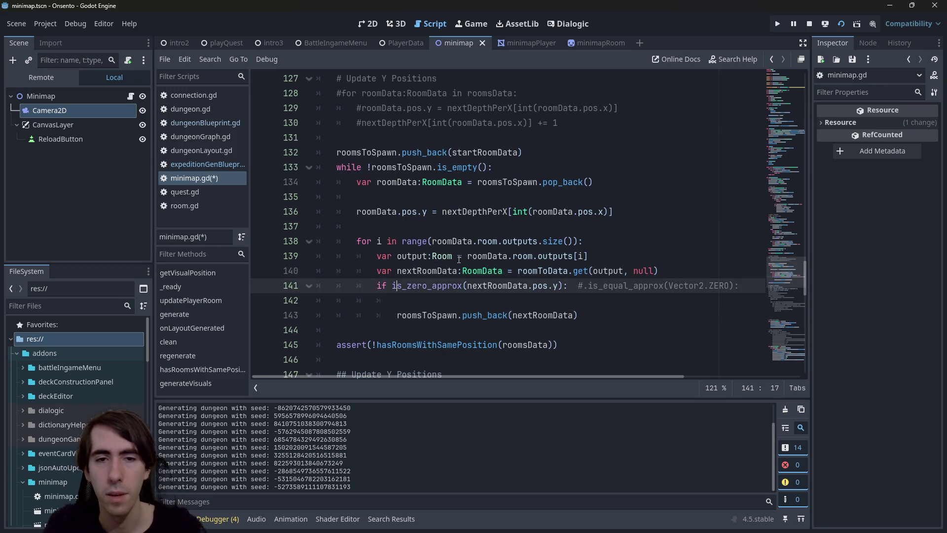
key(ctrl+z)
key(ctrl+z)
key(ctrl+z)
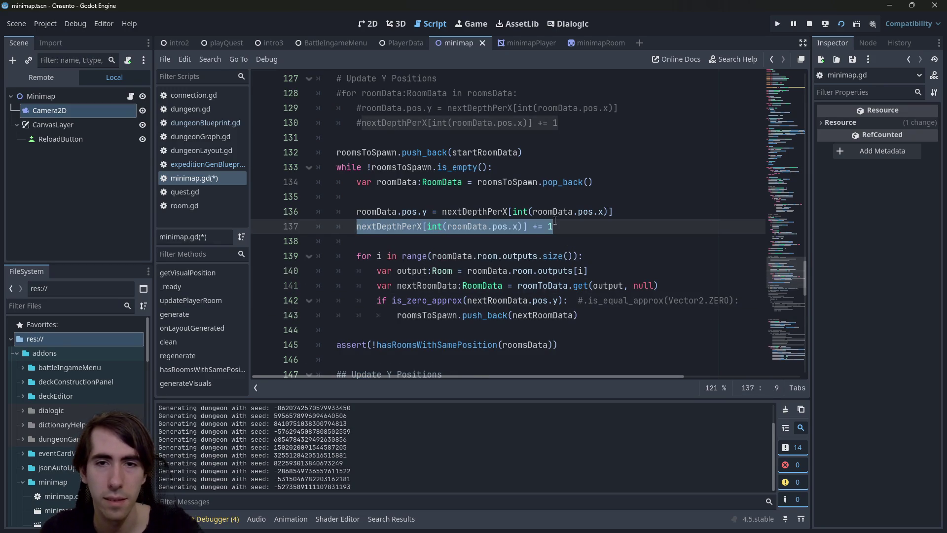
key(ctrl+z)
key(ctrl+z)
key(ctrl+z)
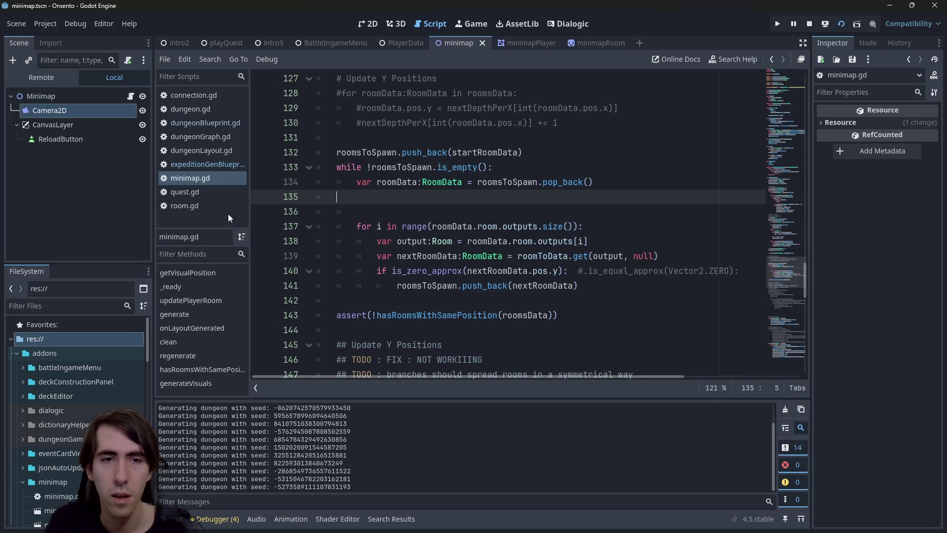
- Paste the Y-position lines above the queue call, indented under the is_zero_approx check
click(399, 271)
text(\)
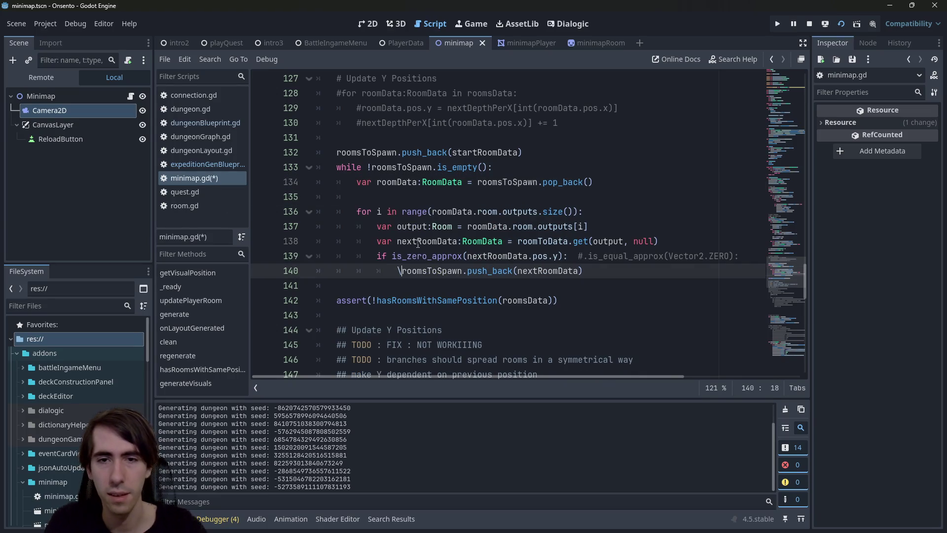
key(BackSpace)
key(Return)
text(roomData.pos.y = nextDepthPerX[int(roomData.pos.x)] 		nextDepthPerX[int(roomData.pos.x)] += 1)
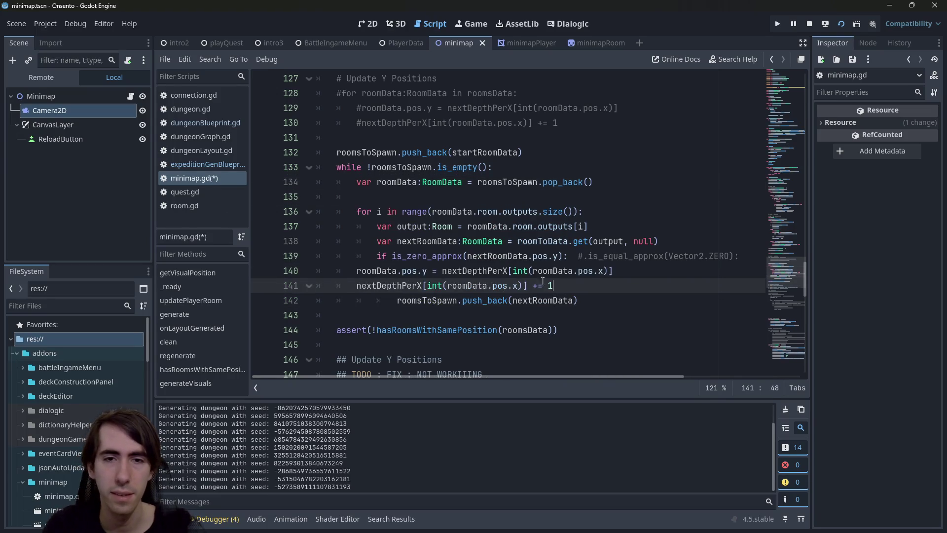
drag(575, 291, 291, 270)
key(Tab)
key(Tab)
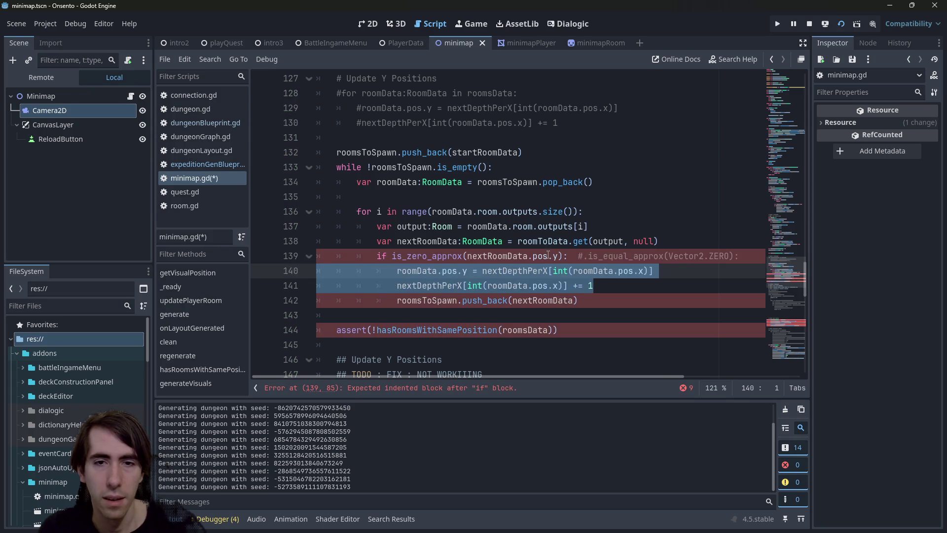
- Rename roomData to nextRoomData in the pasted lines, save, and run the game
double_click(489, 258)
key(ctrl+c)
double_click(417, 271)
key(ctrl+d)
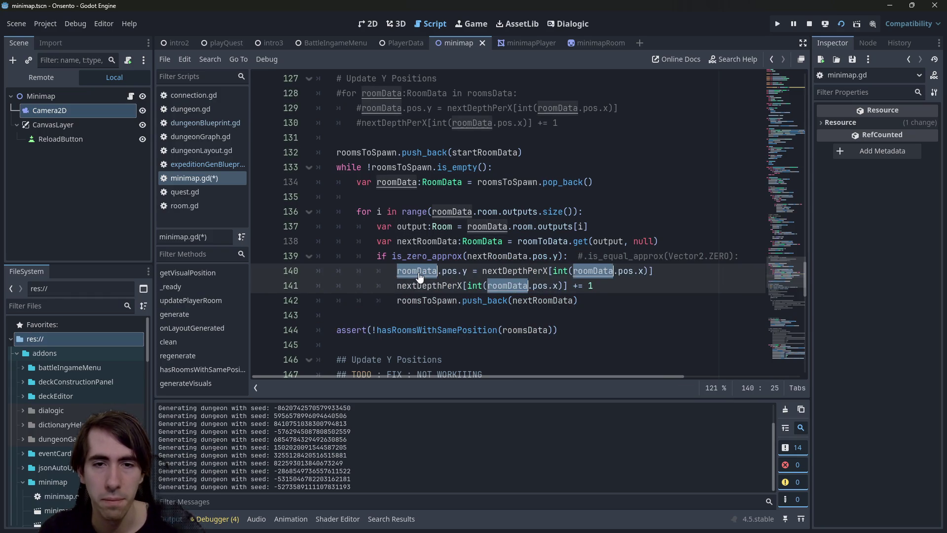
key(ctrl+v)
key(ctrl+s)
click(829, 25)
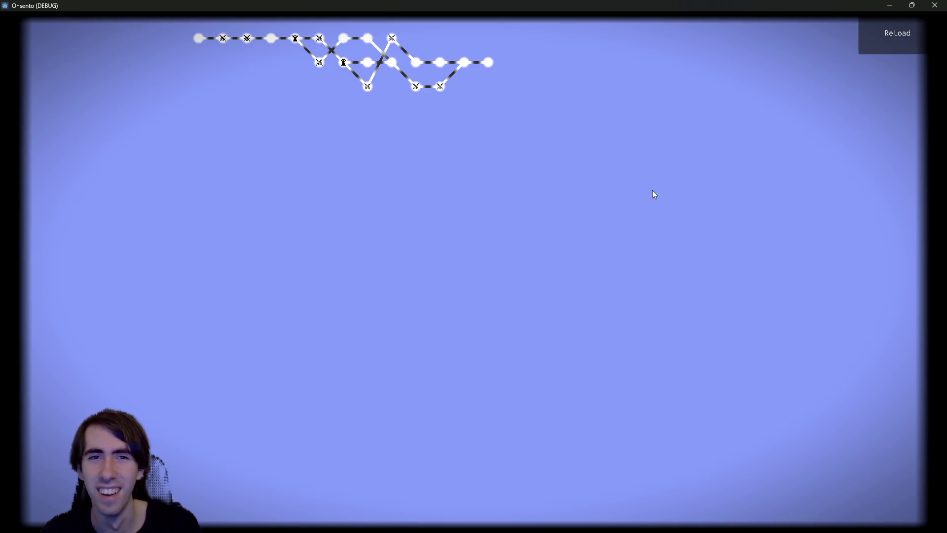
- Reload three new minimap layouts in the game, then close its window
click(894, 43)
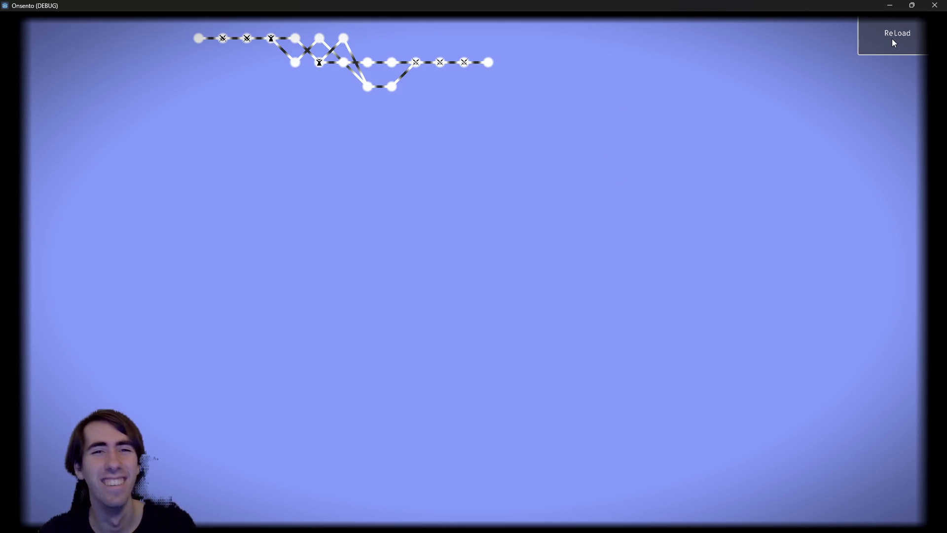
click(892, 39)
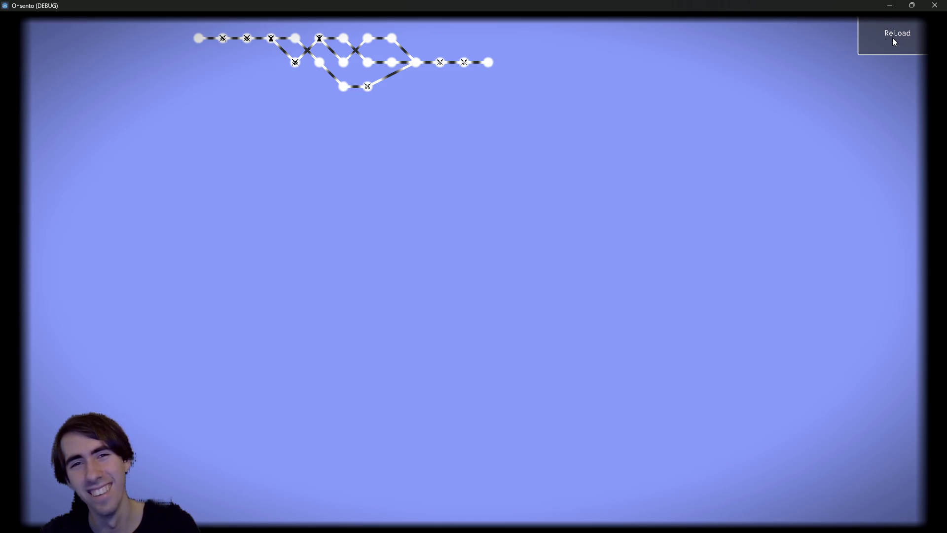
click(887, 36)
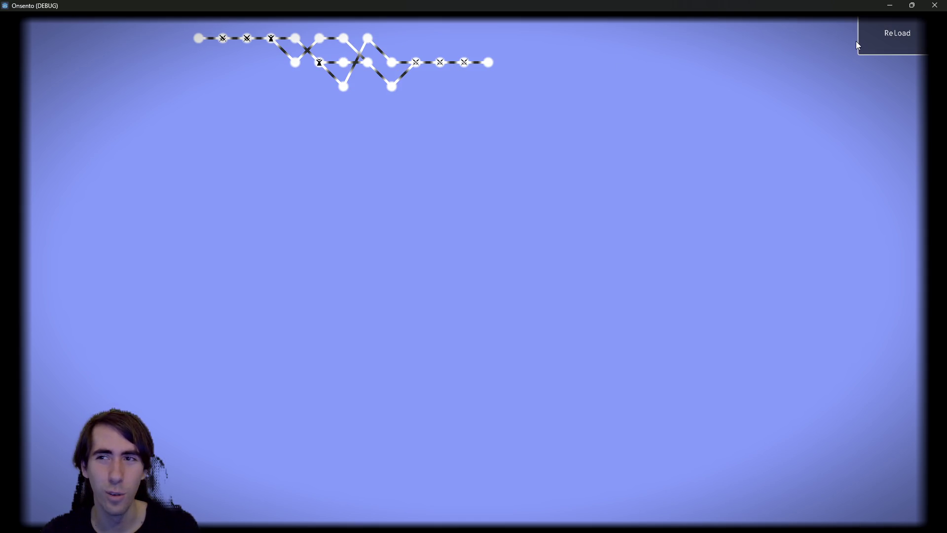
click(935, 6)
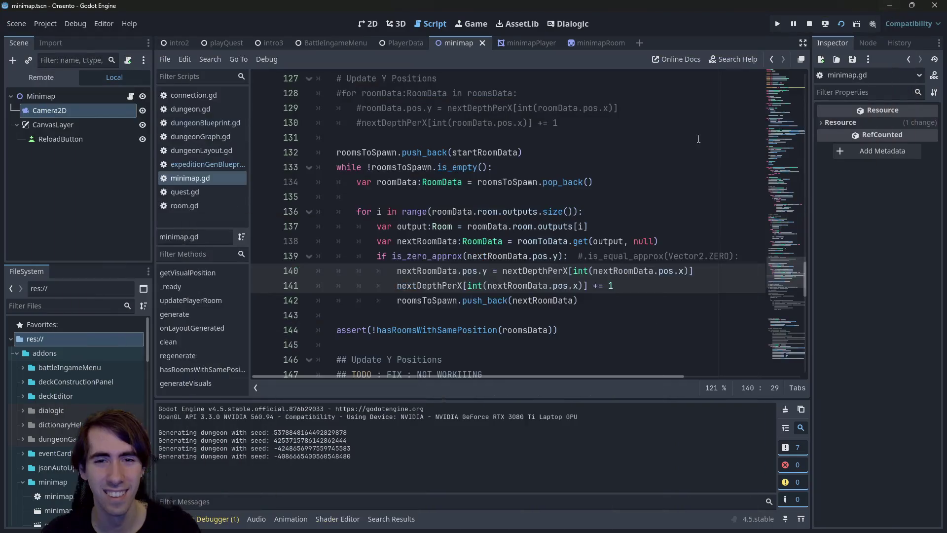
- Move the nextDepthPerX increment line above the pos.y assignment
click(642, 285)
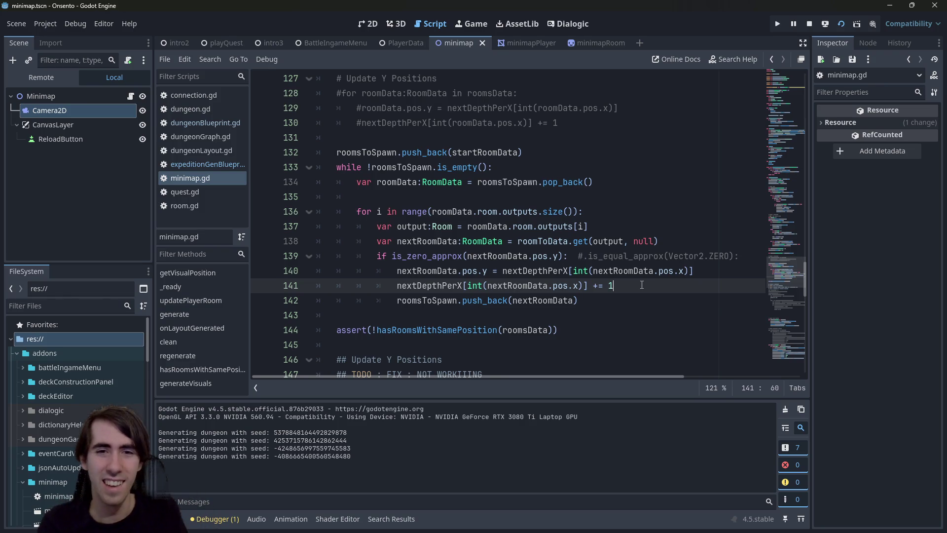
drag(558, 256, 548, 256)
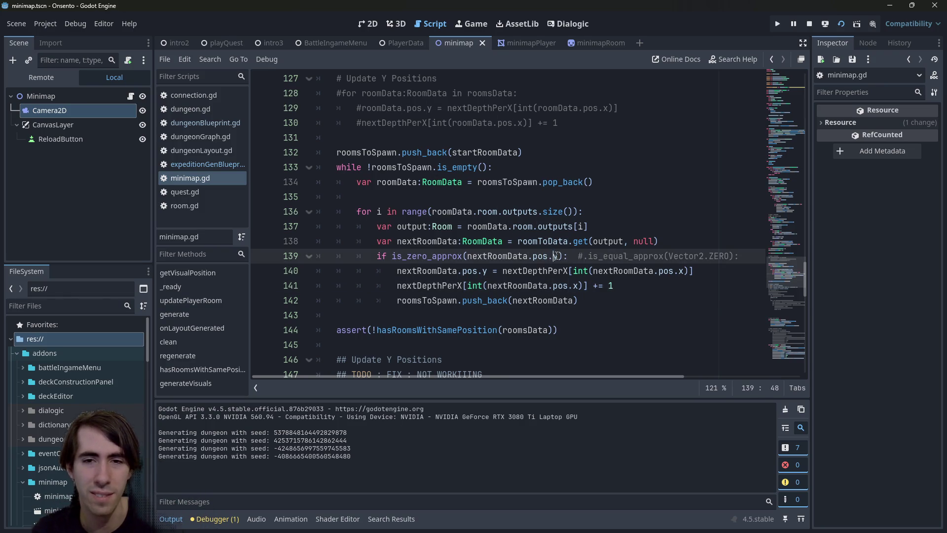
key(Left)
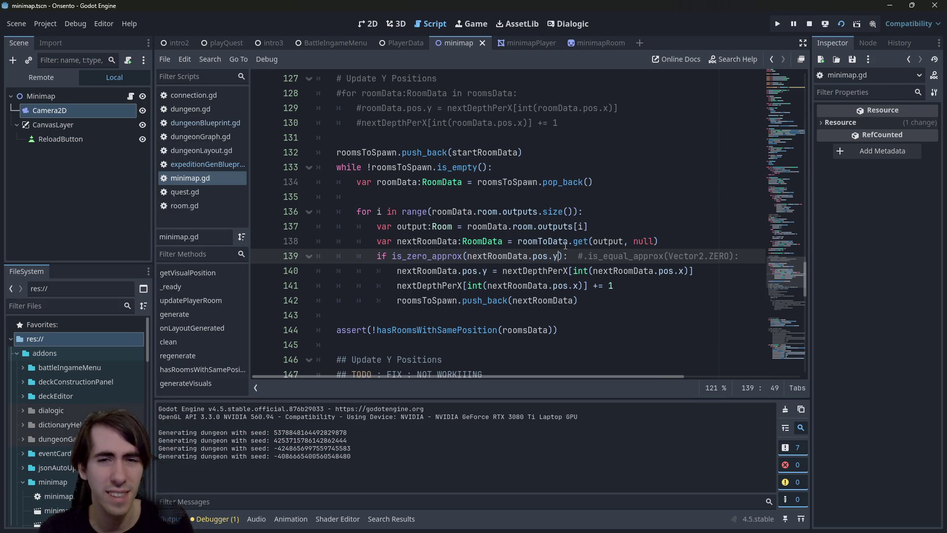
scroll(566, 245, up, 2)
scroll(572, 237, down, 1)
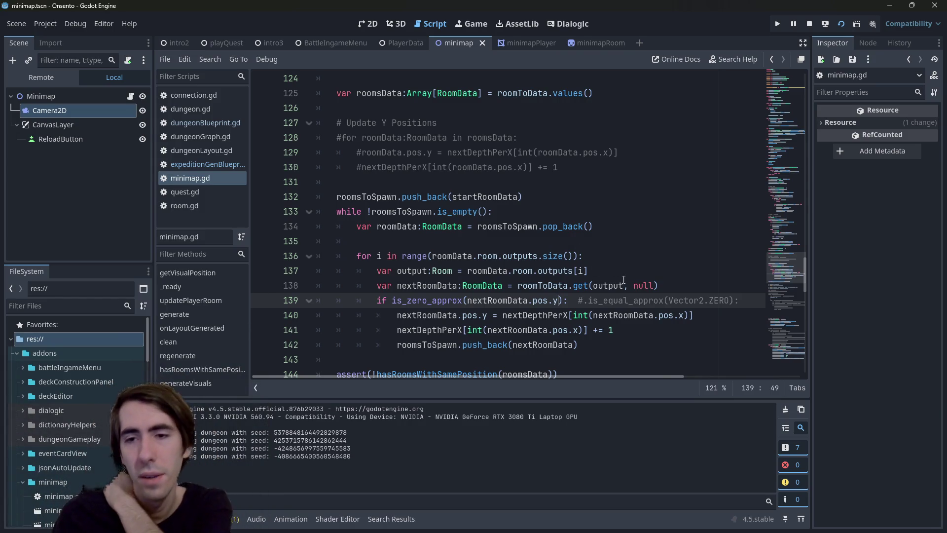
click(708, 314)
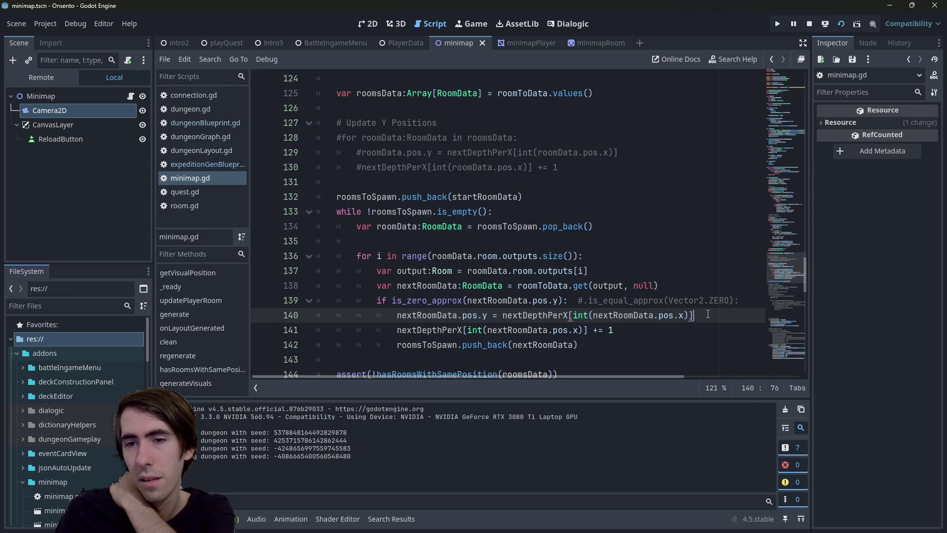
click(696, 335)
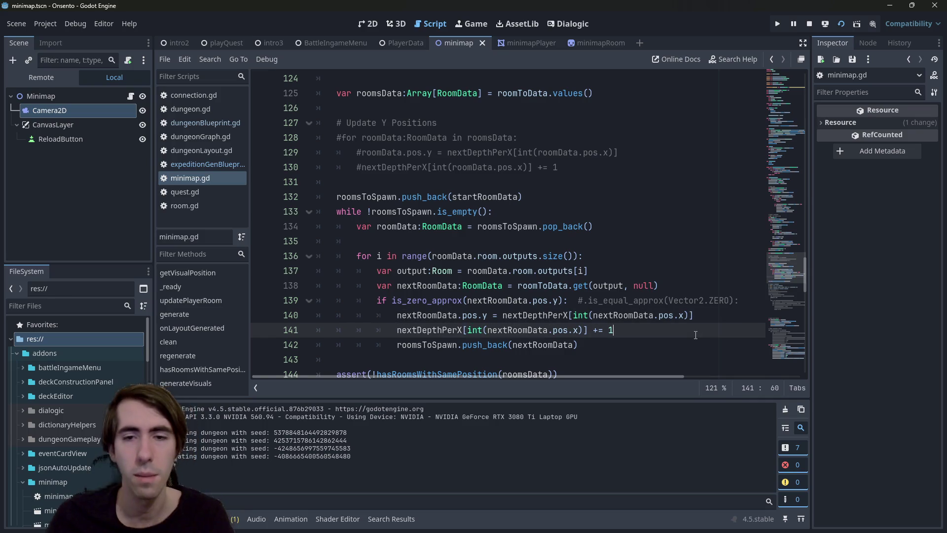
key(alt+Up)
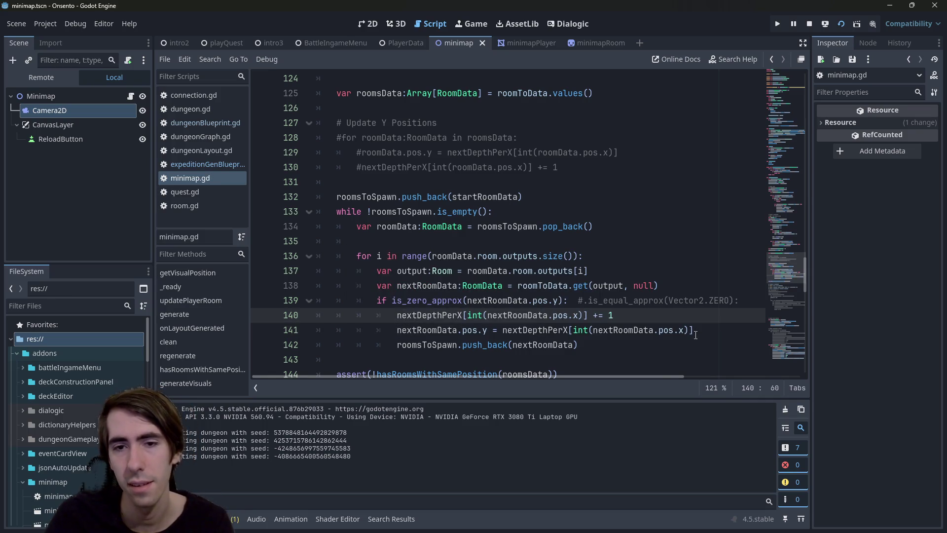
- Run the game with the reordered lines and bring its window forward
click(810, 23)
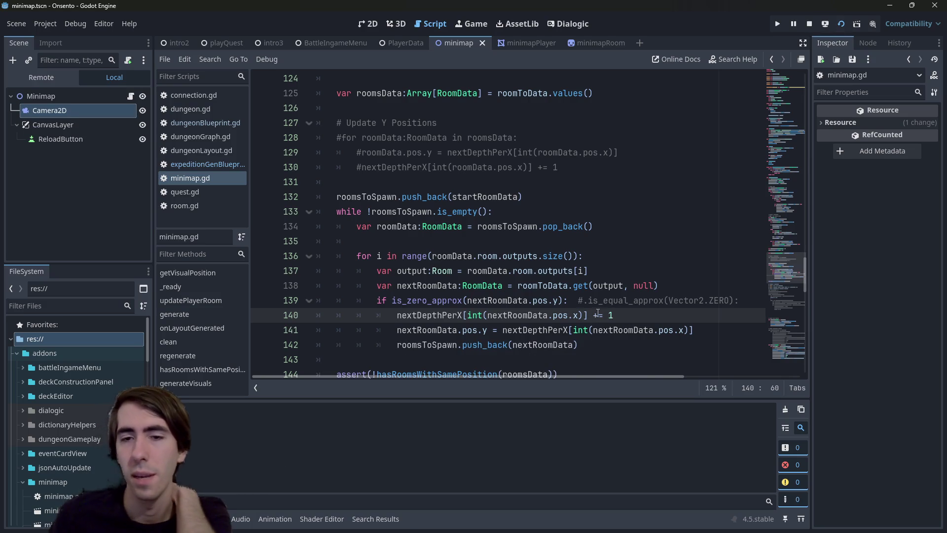
click(555, 300)
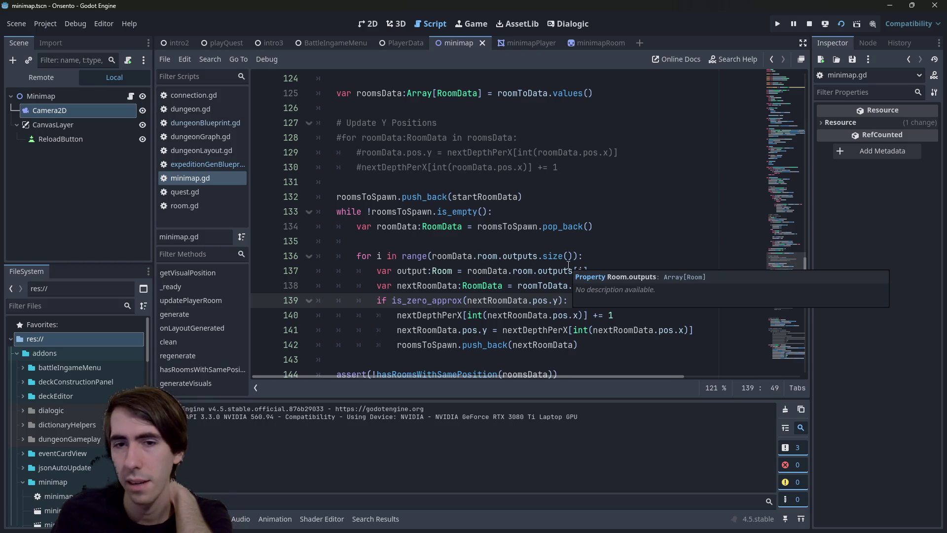
click(605, 522)
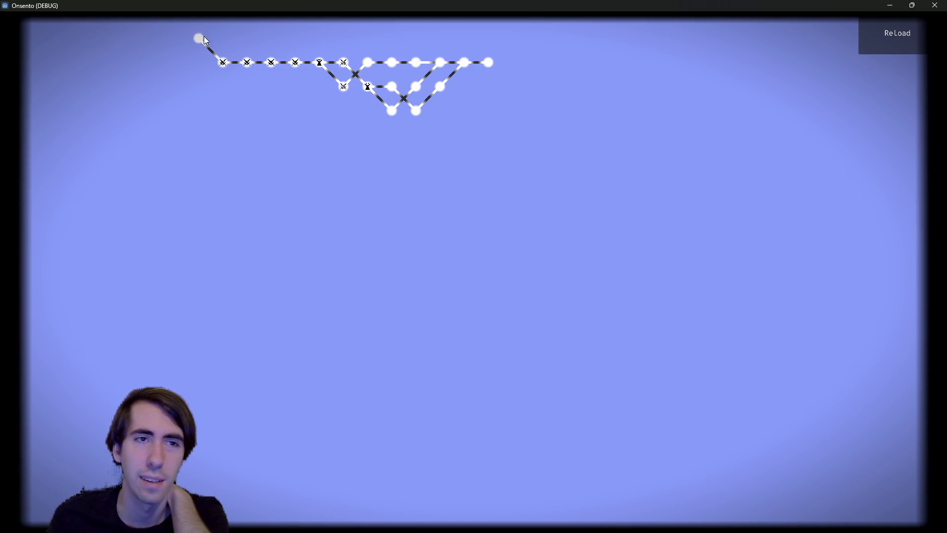
- Reload ten minimap layouts, close the game, and return to line 140 of minimap.gd
click(893, 38)
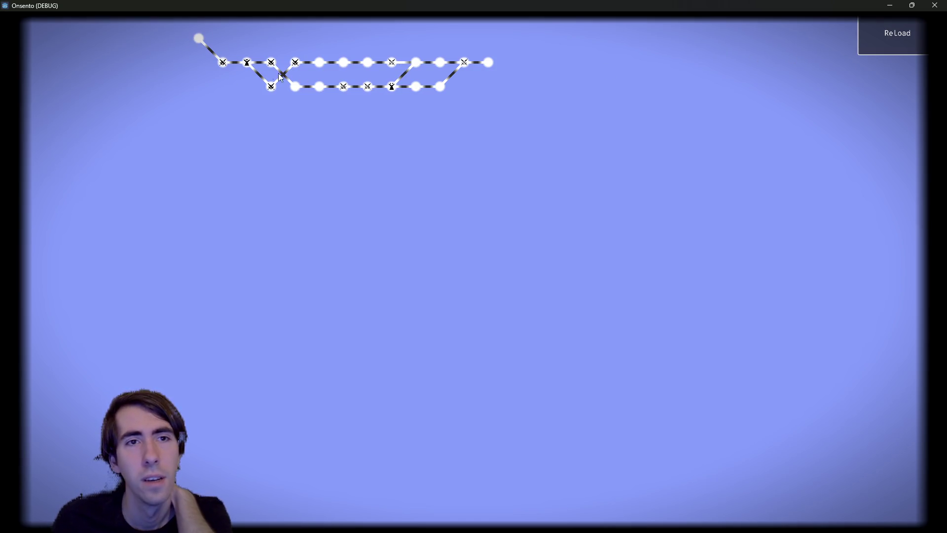
click(894, 43)
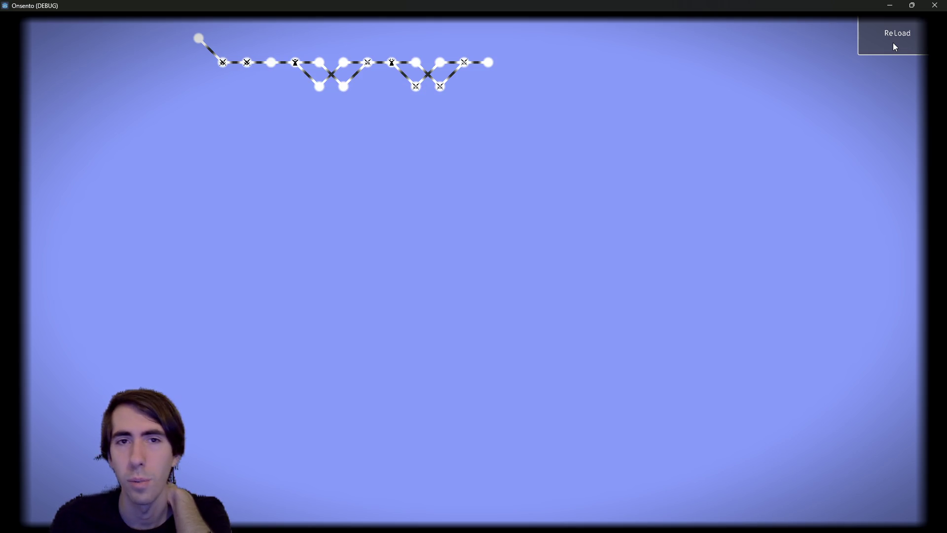
click(894, 44)
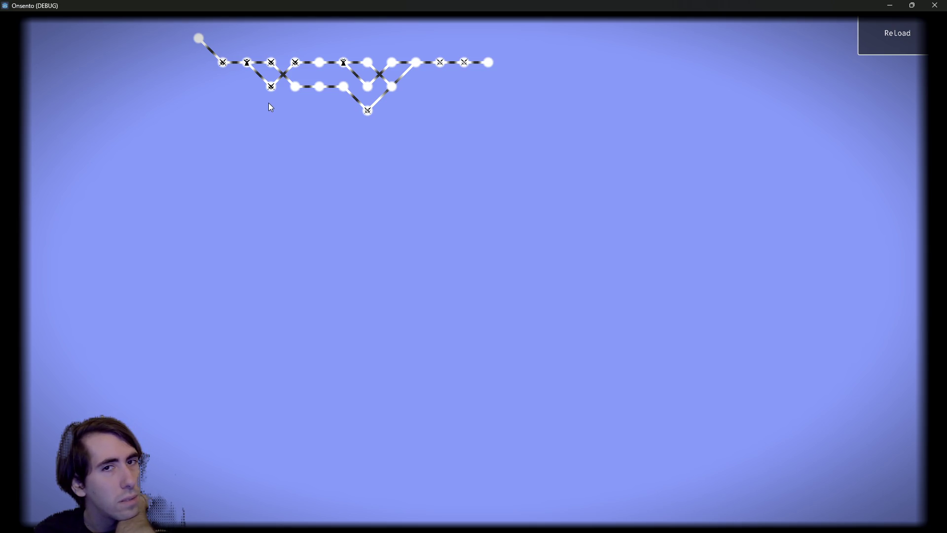
click(870, 48)
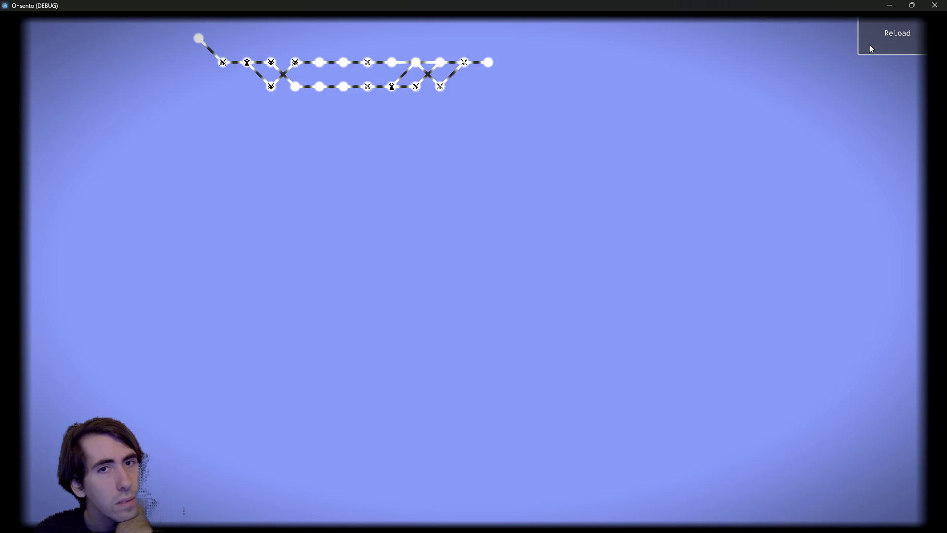
click(870, 45)
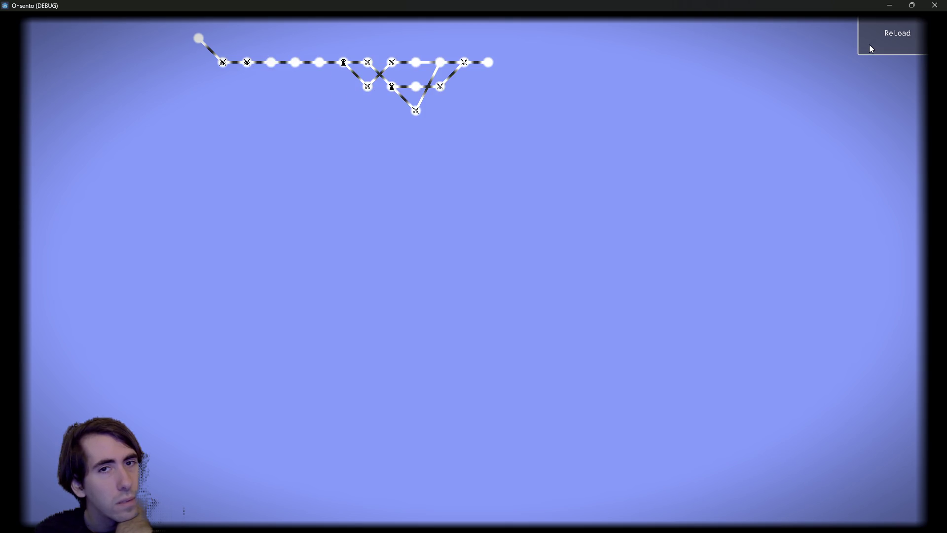
click(870, 45)
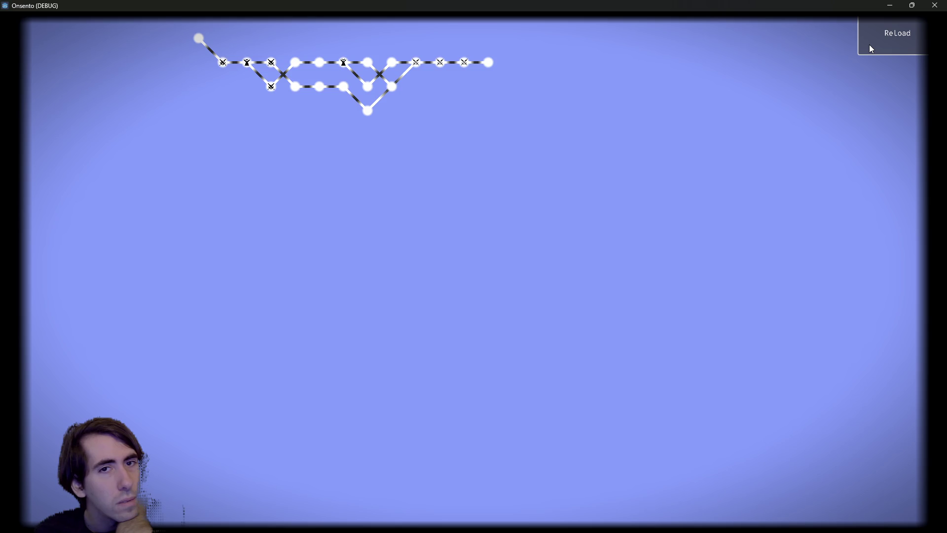
click(871, 48)
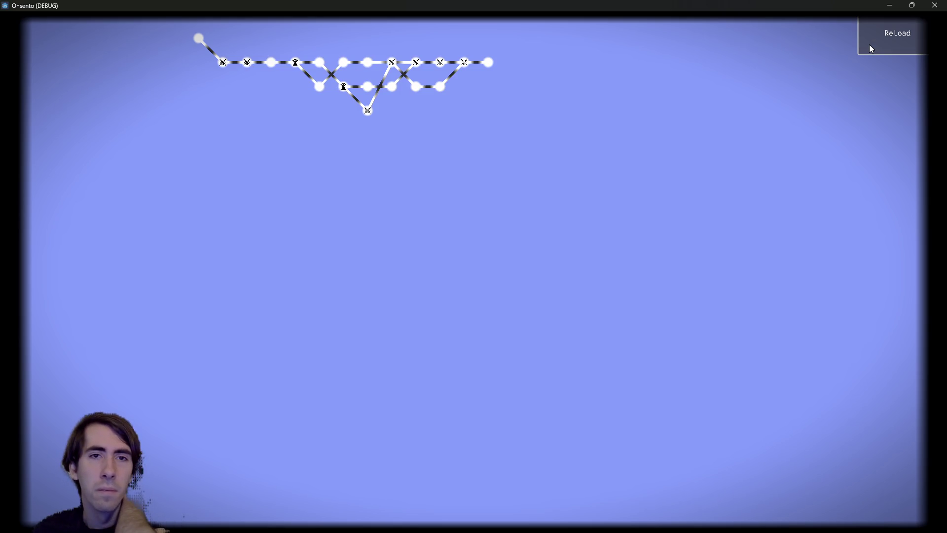
click(870, 45)
click(869, 44)
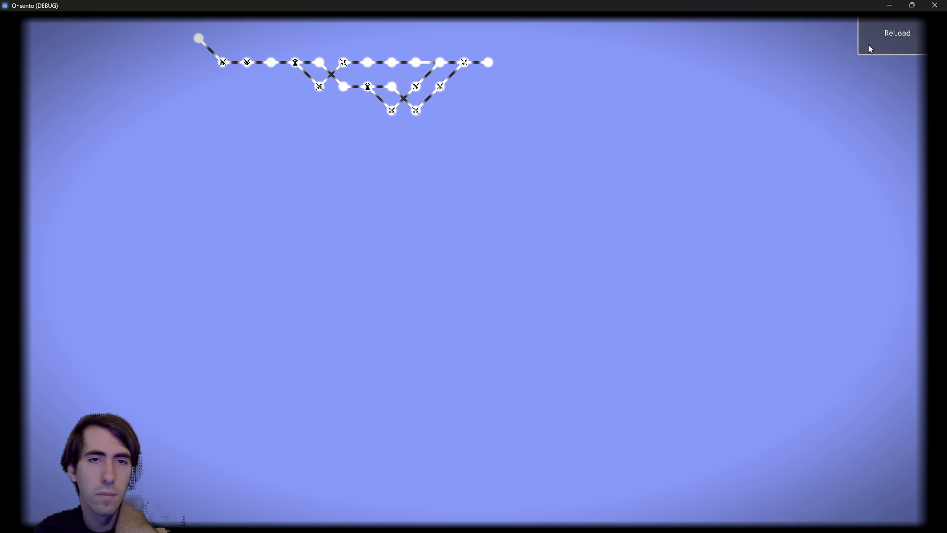
click(868, 46)
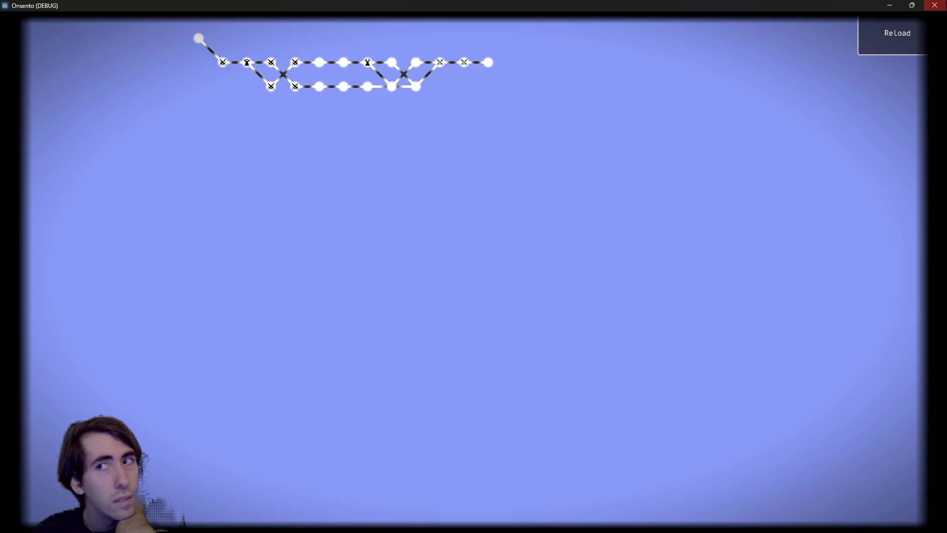
click(934, 5)
click(468, 315)
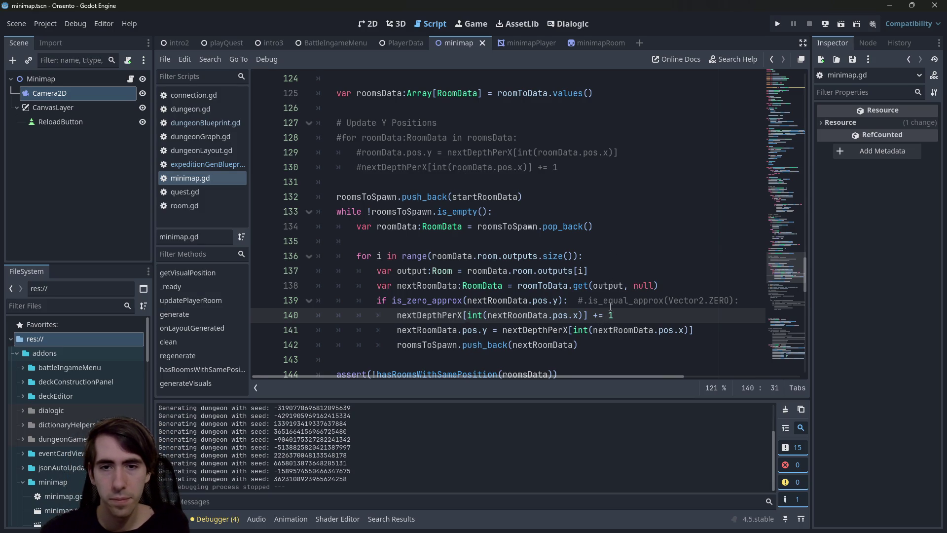
- Replace the index in outputs[i] on line 137 with 'roomData.room.outputs.size() - i - 1', then run the scene
scroll(611, 306, down, 2)
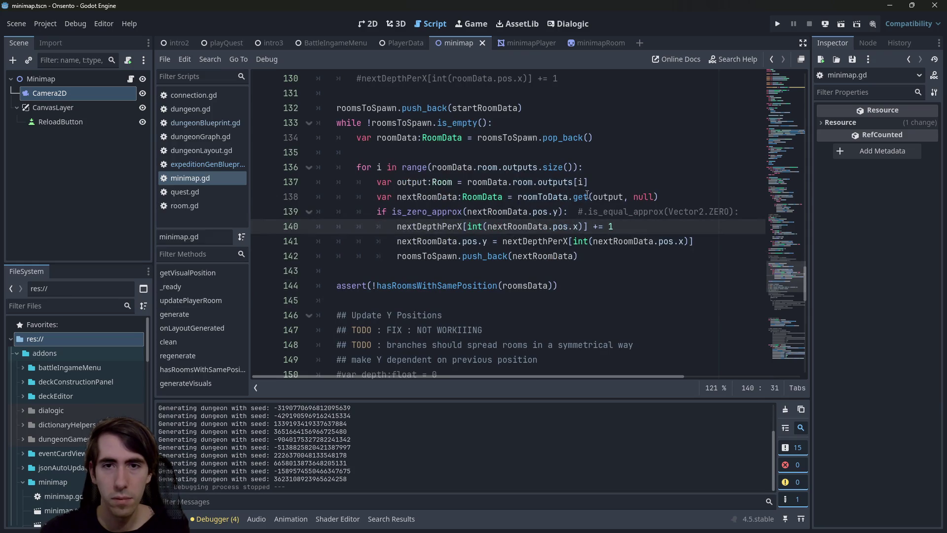
click(577, 182)
scroll(610, 225, down, 5)
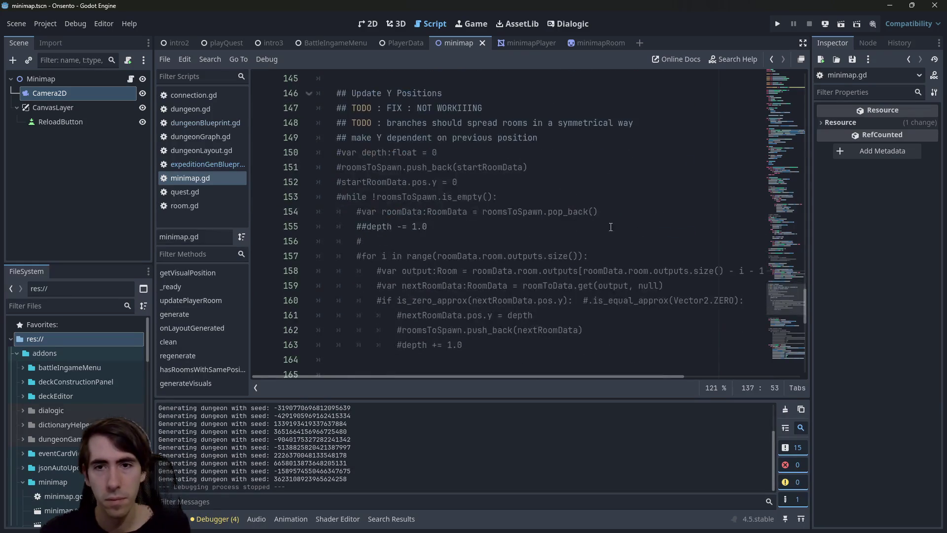
drag(585, 271, 745, 271)
key(ctrl+c)
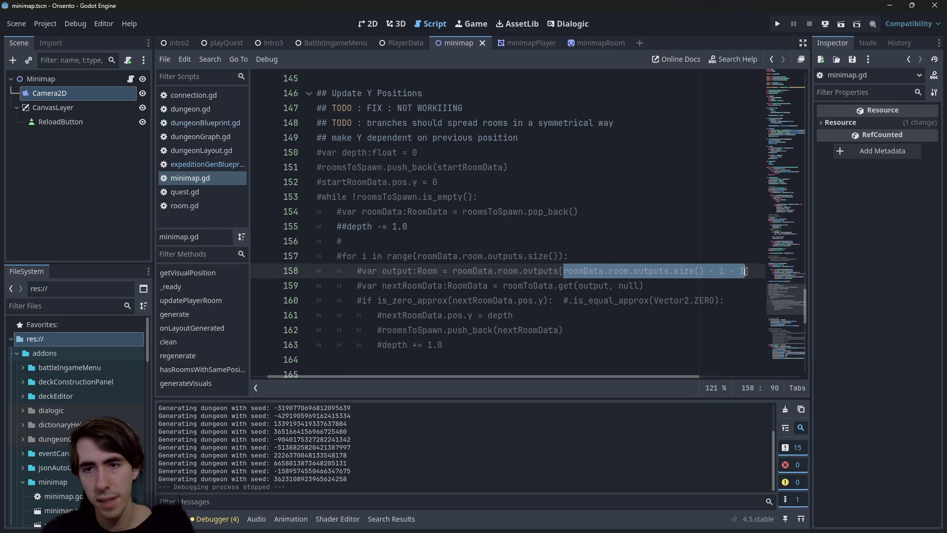
scroll(583, 216, up, 5)
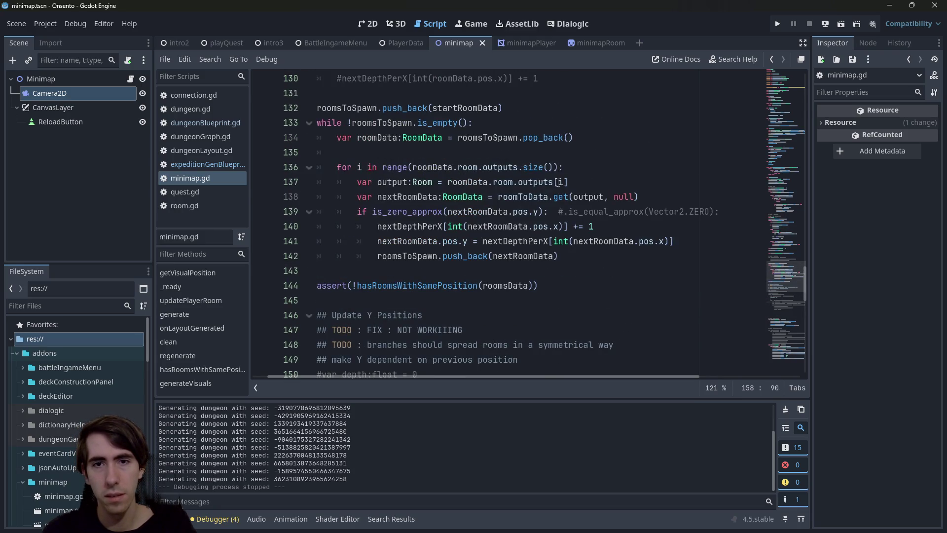
click(557, 182)
double_click(561, 182)
key(ctrl+v)
drag(584, 197, 368, 200)
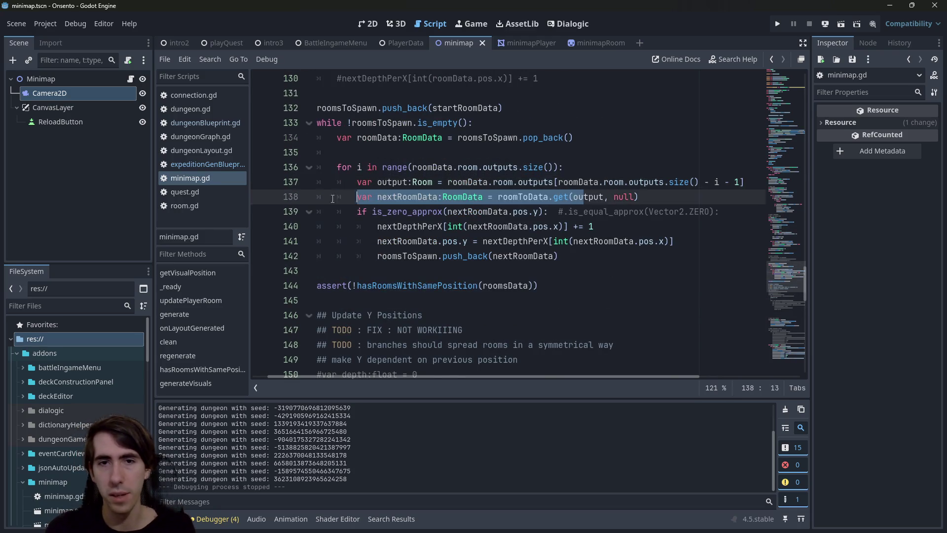
scroll(369, 199, up, 2)
drag(584, 256, 316, 241)
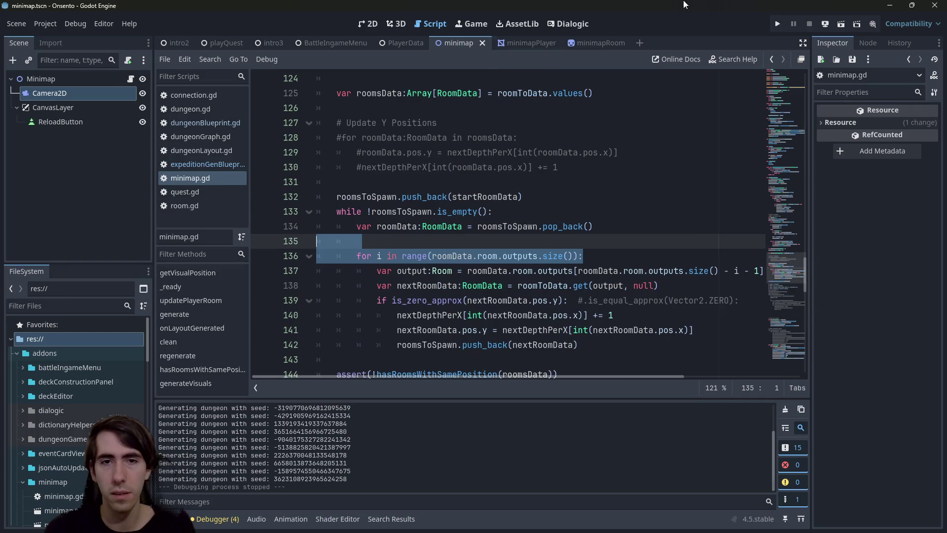
click(839, 24)
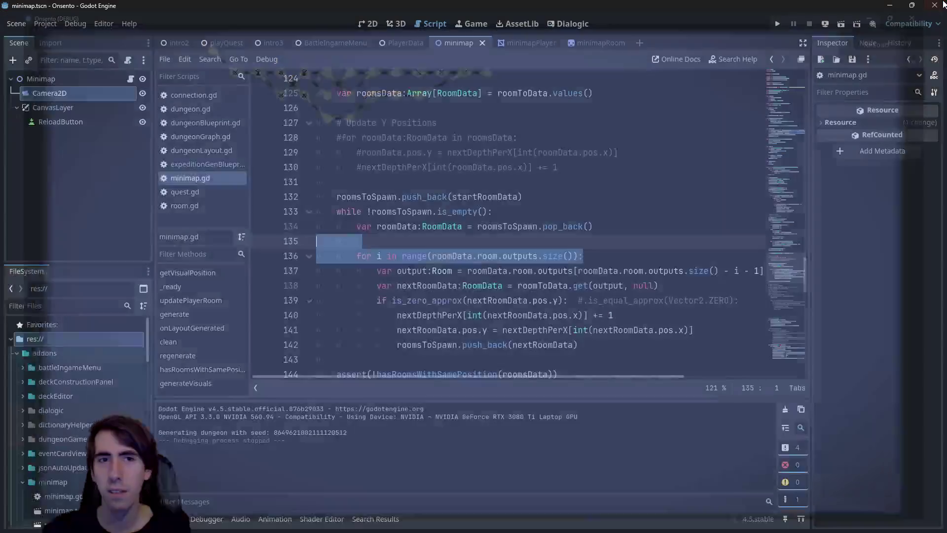
- Close the game, run the minimap scene once more to inspect a new layout, then close it
click(935, 5)
click(642, 285)
key(Up)
key(Up)
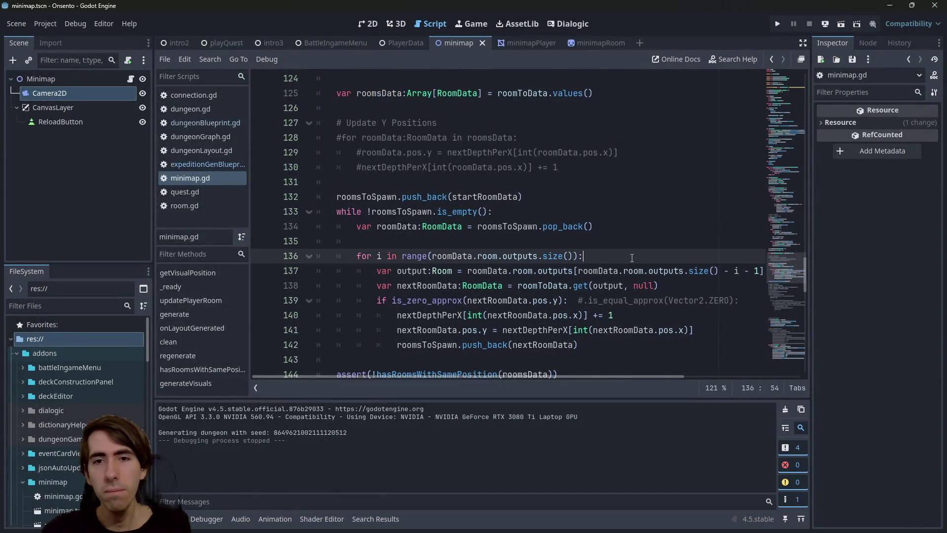
click(644, 270)
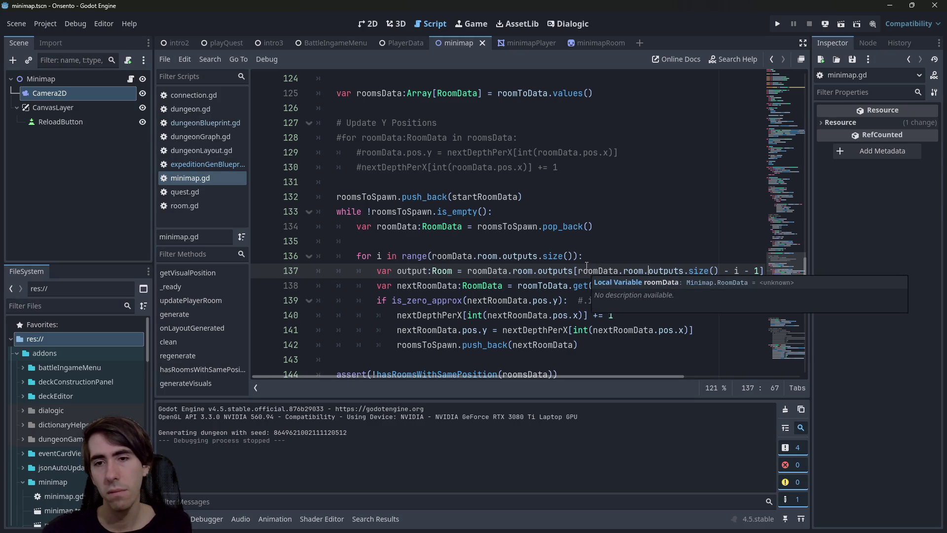
click(847, 24)
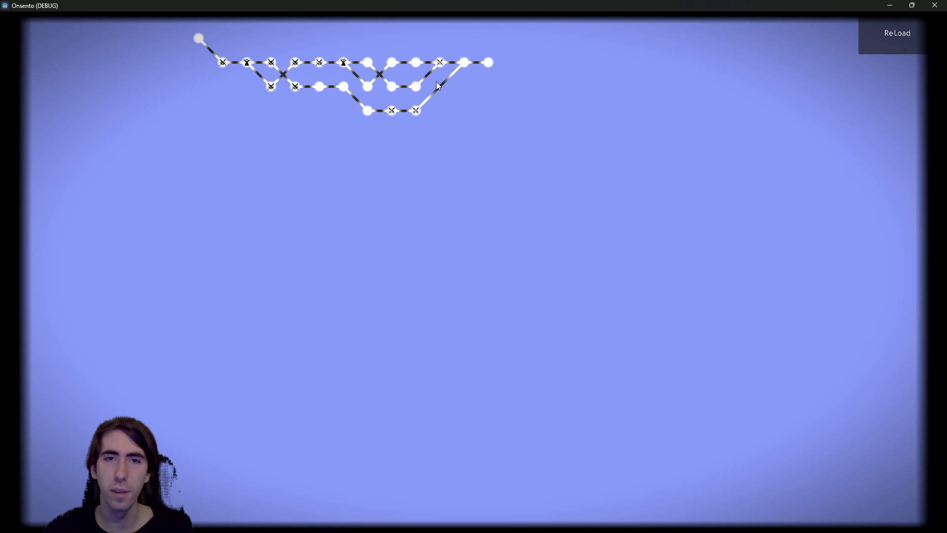
click(935, 5)
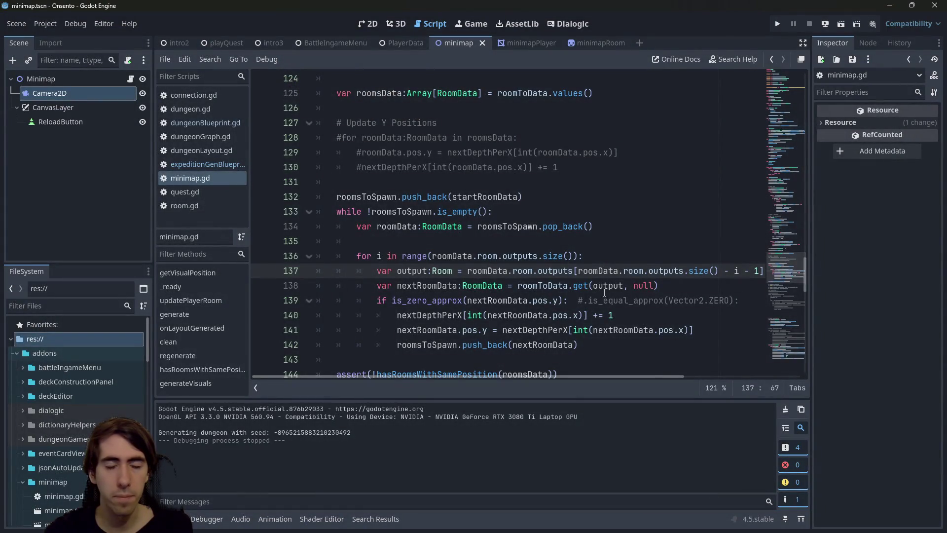
- Add blank lines after the Update X Positions loop, around empty line 121
click(596, 341)
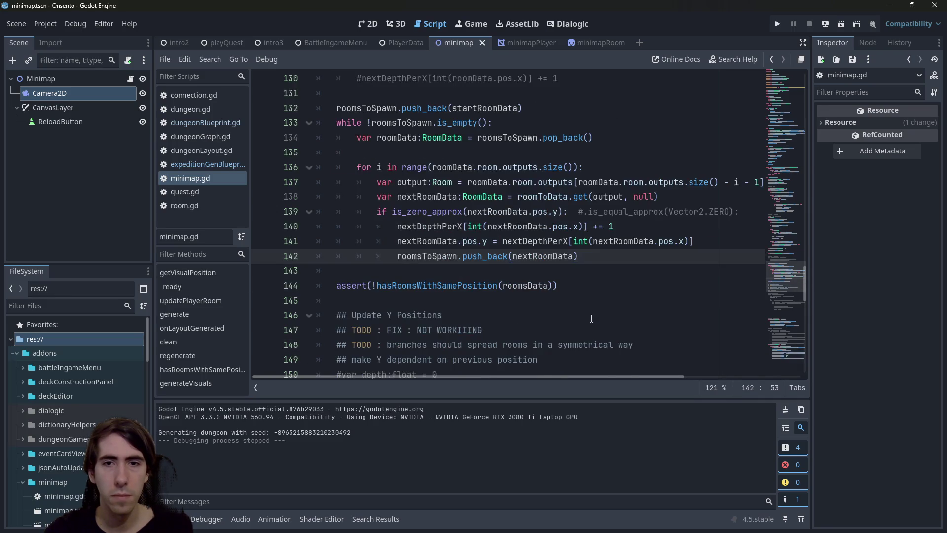
scroll(592, 318, down, 2)
scroll(592, 318, up, 5)
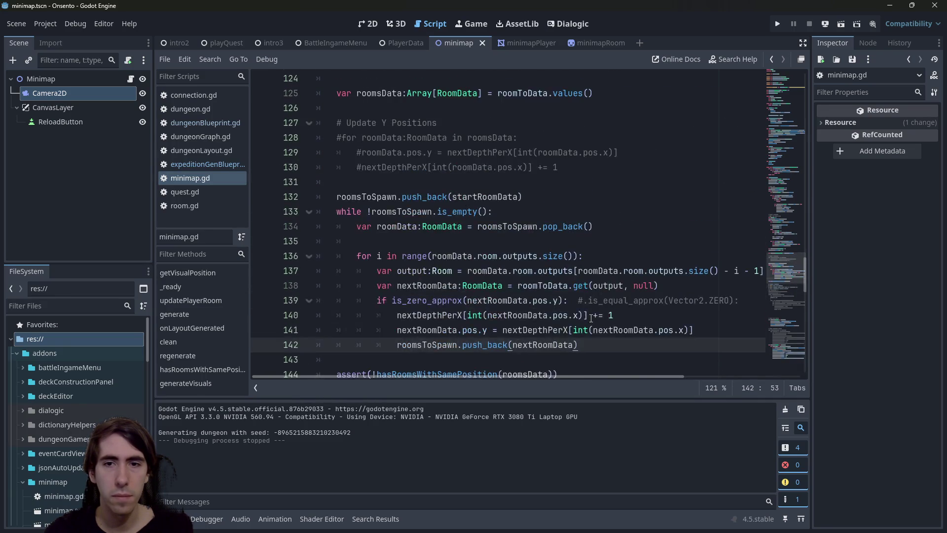
scroll(591, 318, up, 7)
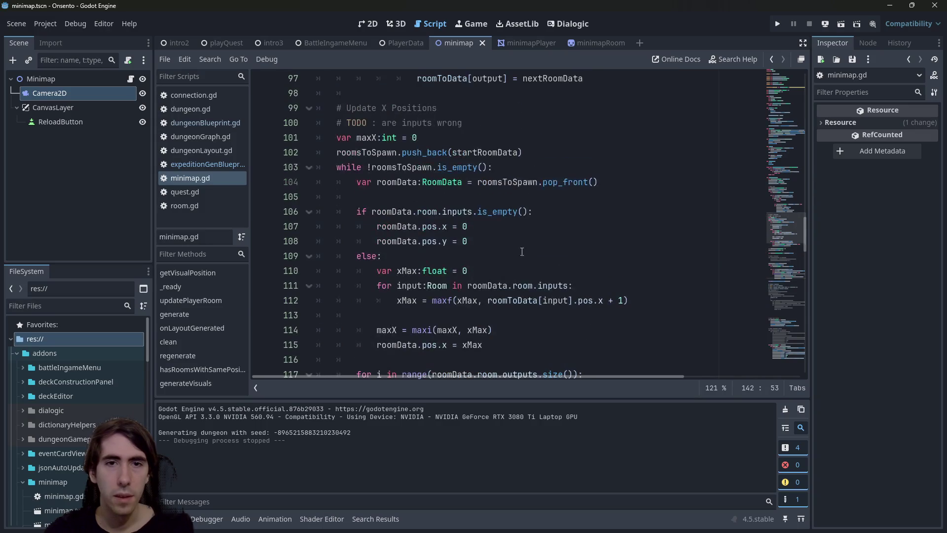
triple_click(452, 241)
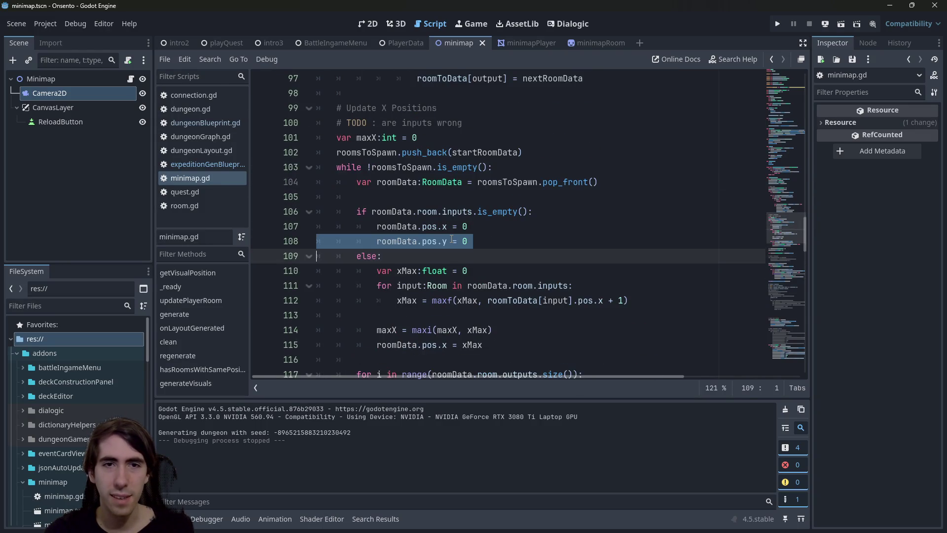
scroll(452, 241, down, 4)
click(454, 256)
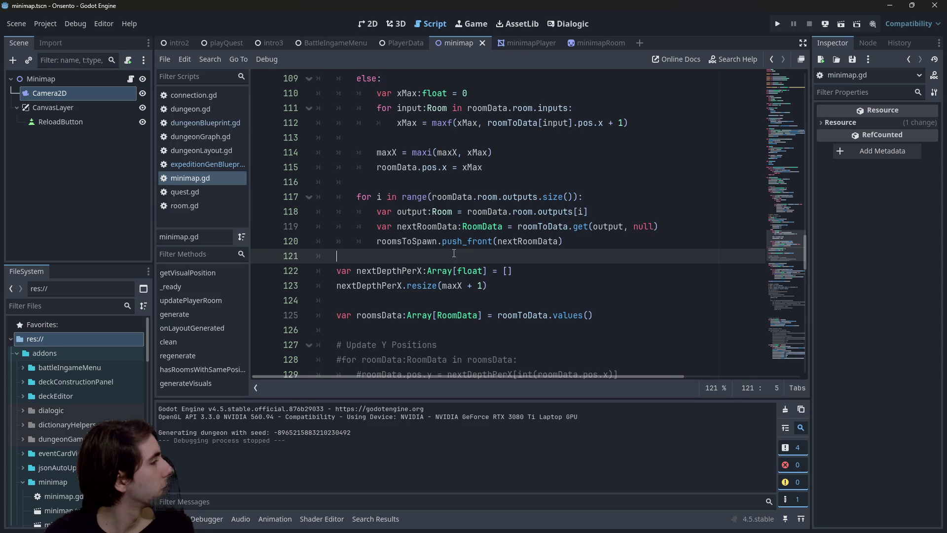
key(Delete)
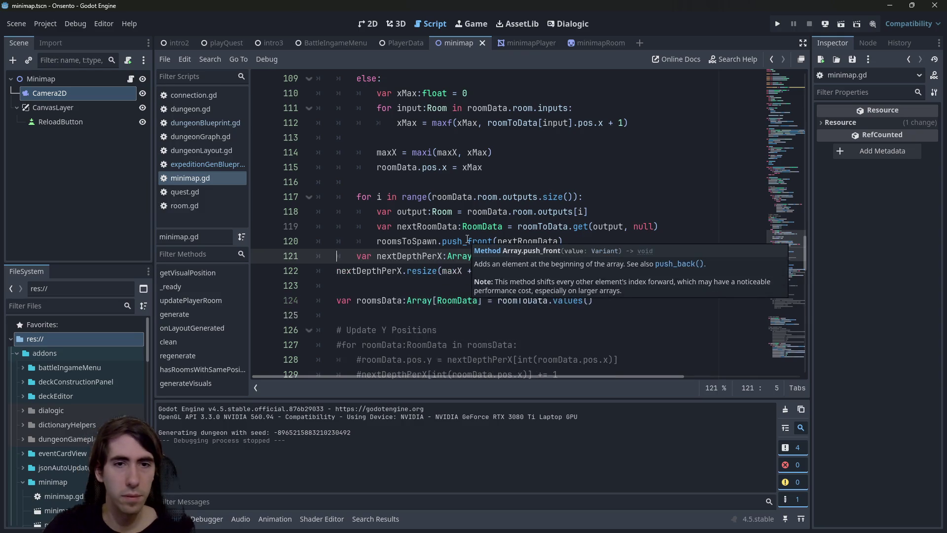
key(ctrl+z)
key(ctrl+z)
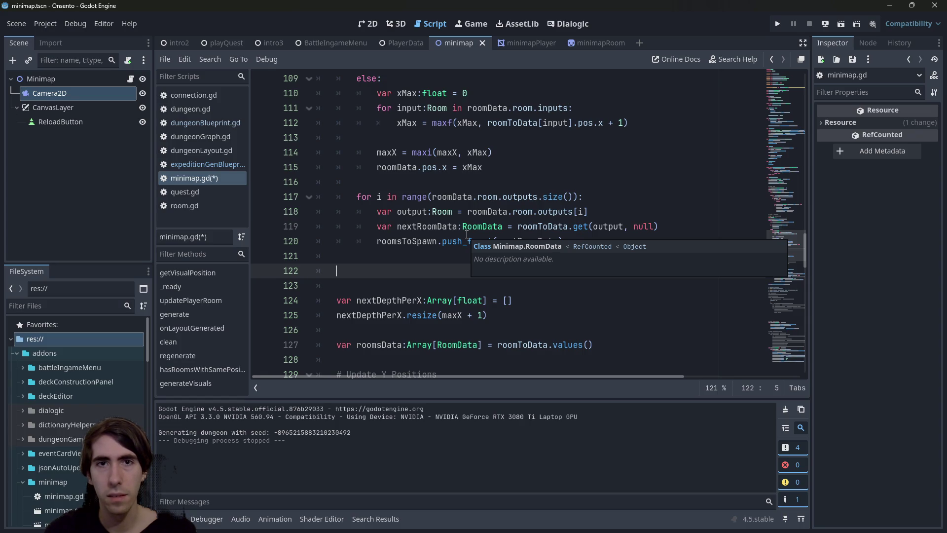
scroll(467, 233, up, 5)
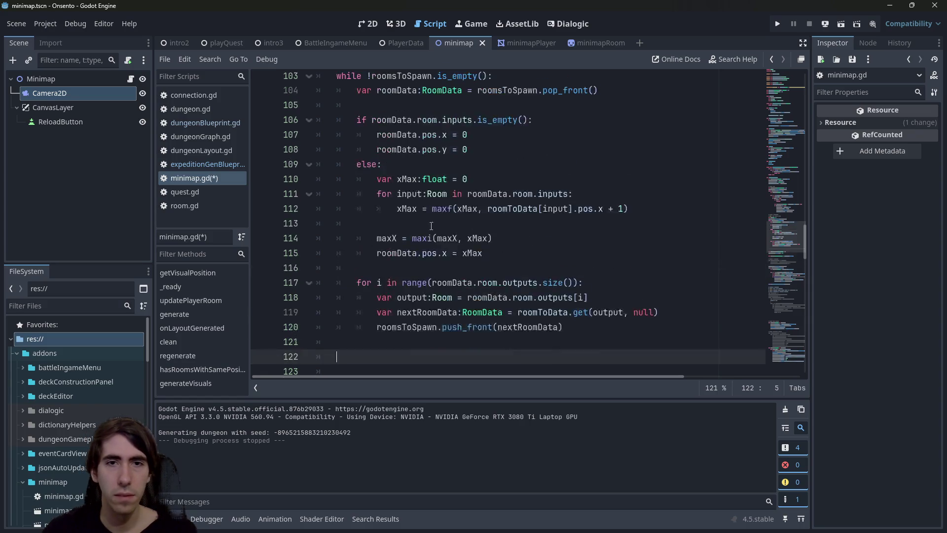
- Move the roomsData declaration to the blank line after the X loop, one indent less
scroll(421, 226, down, 8)
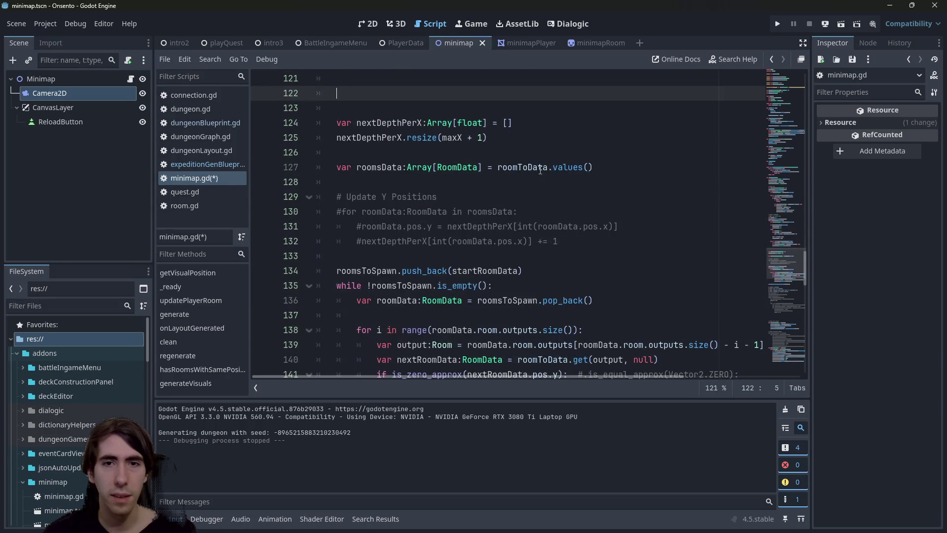
click(595, 168)
drag(594, 167, 260, 168)
key(ctrl+c)
key(BackSpace)
key(BackSpace)
key(BackSpace)
scroll(406, 180, up, 2)
click(406, 181)
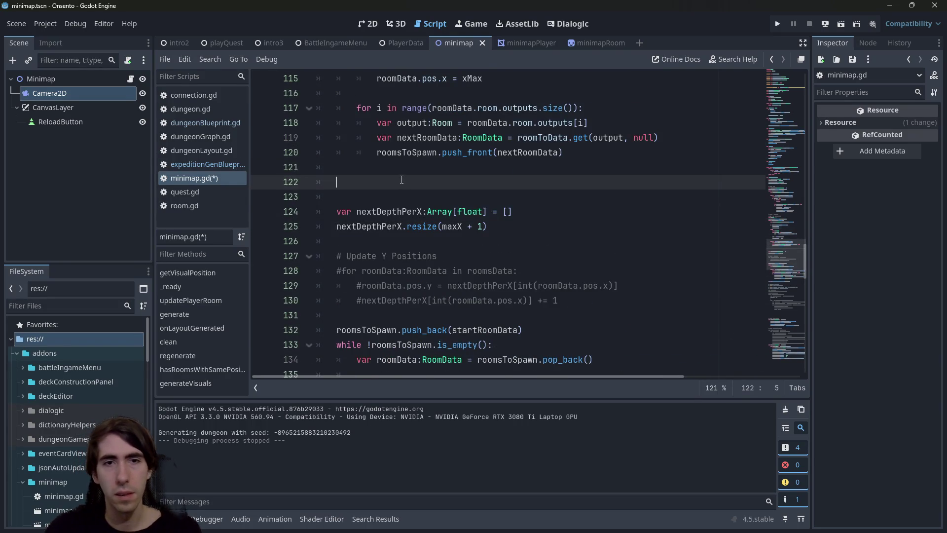
key(ctrl+v)
key(shift+Tab)
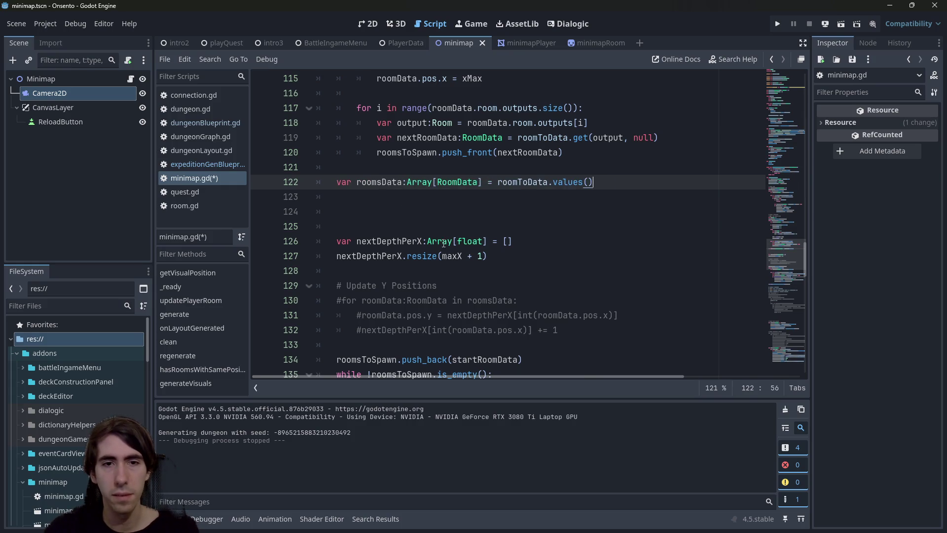
- Uncomment the for loop over roomsData on lines 123–124 and outdent it
drag(575, 324, 336, 300)
drag(444, 316, 617, 198)
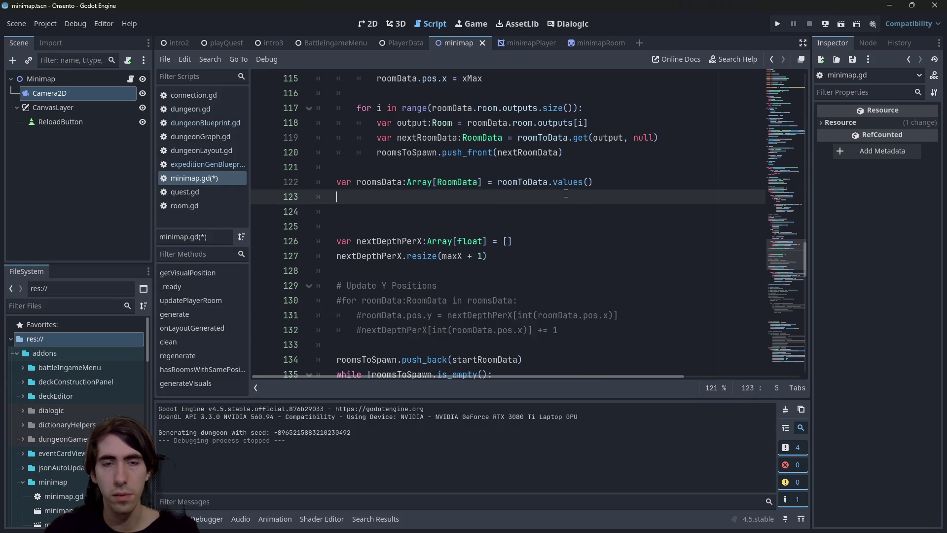
click(559, 228)
drag(559, 227, 538, 198)
click(387, 197)
key(ctrl+k)
key(shift+Tab)
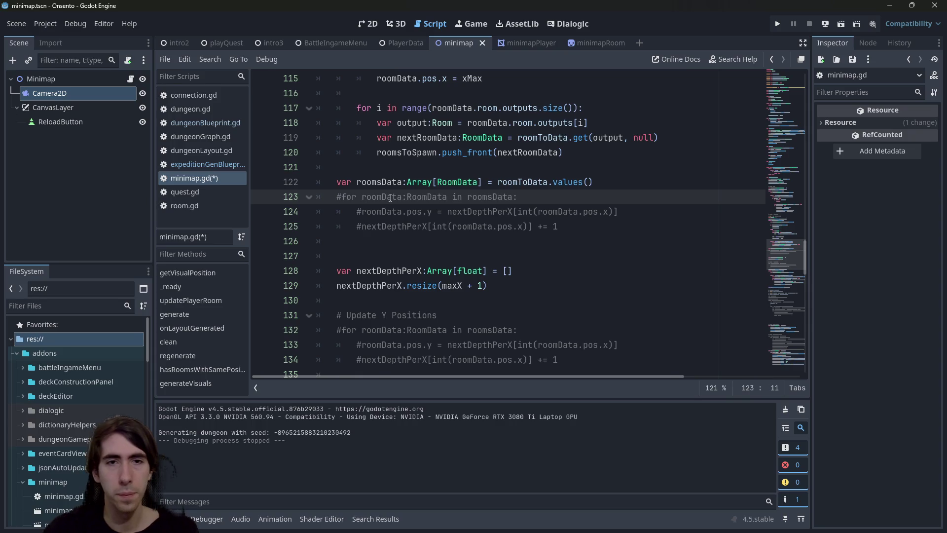
key(Down)
key(ctrl+k)
key(ctrl+k)
- Add an 'if roomData.room.inputs.size() > 1' check inside the loop
click(540, 200)
key(Return)
text(if )
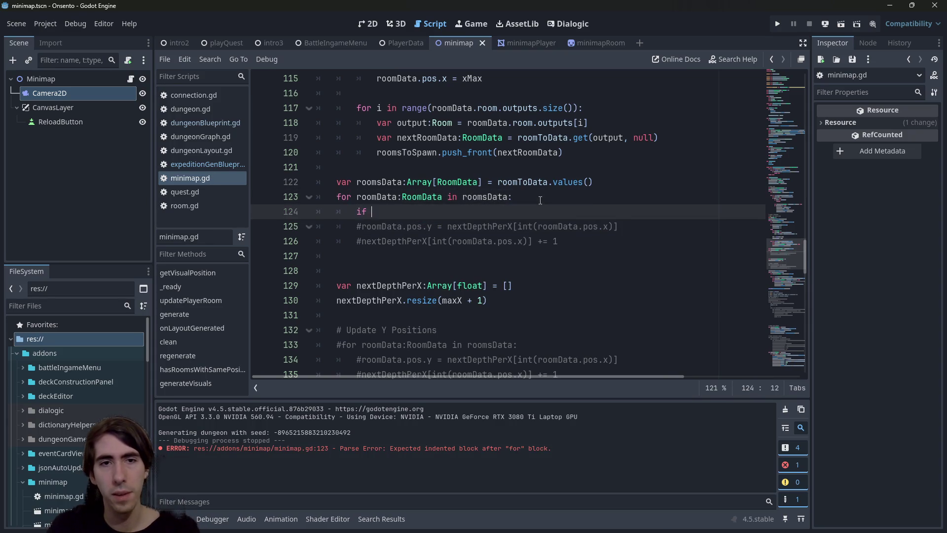
text(roomData.room.inp)
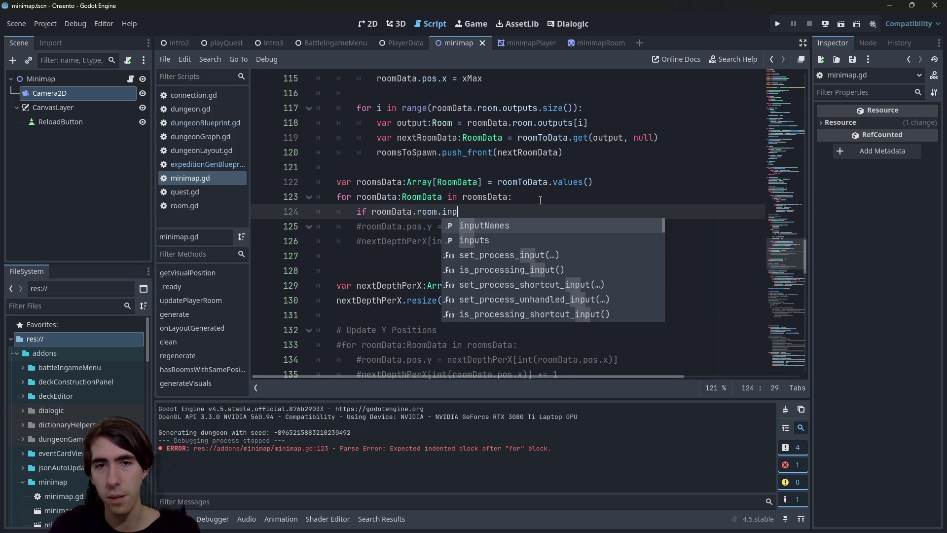
text(uts)
key(Return)
text(.siz)
key(Return)
text(> 1:)
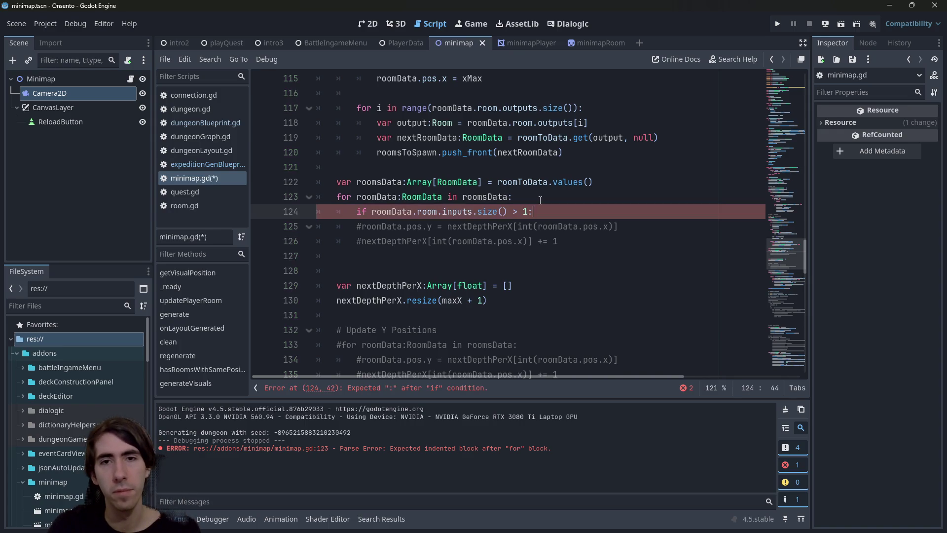
key(Return)
- Add 'for inputRoom:Room in roomData.room.inputs:' with an indented body line
text(for)
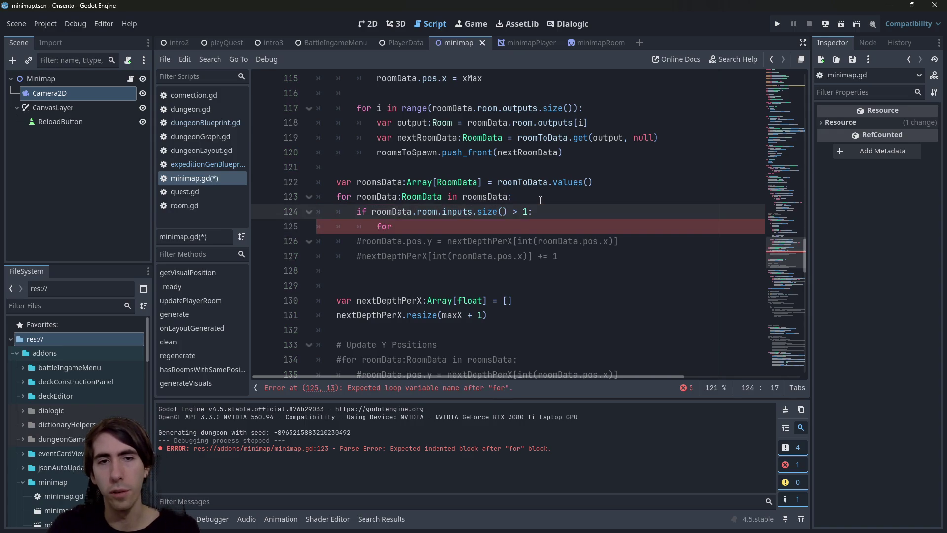
text( in)
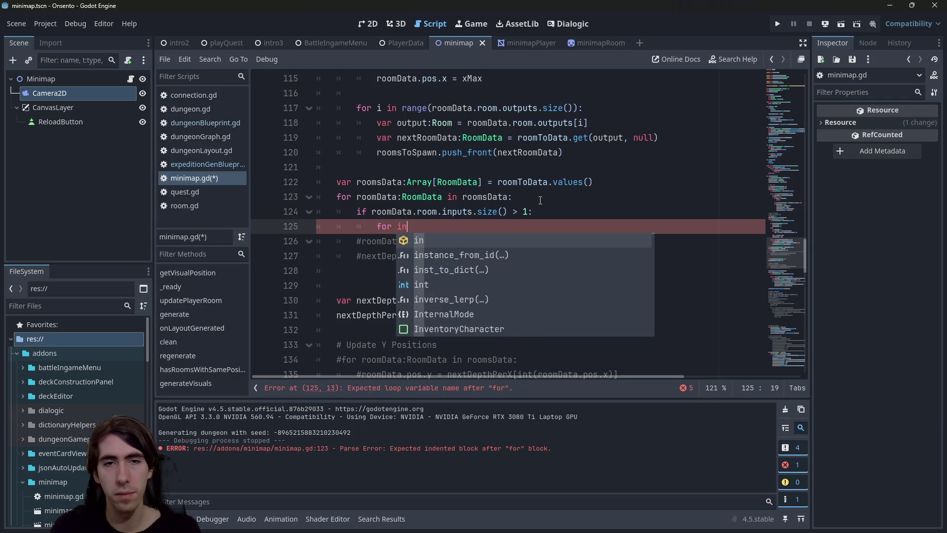
text(putRoom in roomData.room.inputs:)
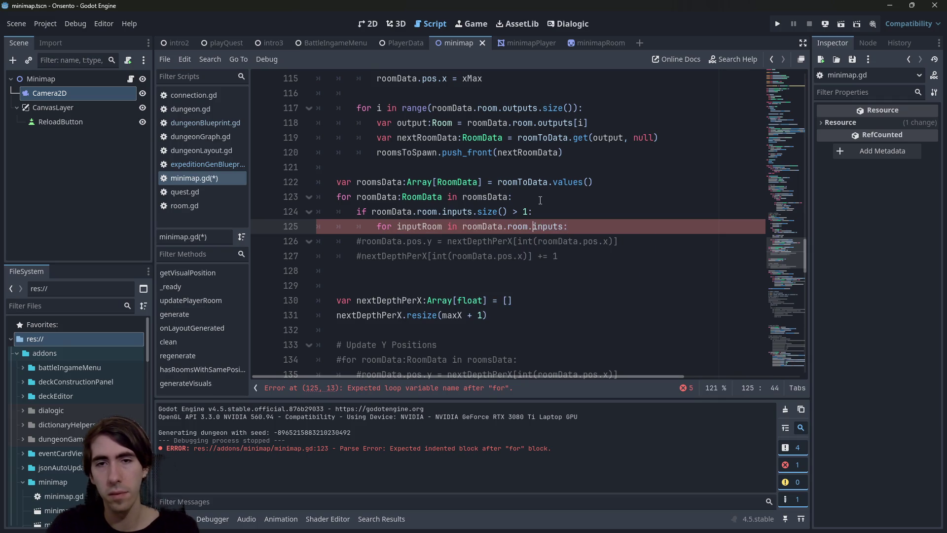
key(Left)
text(:Room)
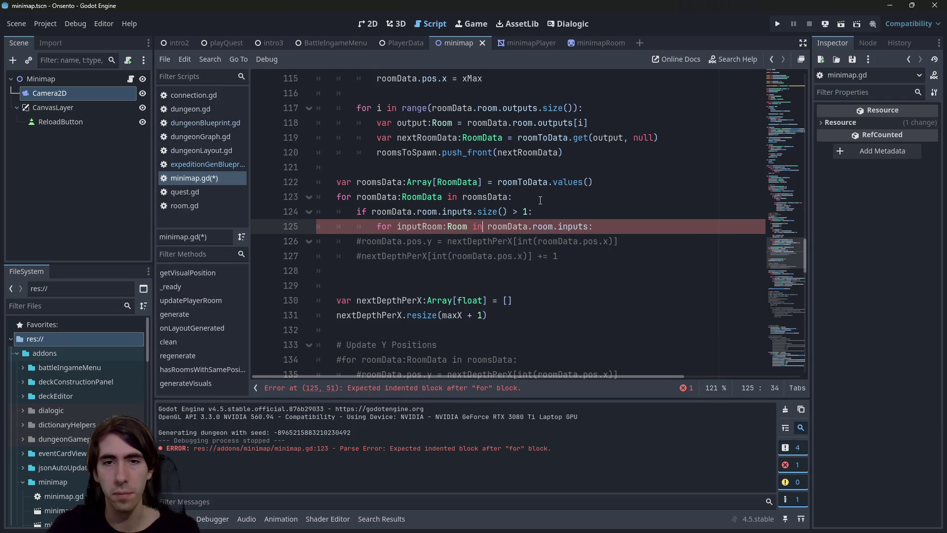
key(End)
key(Left)
key(Escape)
key(Return)
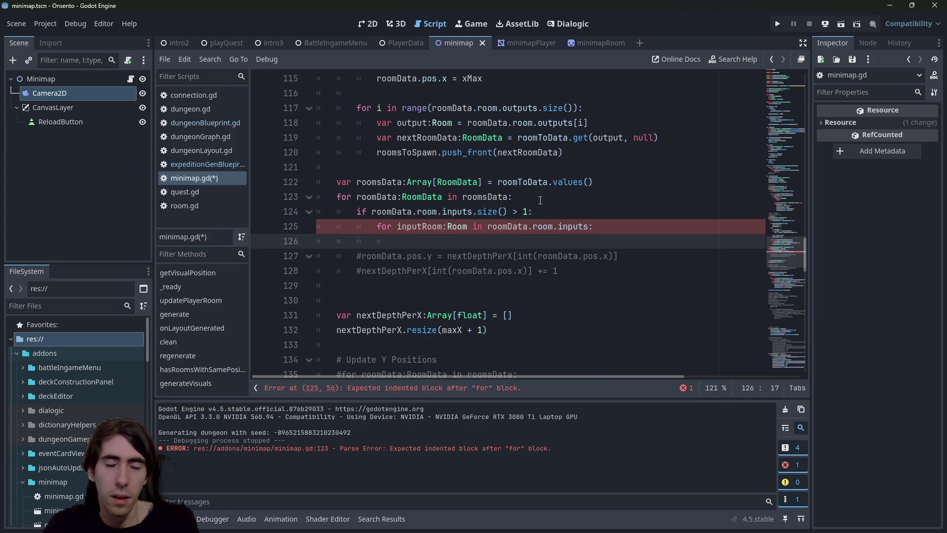
- Copy the nextRoomData roomToData lookup from line 145 into the inputRoom loop body
scroll(501, 225, down, 4)
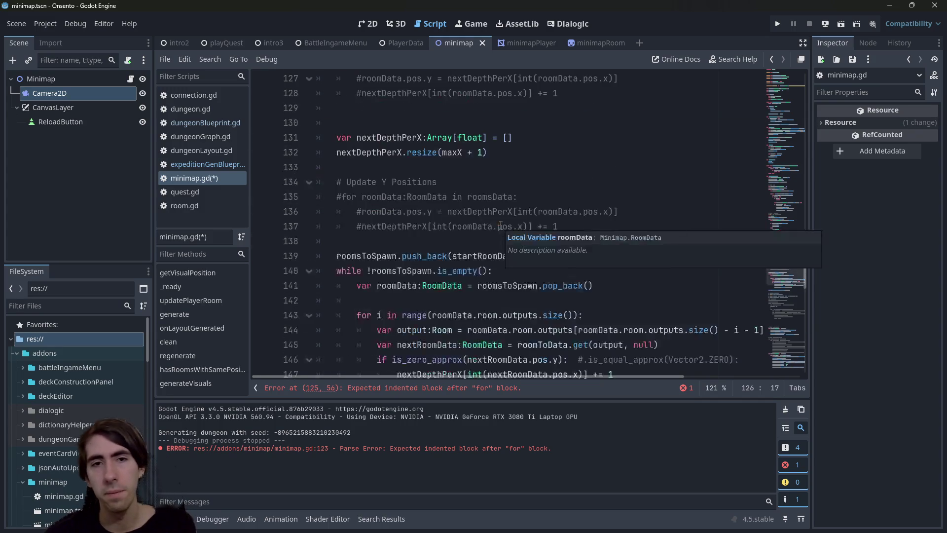
scroll(457, 255, up, 2)
double_click(459, 301)
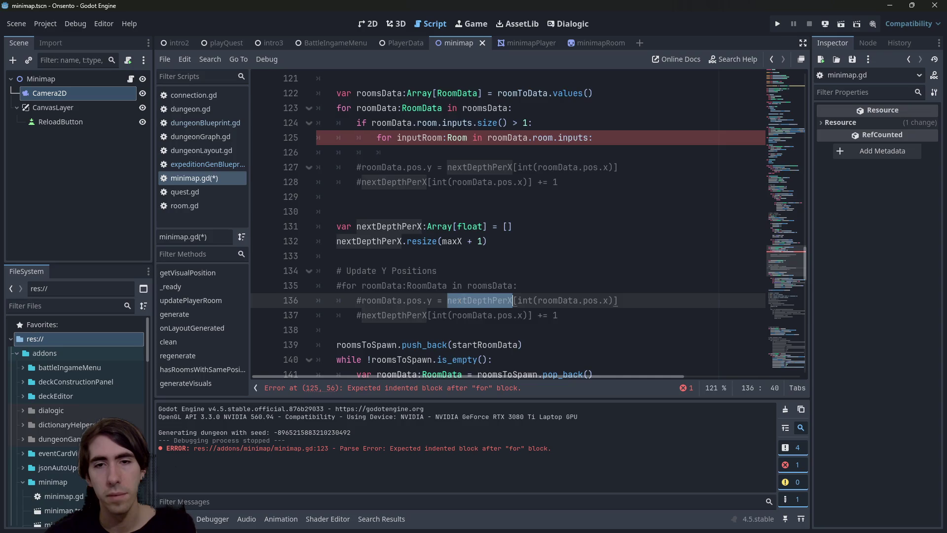
scroll(464, 299, down, 4)
double_click(542, 255)
drag(740, 271, 265, 263)
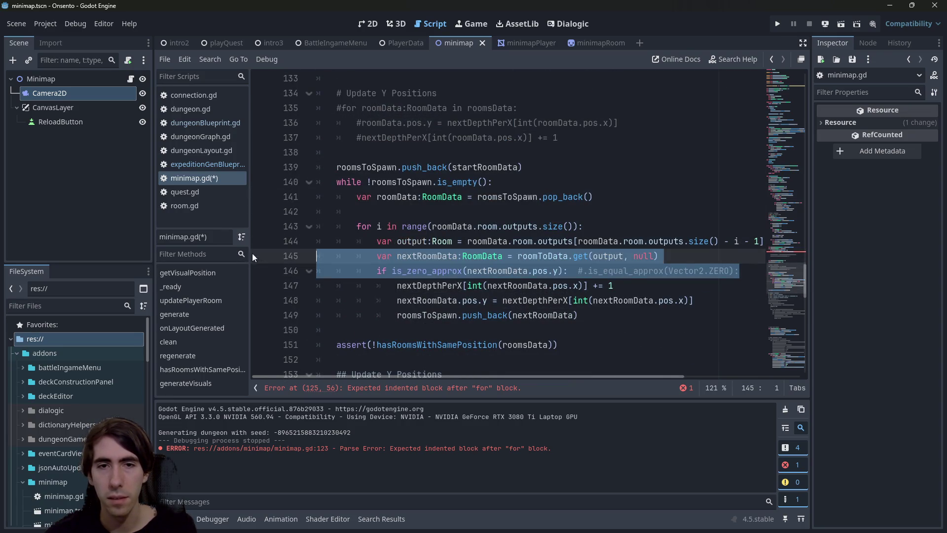
double_click(437, 256)
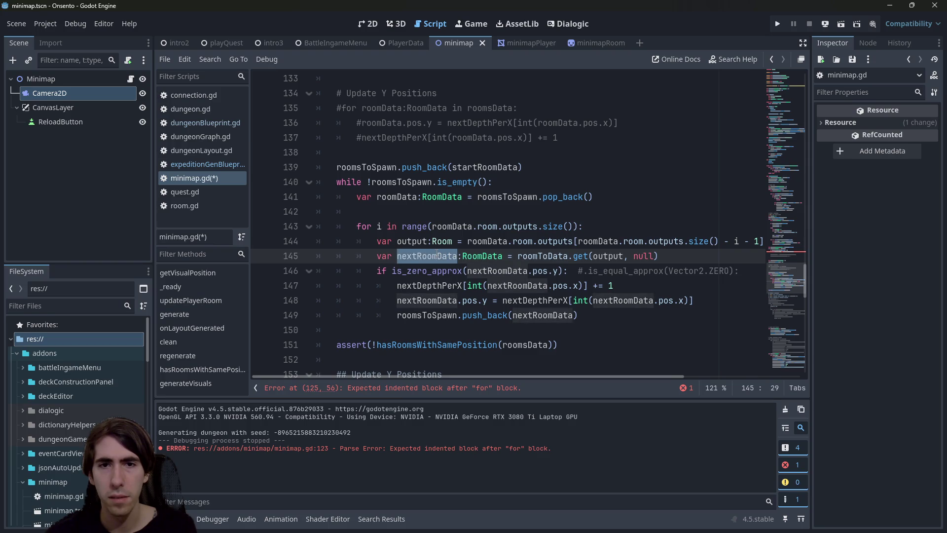
drag(694, 256, 275, 257)
key(ctrl+c)
scroll(592, 167, up, 5)
click(610, 182)
key(Return)
key(ctrl+v)
key(shift+Tab)
key(shift+Tab)
key(shift+Tab)
- Change the pasted lookup from get(…, null) to bracket indexing and save
double_click(600, 197)
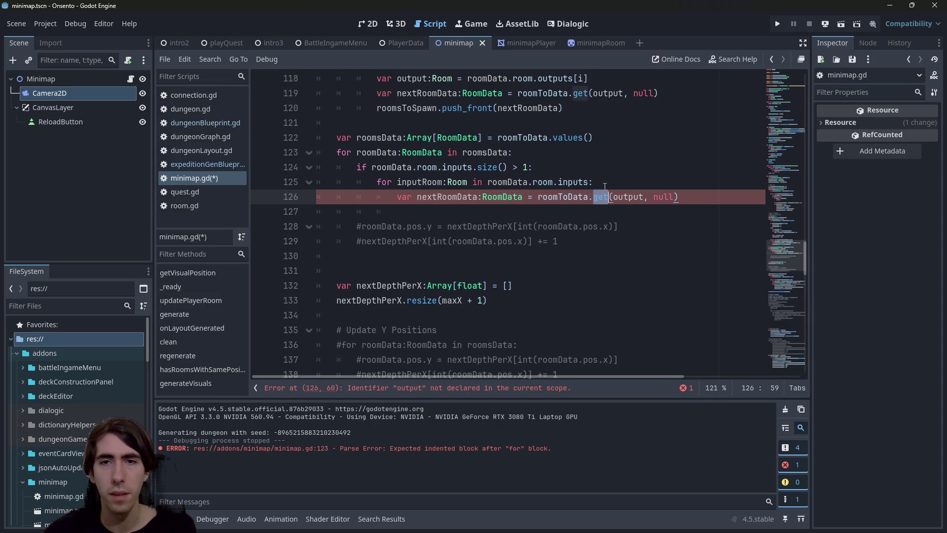
key(BackSpace)
key(Delete)
text([)
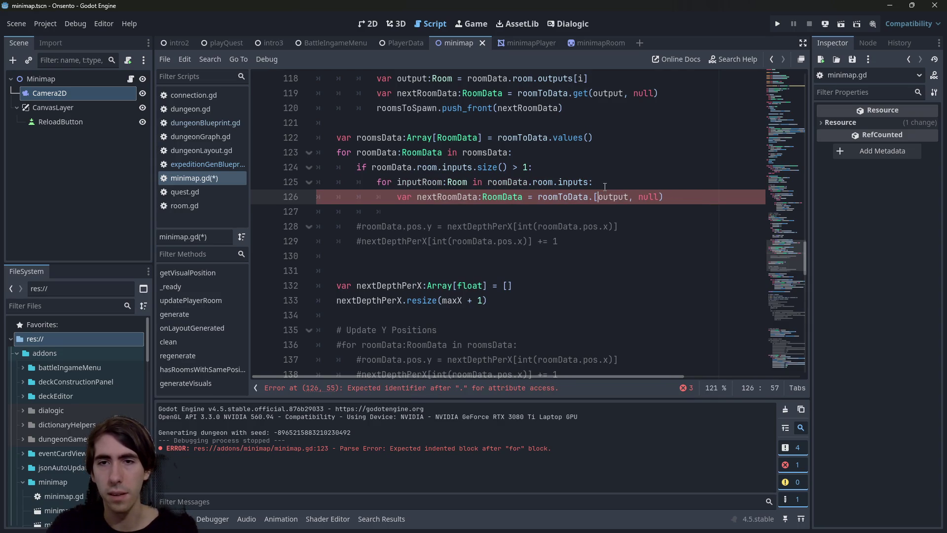
key(ctrl+Right)
key(shift+End)
text(])
key(ctrl+s)
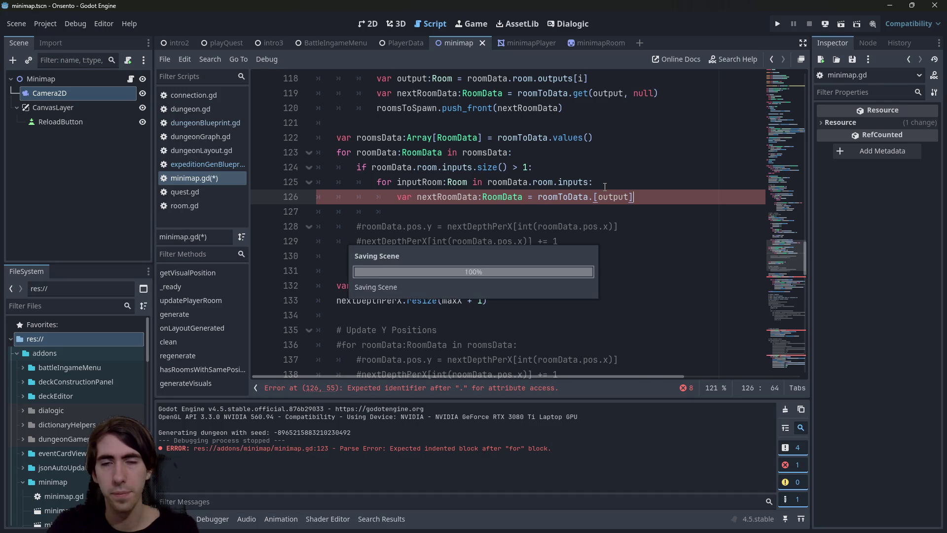
- Rename the lookup to prevRoomData and add 'prevRoomData.pos.x = roomData.pos.x - 1.0'
key(Return)
scroll(578, 207, up, 1)
double_click(466, 242)
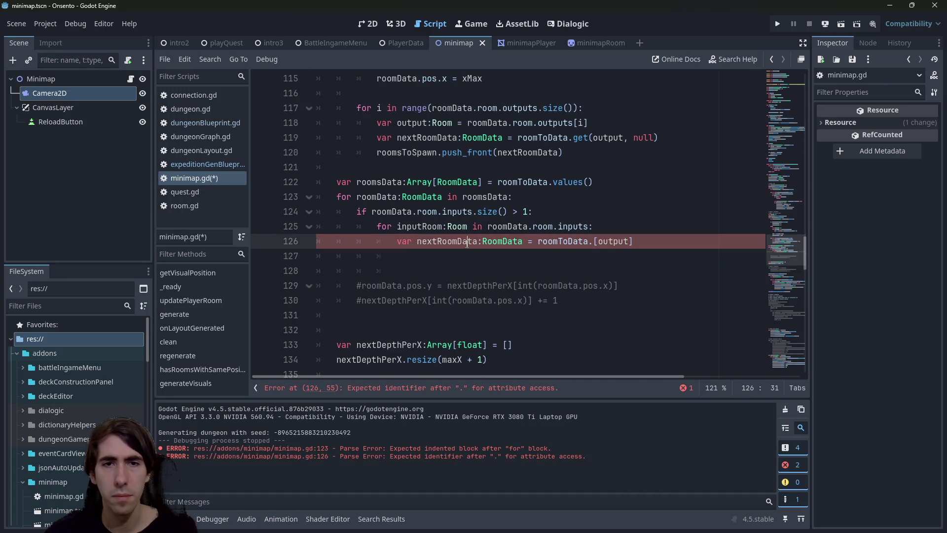
text(prevRoomDa)
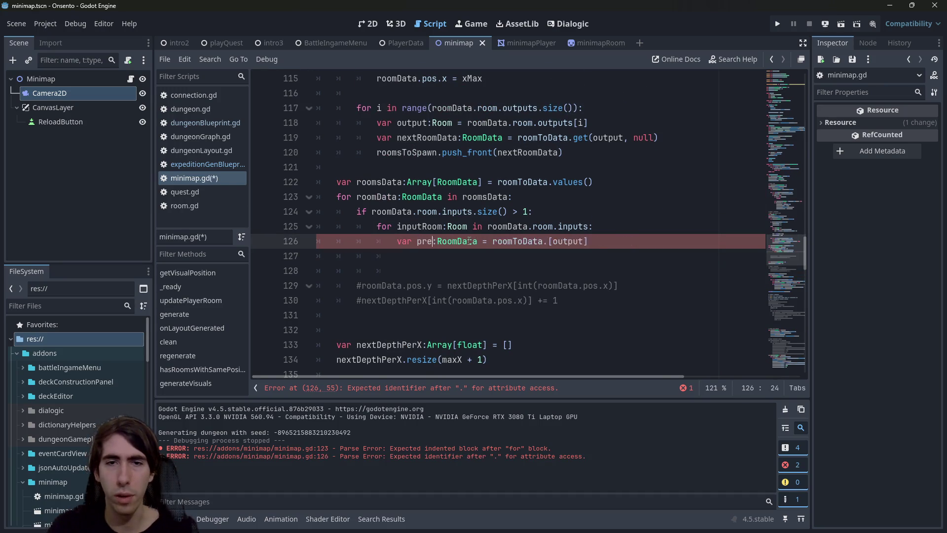
text(ta)
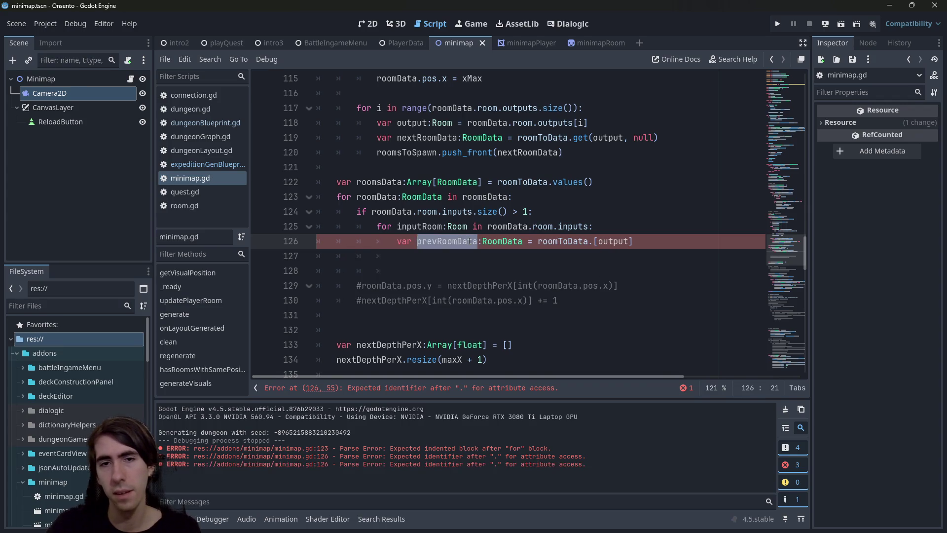
key(Down)
text(prevRoomData.)
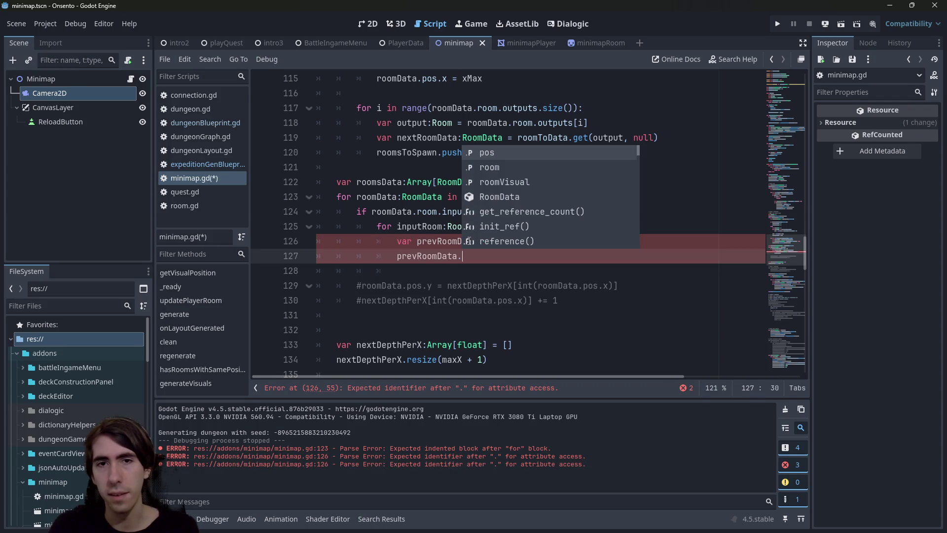
text(pos.x =)
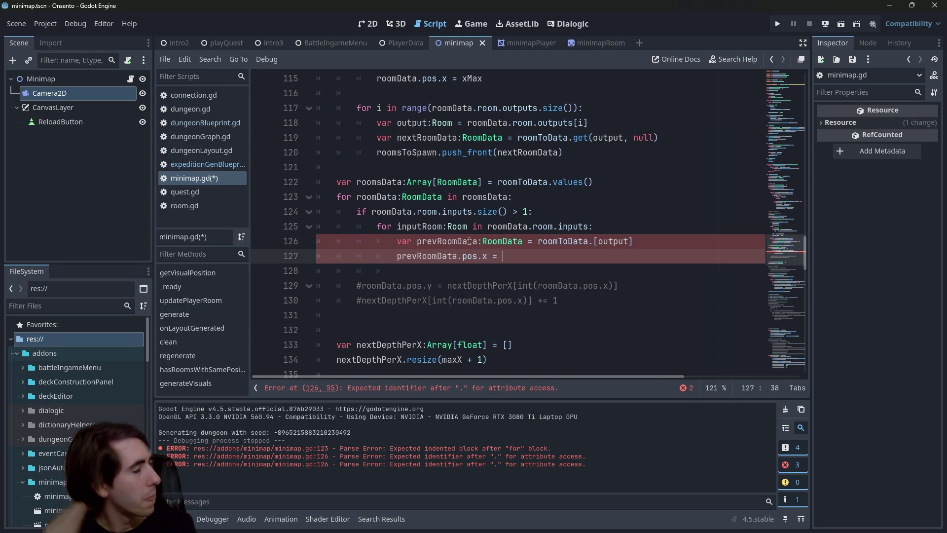
click(394, 211)
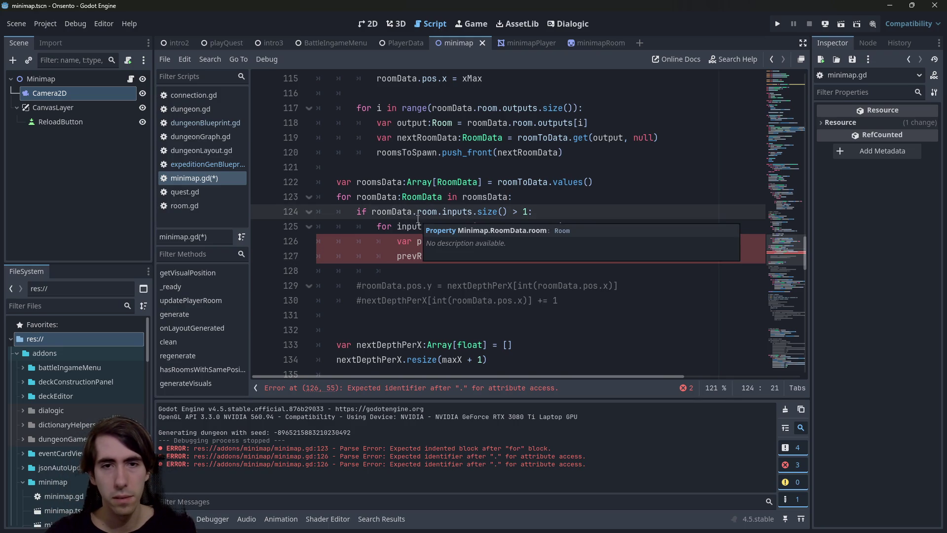
double_click(393, 211)
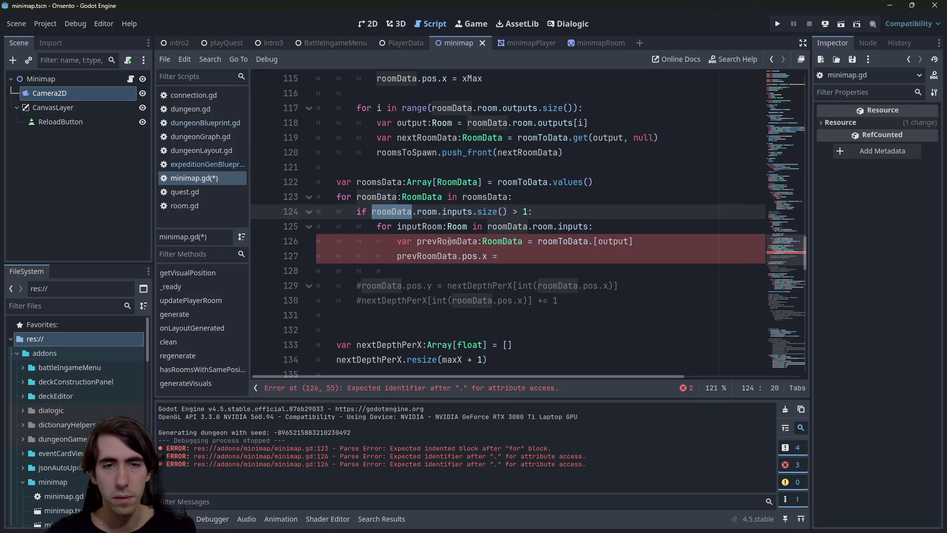
key(ctrl+c)
click(523, 254)
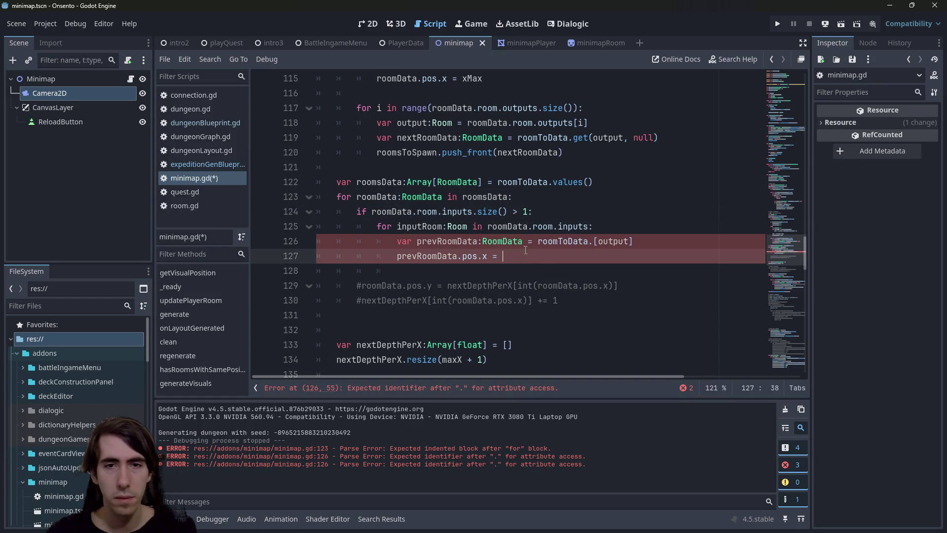
key(ctrl+v)
text(.pos.x)
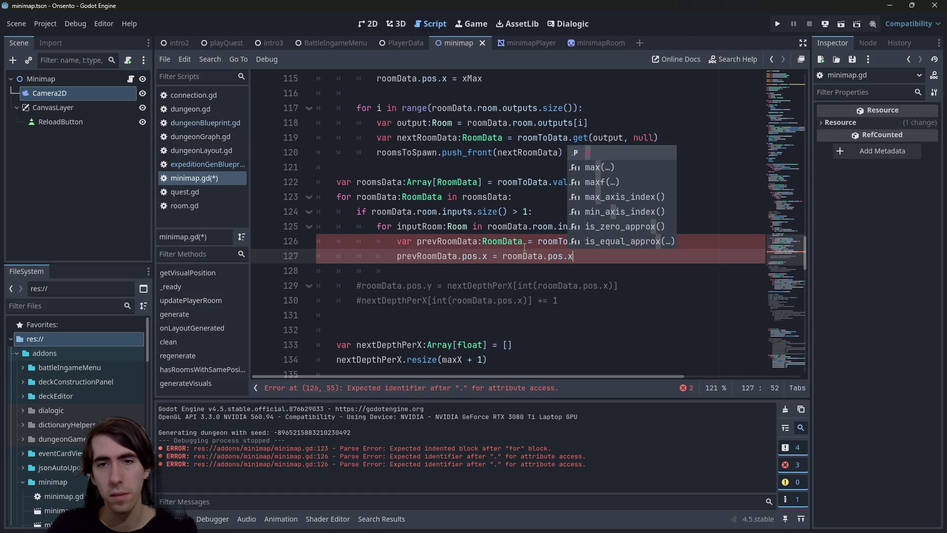
text( - 1.0)
key(ctrl+s)
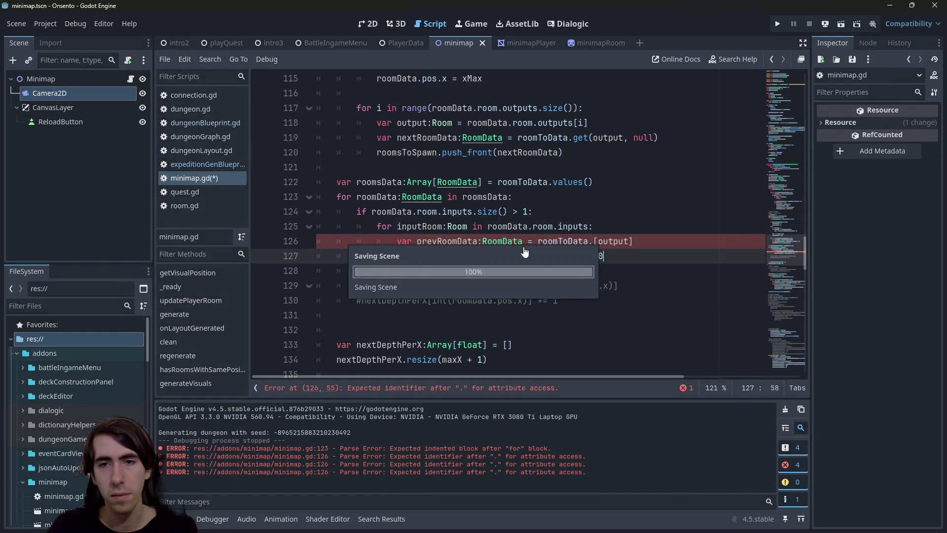
- Tidy the loop lines, removing a stray blank line and character, then save
key(Up)
key(Up)
key(Return)
key(ctrl+z)
key(ctrl+s)
key(Down)
text(p)
key(BackSpace)
key(BackSpace)
key(ctrl+s)
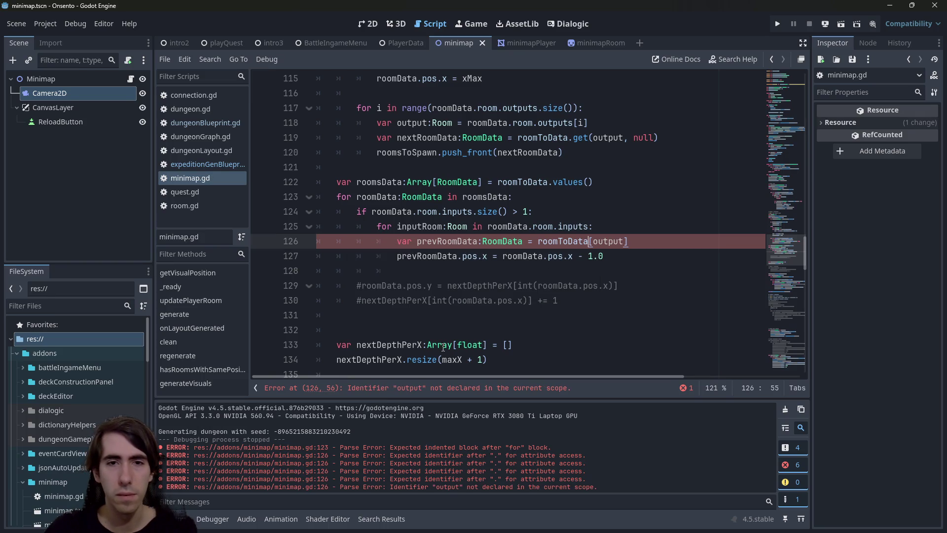
- Fix the reported error by replacing undeclared 'output' with inputRoom in the lookup
click(425, 390)
key(ctrl+shift+Right)
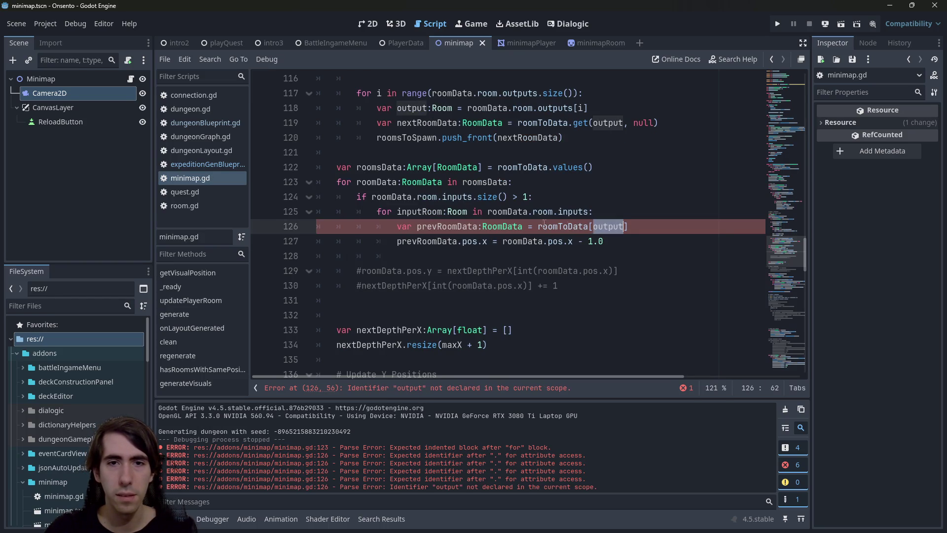
double_click(413, 213)
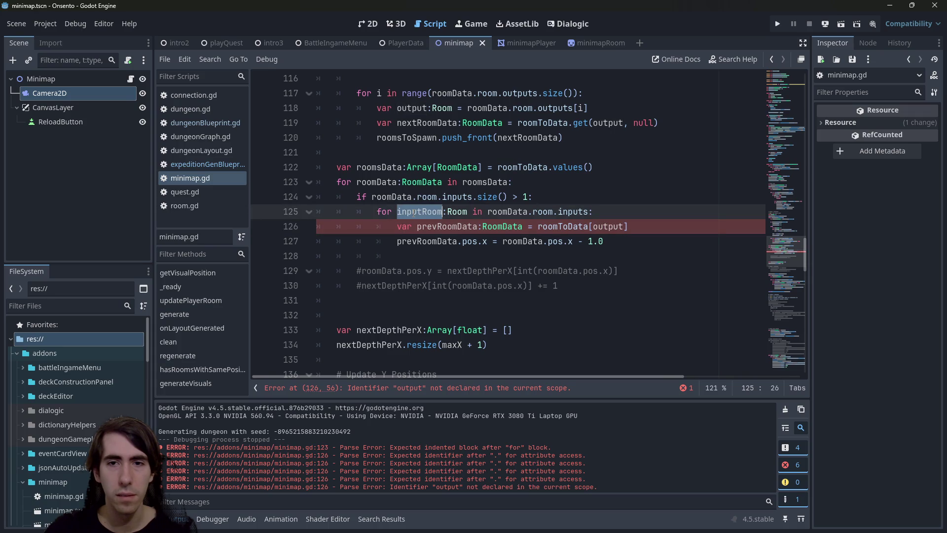
key(ctrl+c)
double_click(612, 227)
key(ctrl+v)
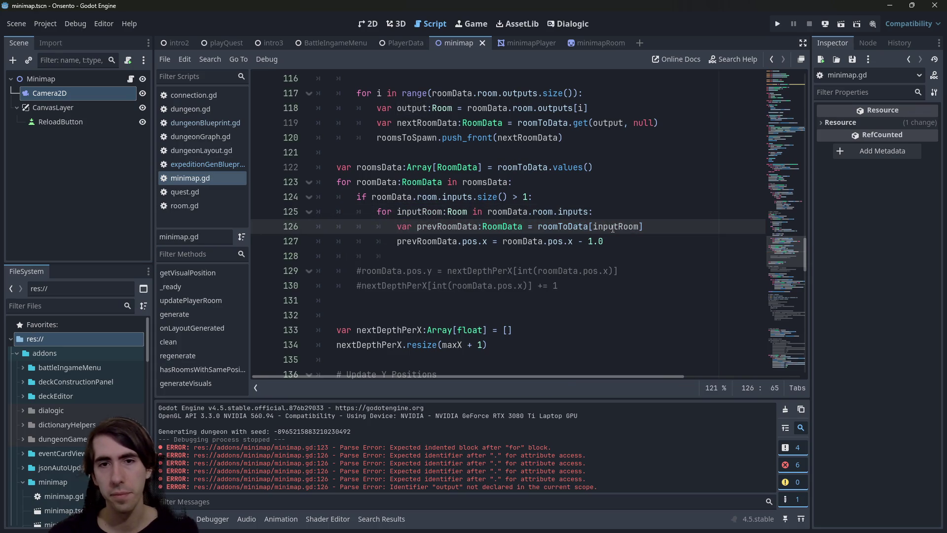
- Start an assert on prevRoomData on a new line below the lookup
click(637, 240)
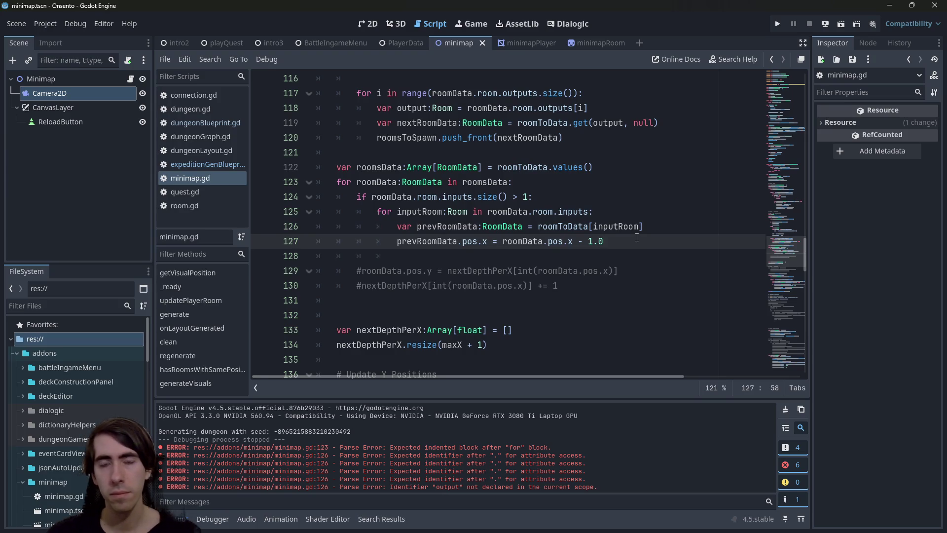
click(661, 221)
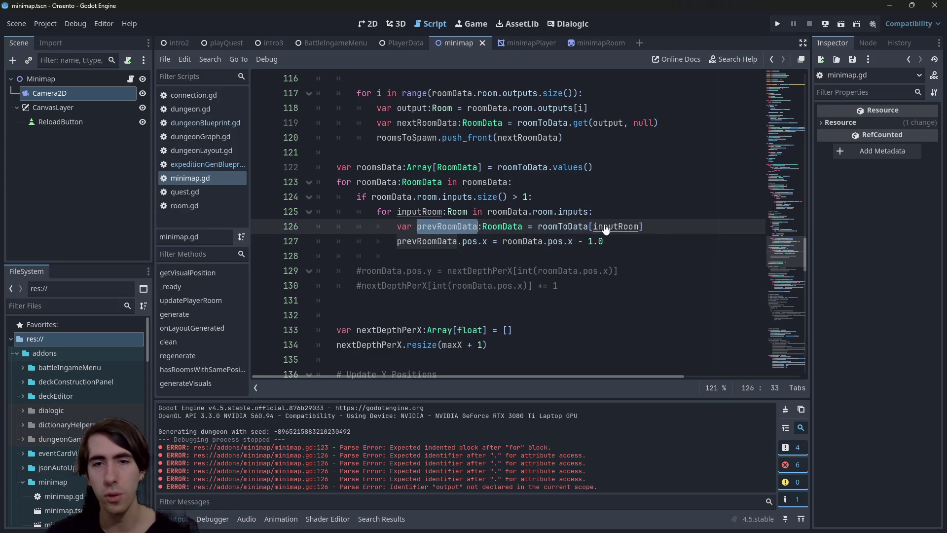
key(Return)
text(assert(prevRoomData.pos.)
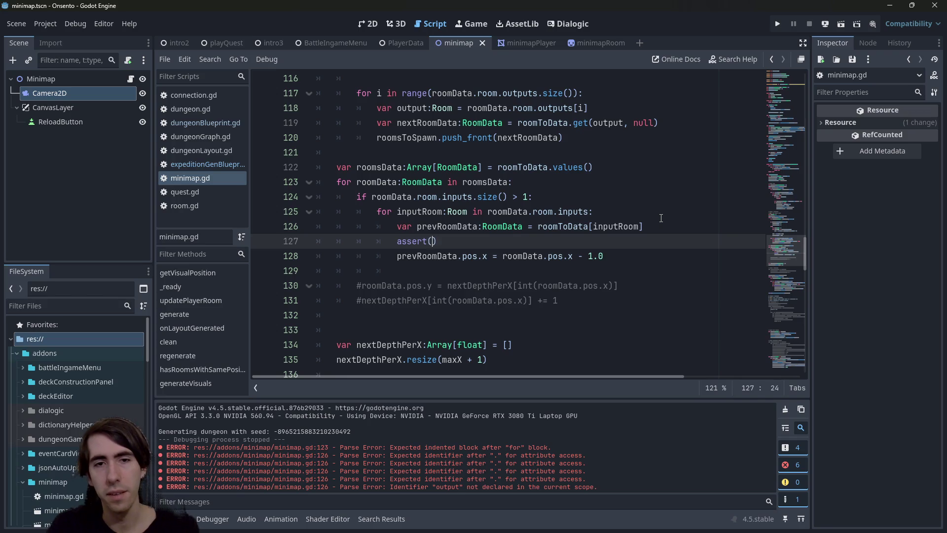
text(x)
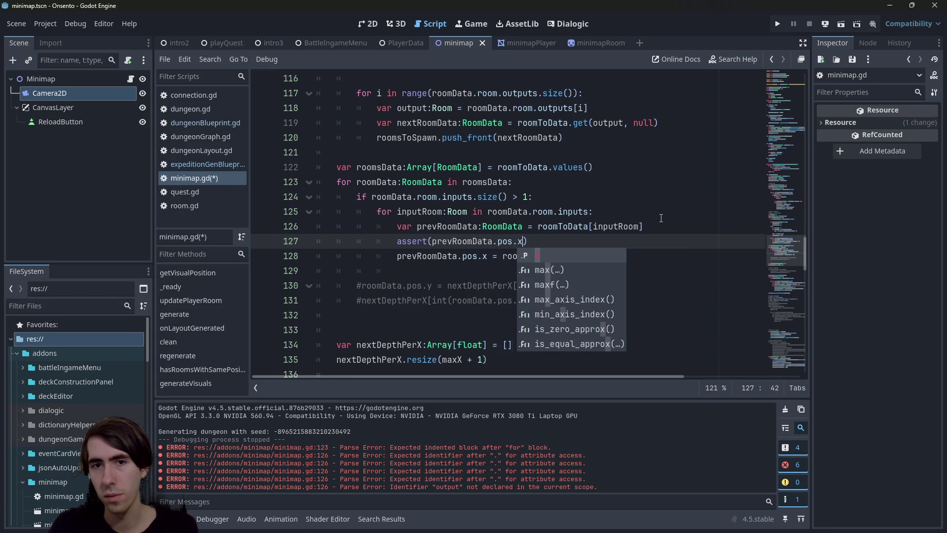
- Make the assert check prevRoomData.room.outputs.size() == 1, save, and run the scene
key(BackSpace)
key(BackSpace)
key(BackSpace)
text(outp)
key(BackSpace)
key(BackSpace)
key(BackSpace)
text(room.)
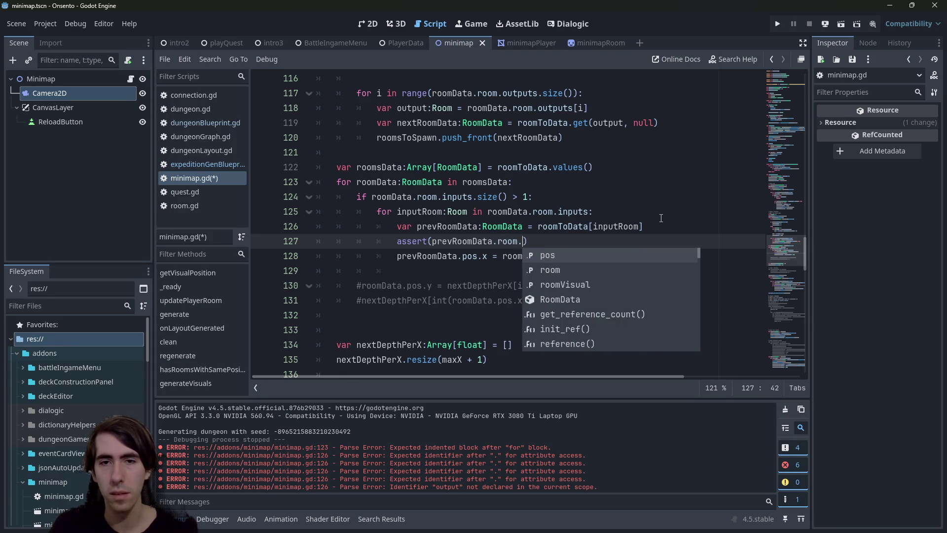
text(outputs)
text(.size() =)
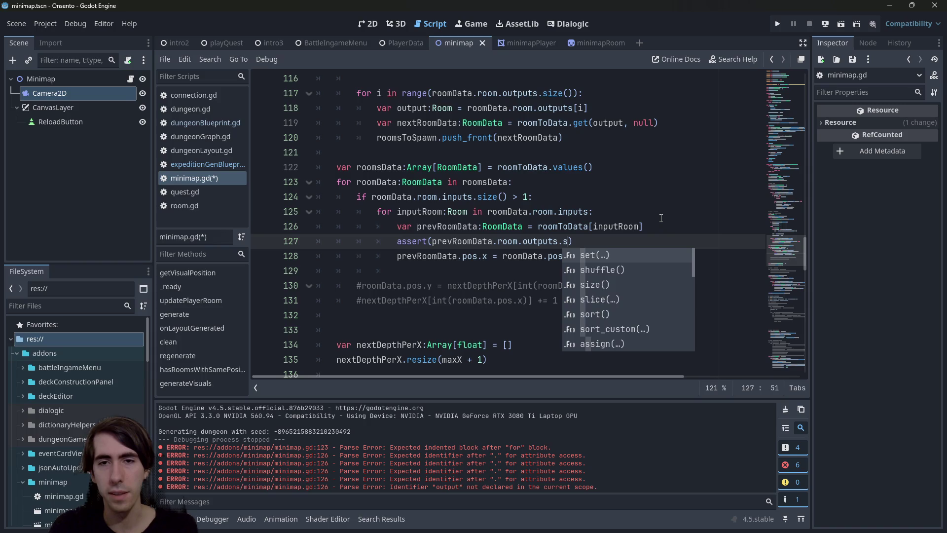
text(= 1)
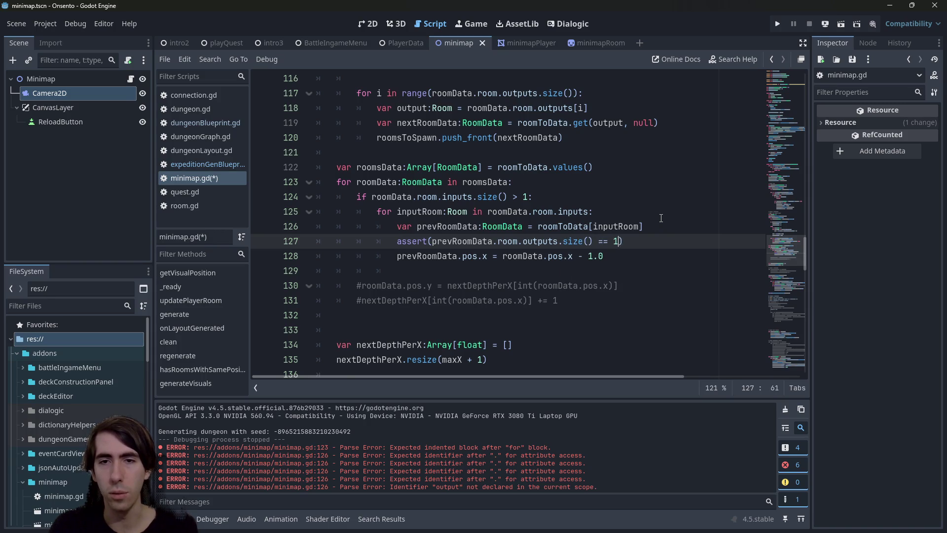
key(BackSpace)
key(BackSpace)
key(BackSpace)
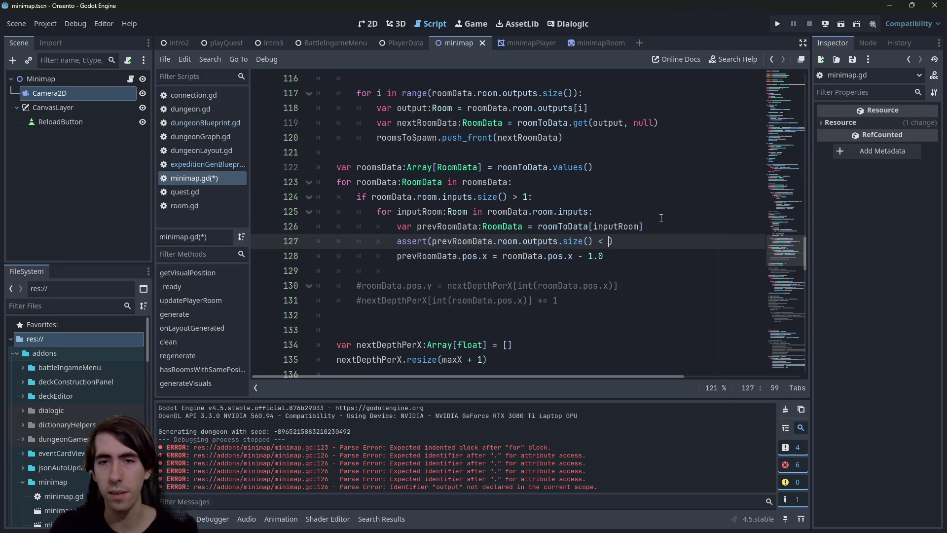
text(== 1)
key(ctrl+s)
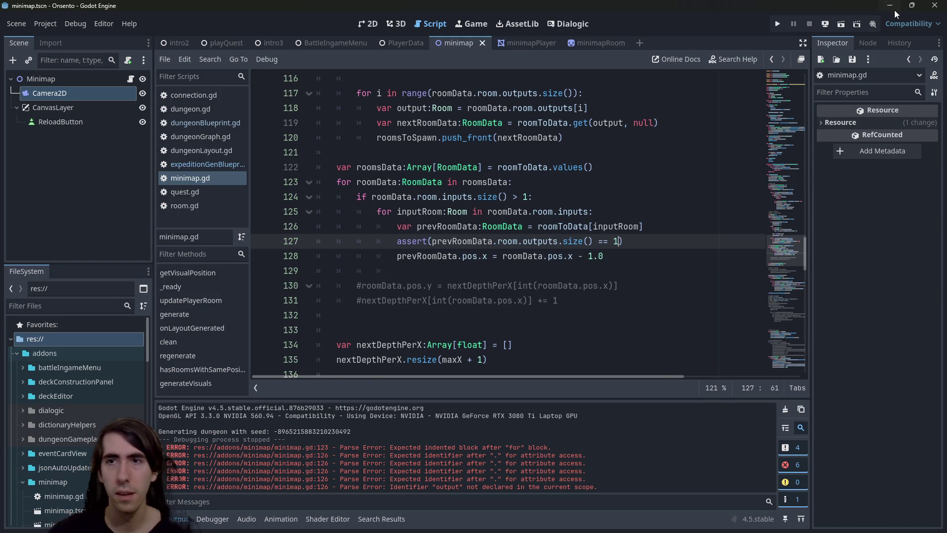
click(842, 24)
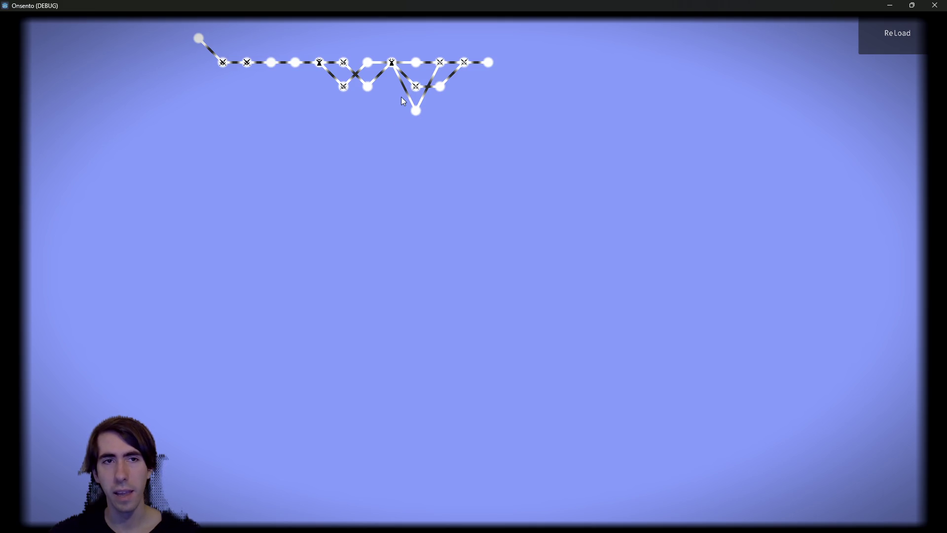
- Regenerate the dungeon layout with ReLoad until the assertion halts execution
click(892, 37)
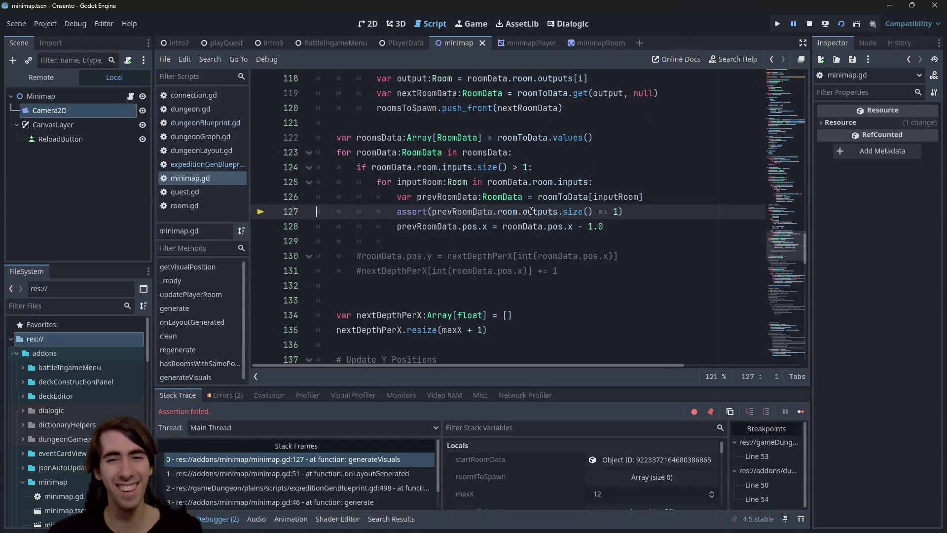
- Inspect prevRoomData's room, a BranchRoom with two outputs, then continue execution
click(594, 182)
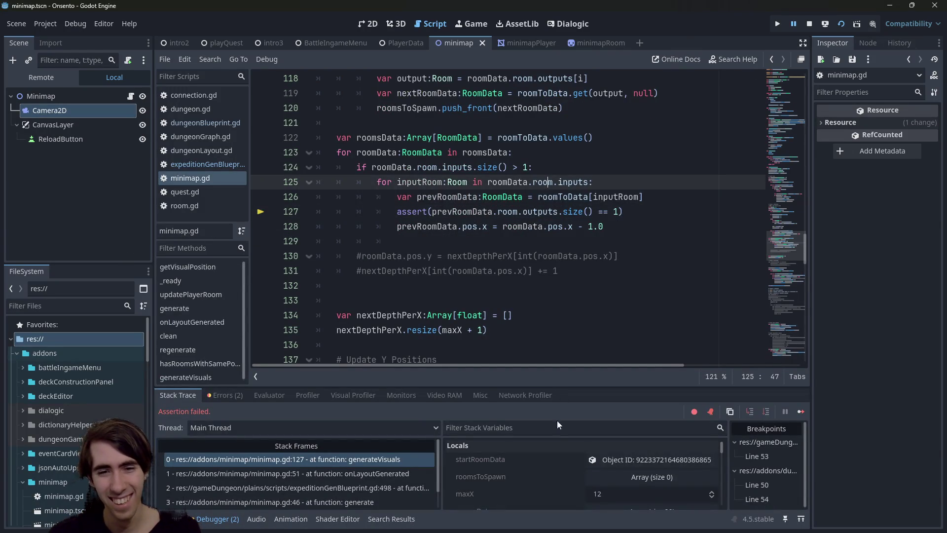
scroll(597, 472, down, 5)
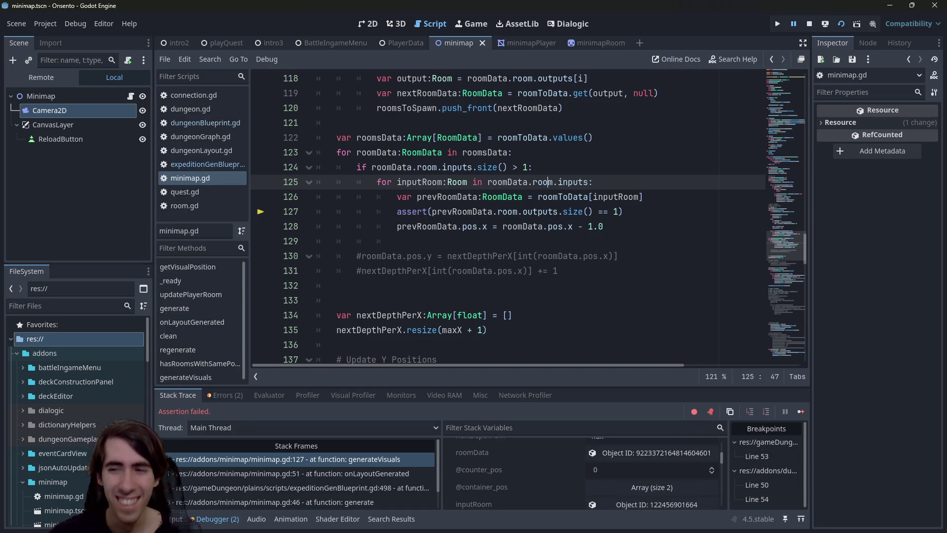
scroll(553, 486, down, 2)
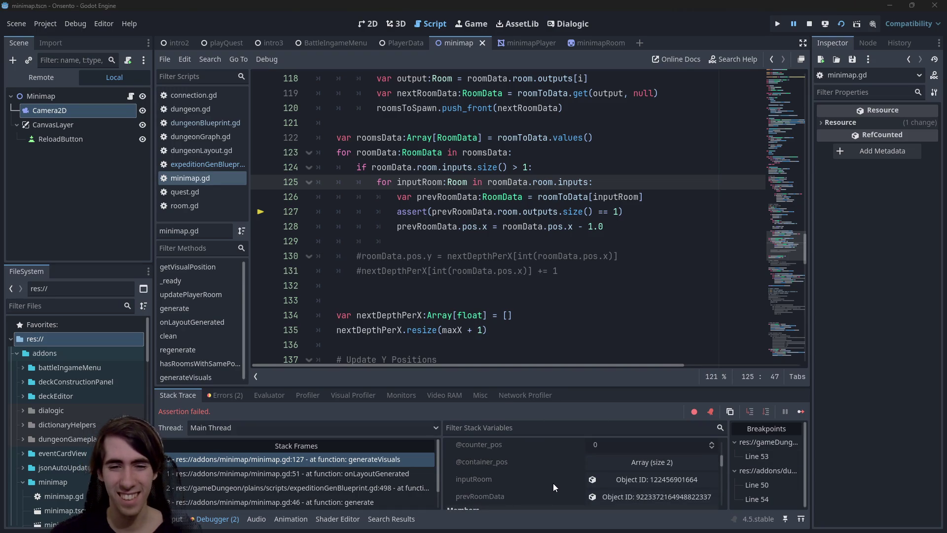
click(596, 496)
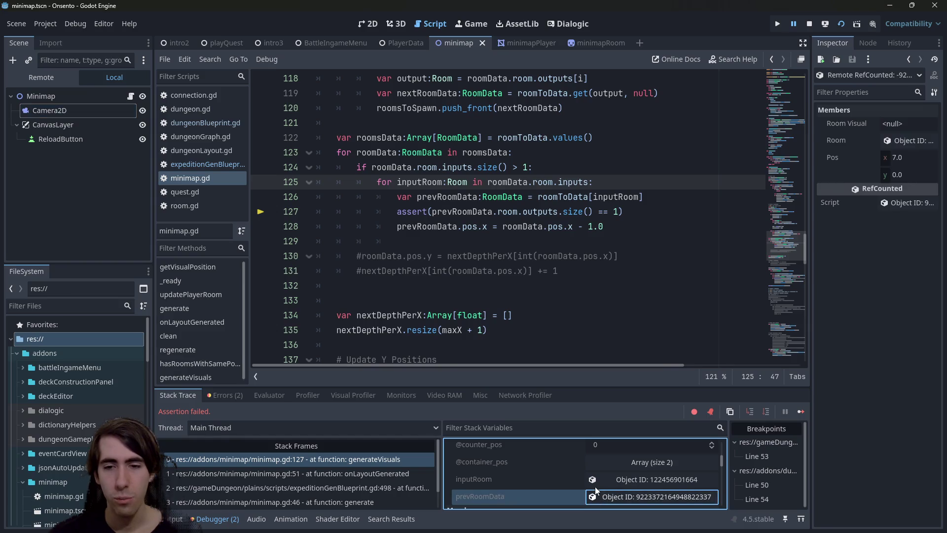
drag(813, 174, 772, 183)
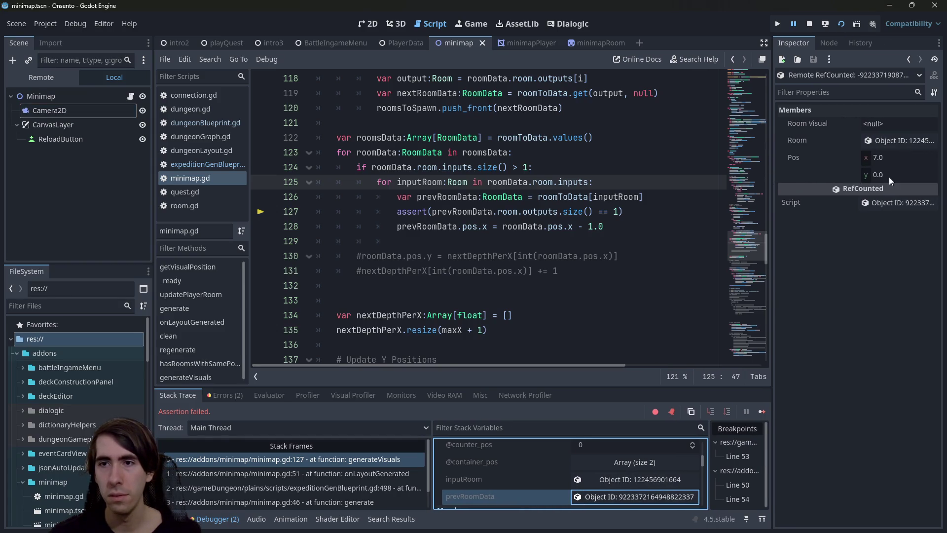
click(880, 142)
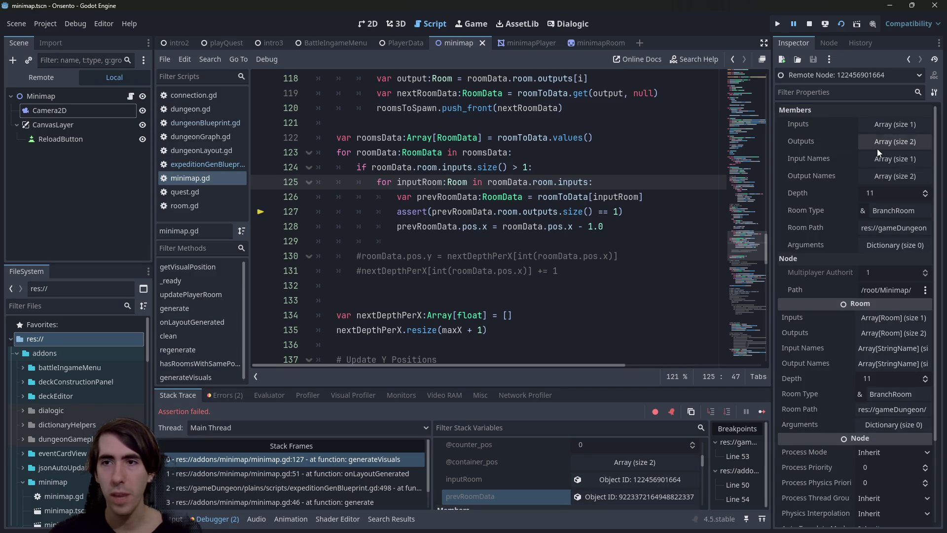
click(878, 149)
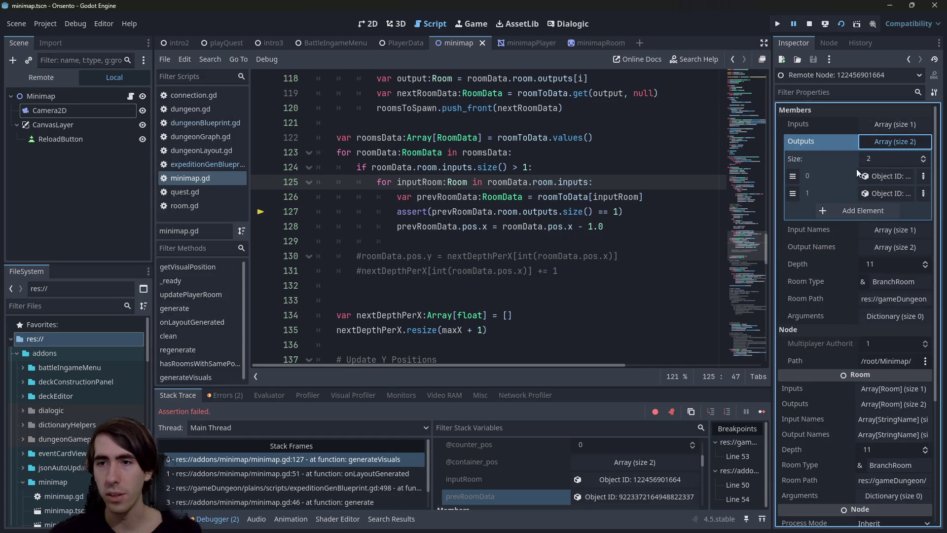
double_click(888, 284)
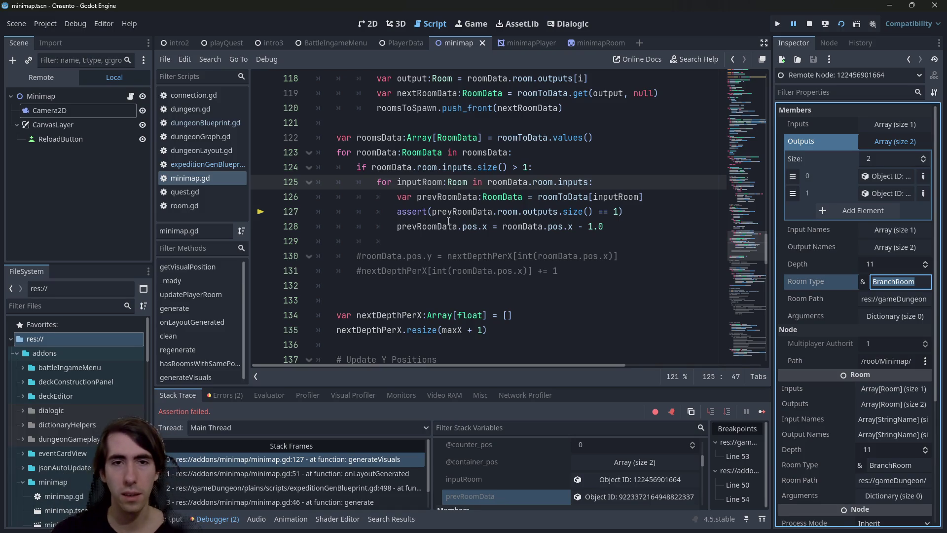
click(762, 412)
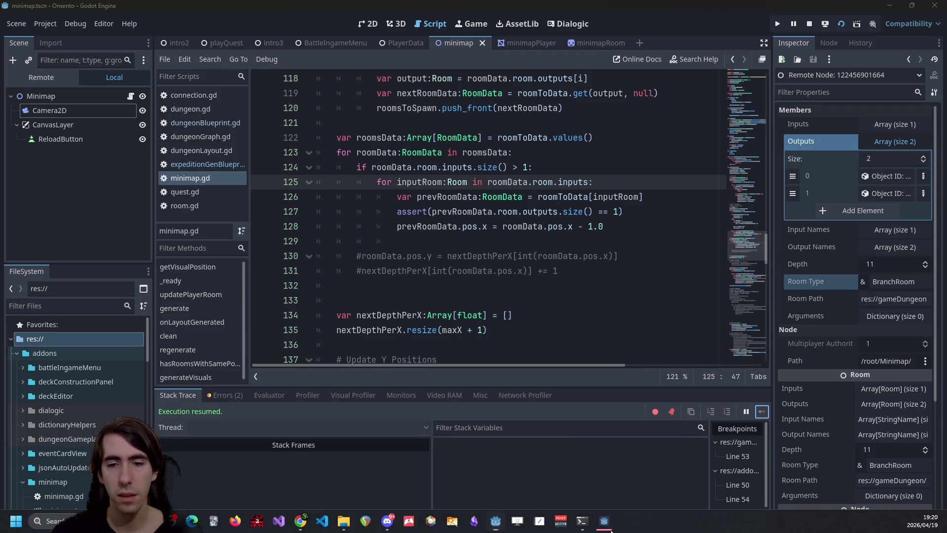
- Hide the game window, delete the assert line 127, and rerun the scene
click(610, 526)
click(611, 524)
click(610, 524)
click(610, 524)
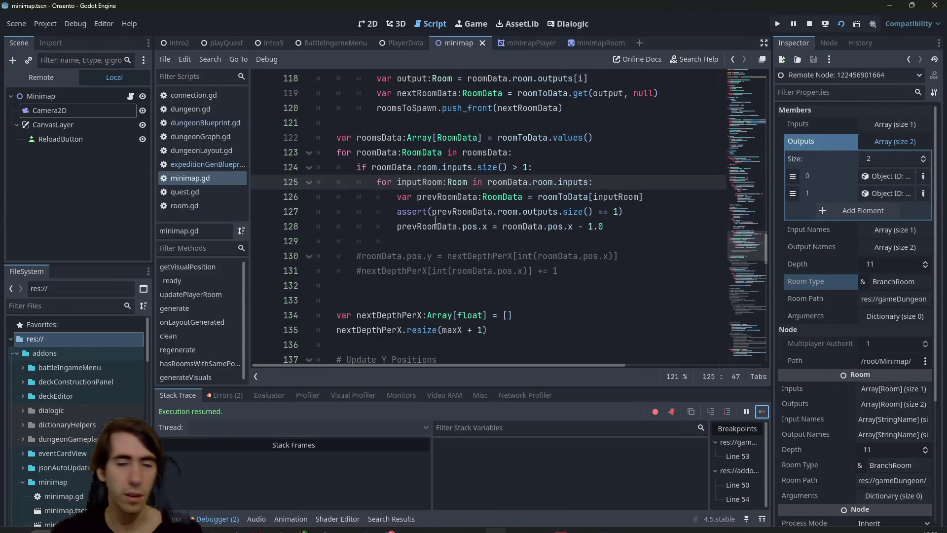
click(462, 211)
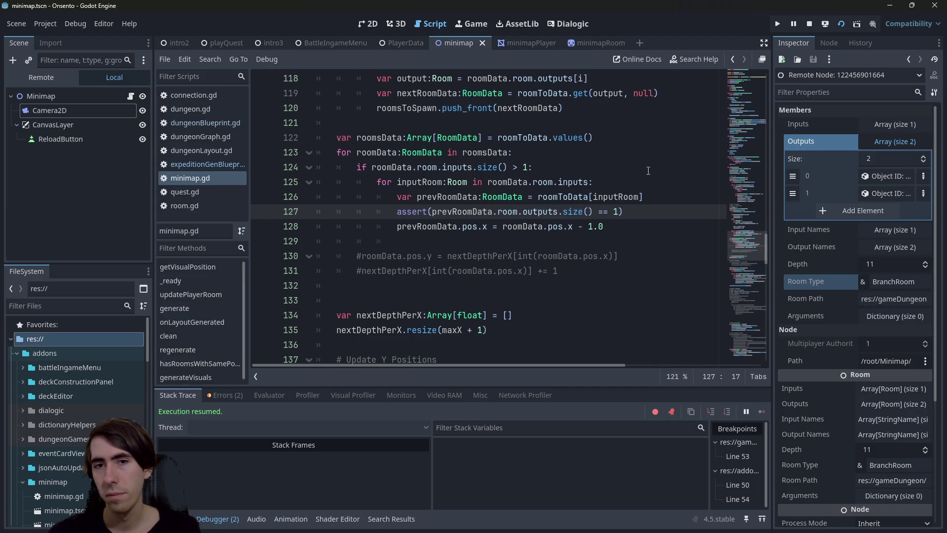
drag(624, 211, 317, 212)
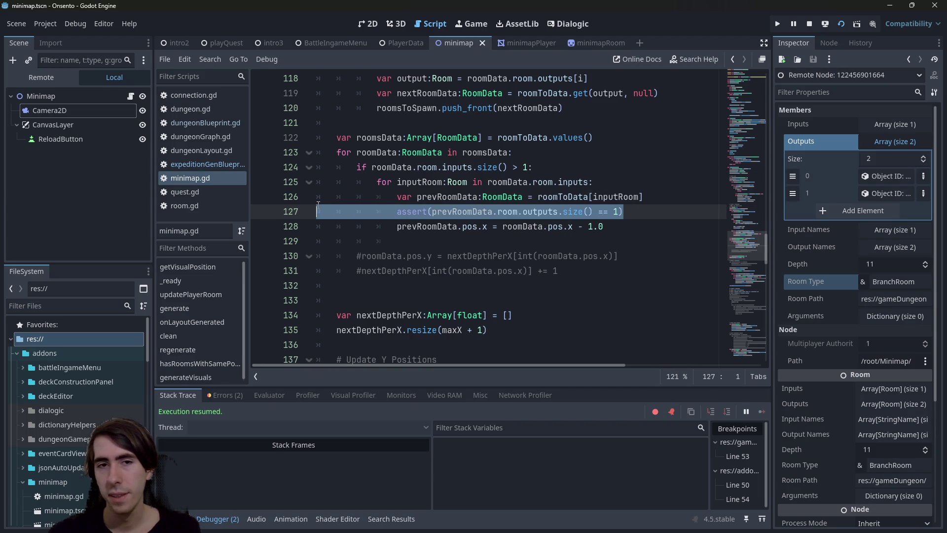
key(BackSpace)
key(BackSpace)
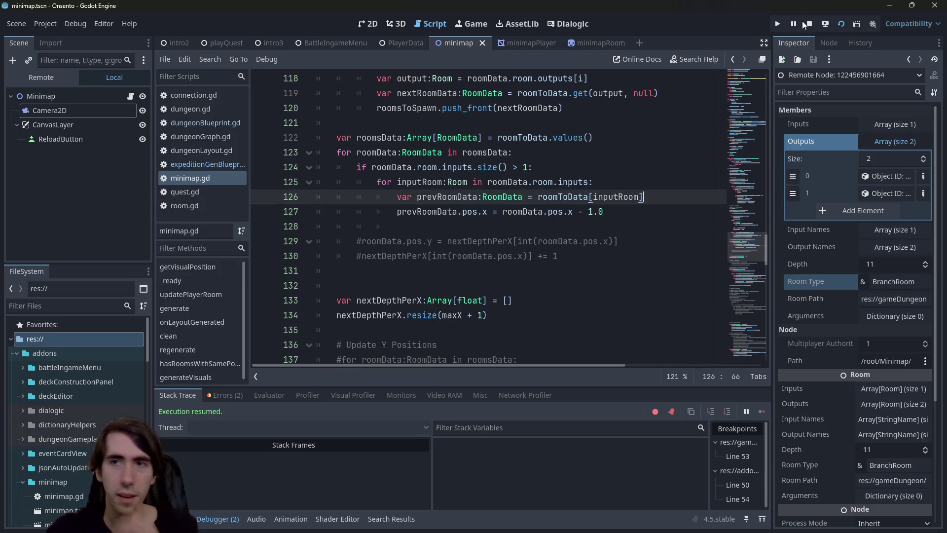
click(778, 23)
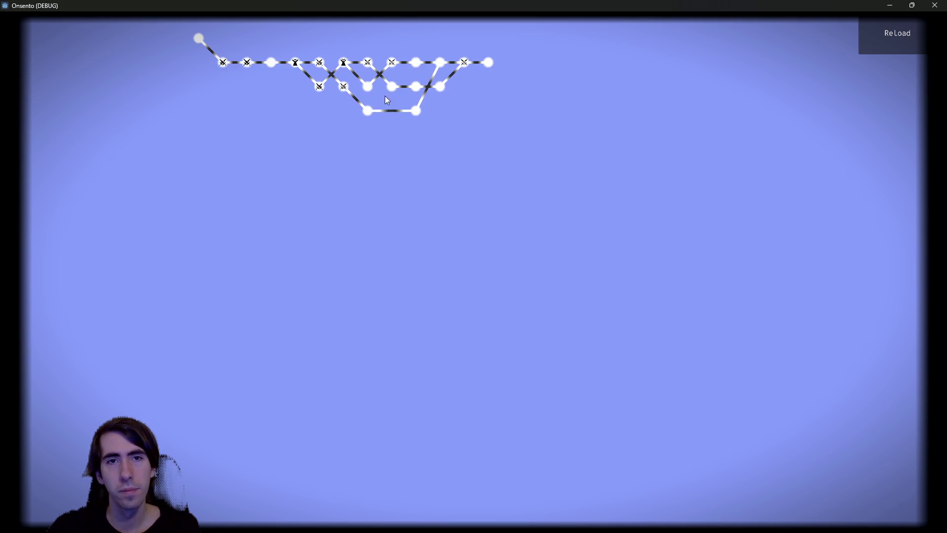
- Regenerate the minimap eight times with ReLoad to check varied branching layouts
click(878, 45)
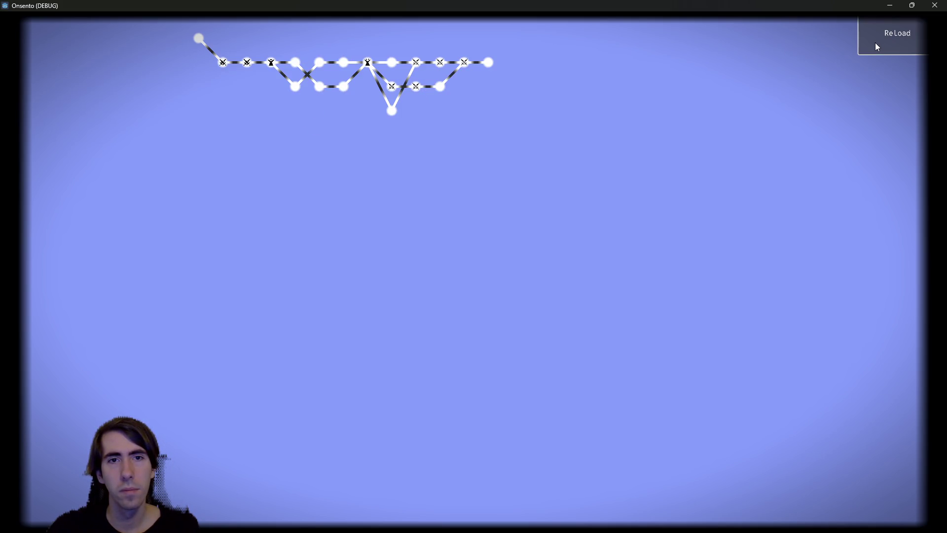
click(877, 44)
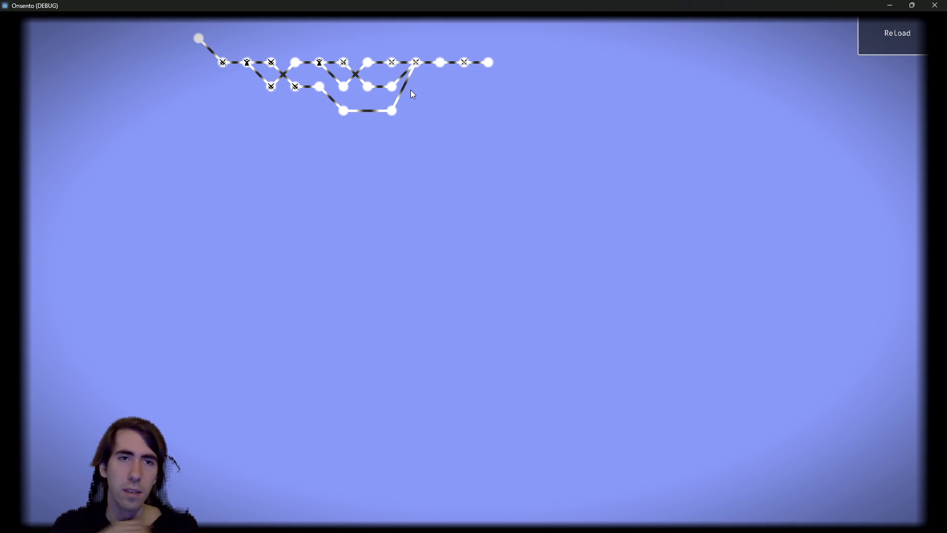
click(886, 41)
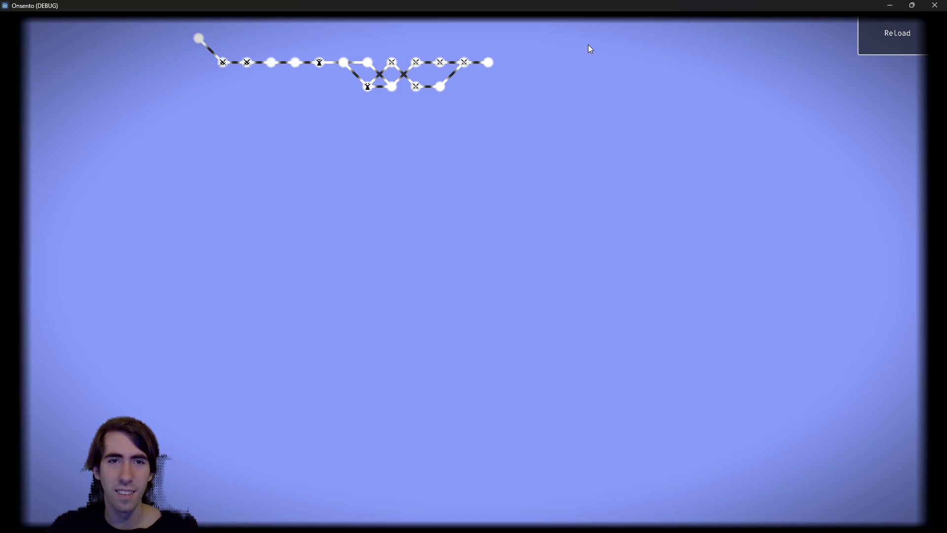
click(880, 37)
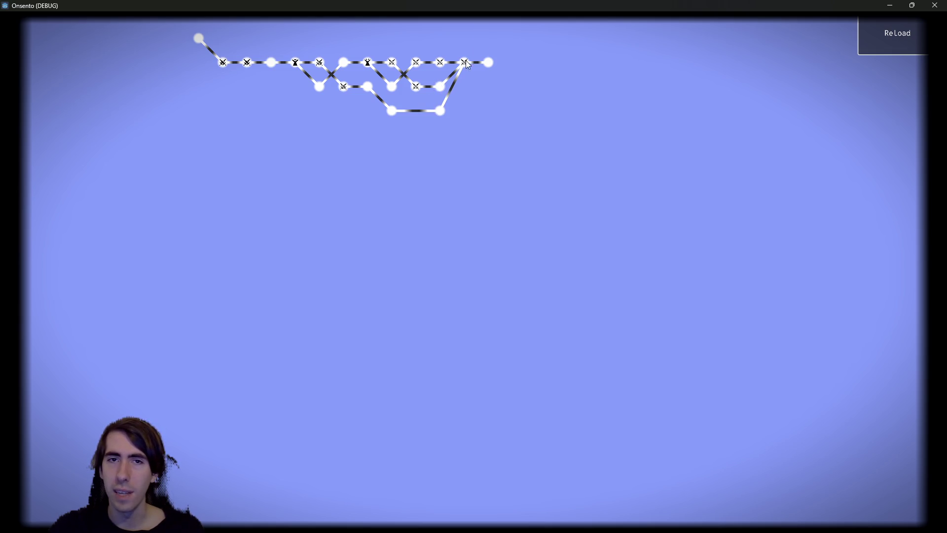
click(901, 43)
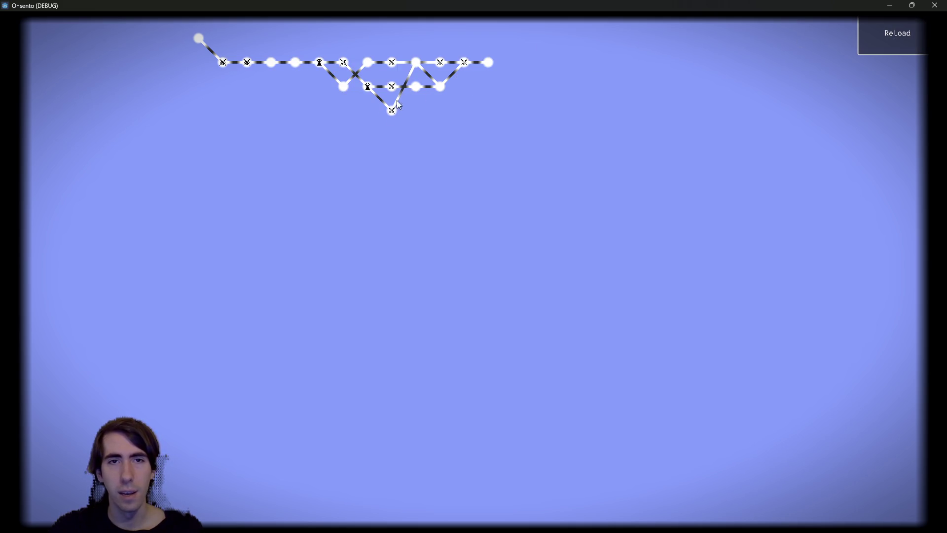
click(882, 36)
click(882, 37)
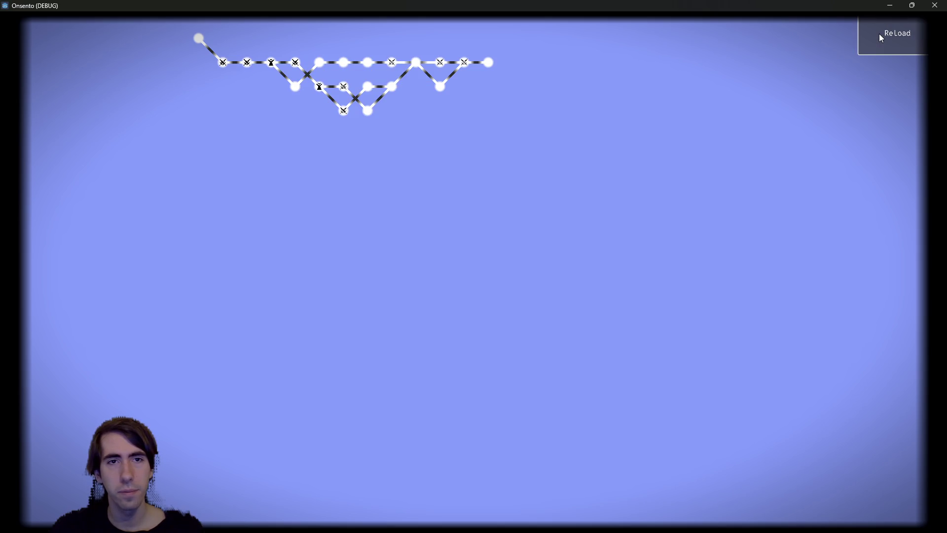
click(872, 36)
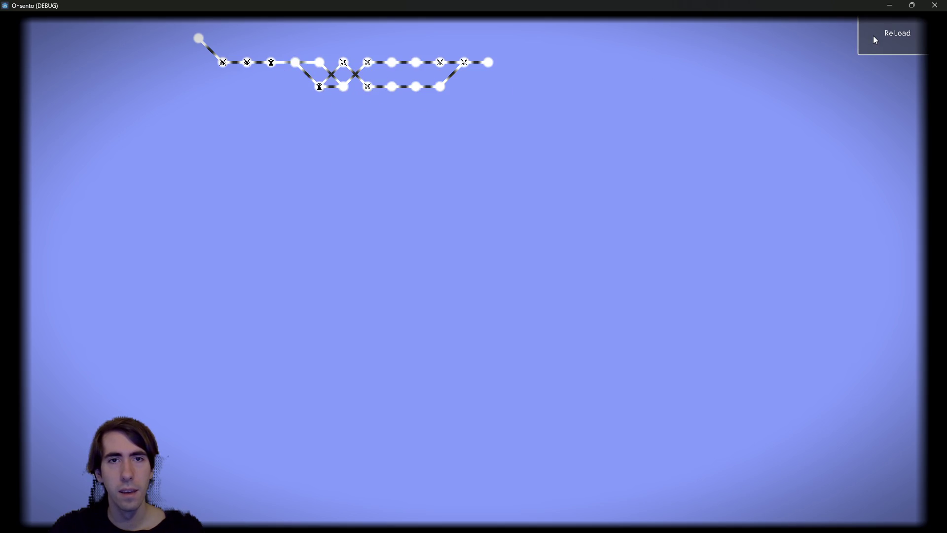